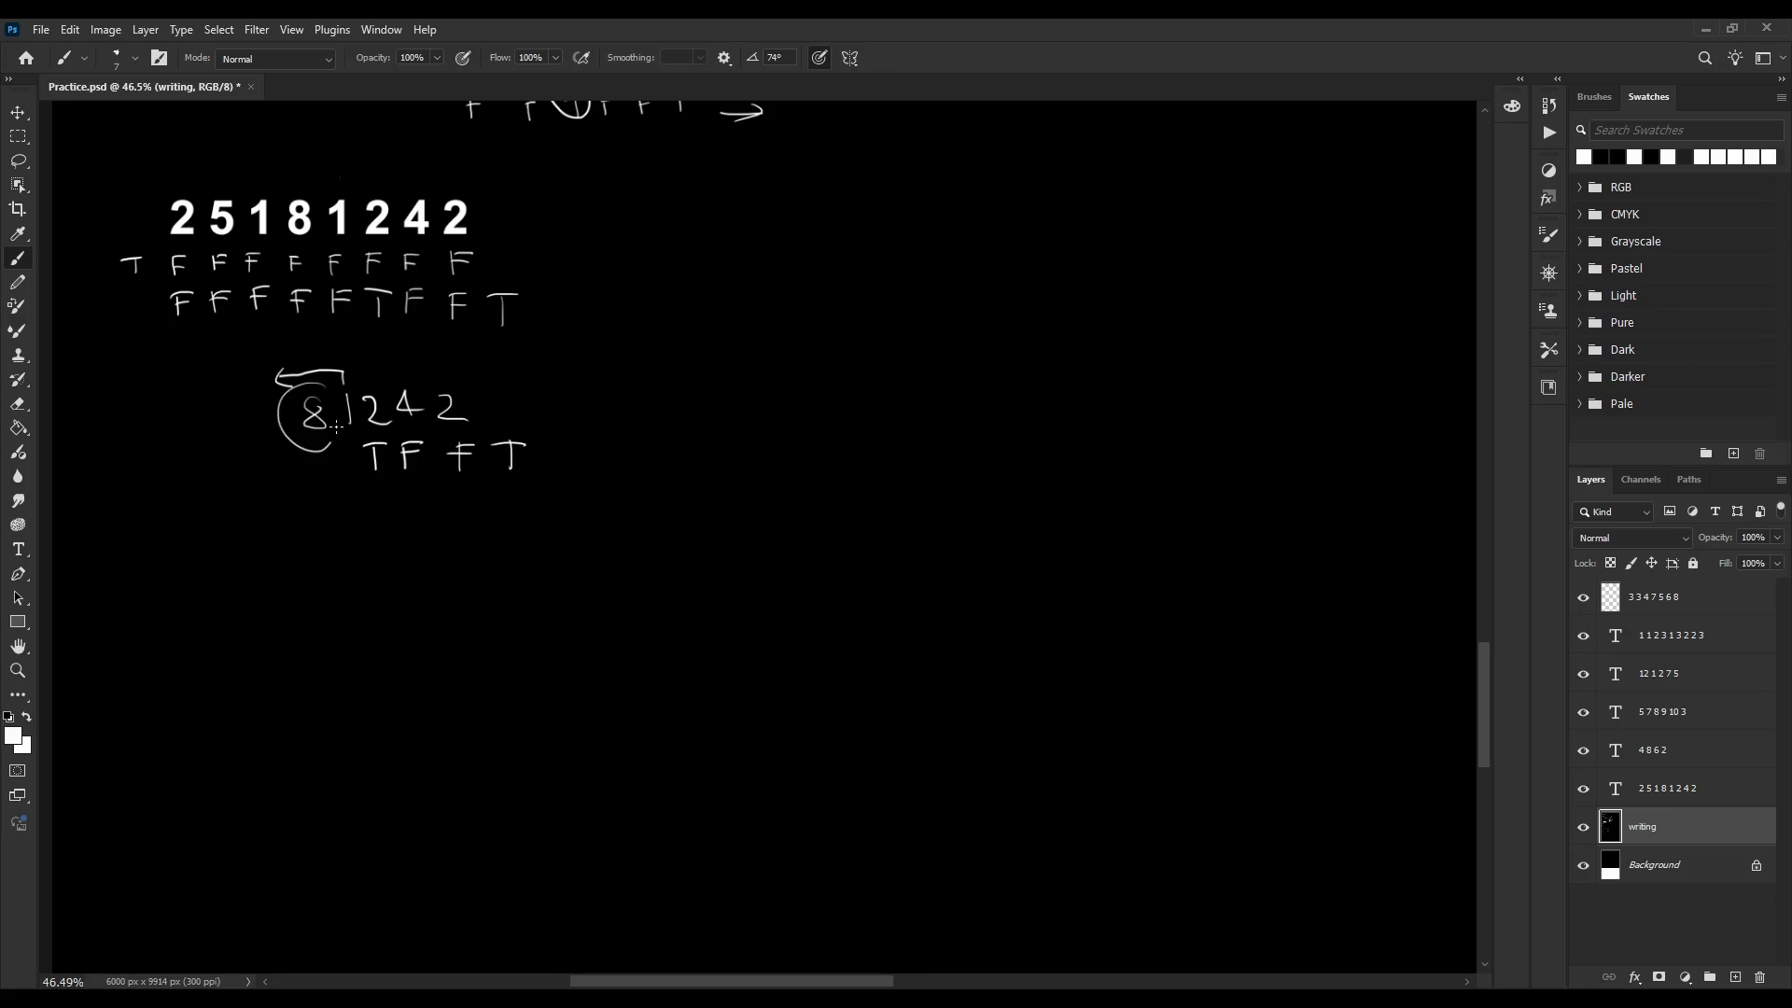
Discard the circle and arrow, then handwrite a 1 before 81242 with T and F beneath
key("ctrl+z")
key("ctrl+z")
key("ctrl+z")
mouse_move(275, 401)
left_mouse_down()
mouse_move(276, 434)
mouse_move(343, 369)
mouse_move(317, 380)
left_mouse_up()
key("ctrl+z")
key("ctrl+z")
mouse_move(279, 446)
left_mouse_down()
mouse_move(280, 474)
mouse_move(292, 443)
mouse_move(306, 474)
left_mouse_up()
left_click_drag(299, 449, 353, 439)
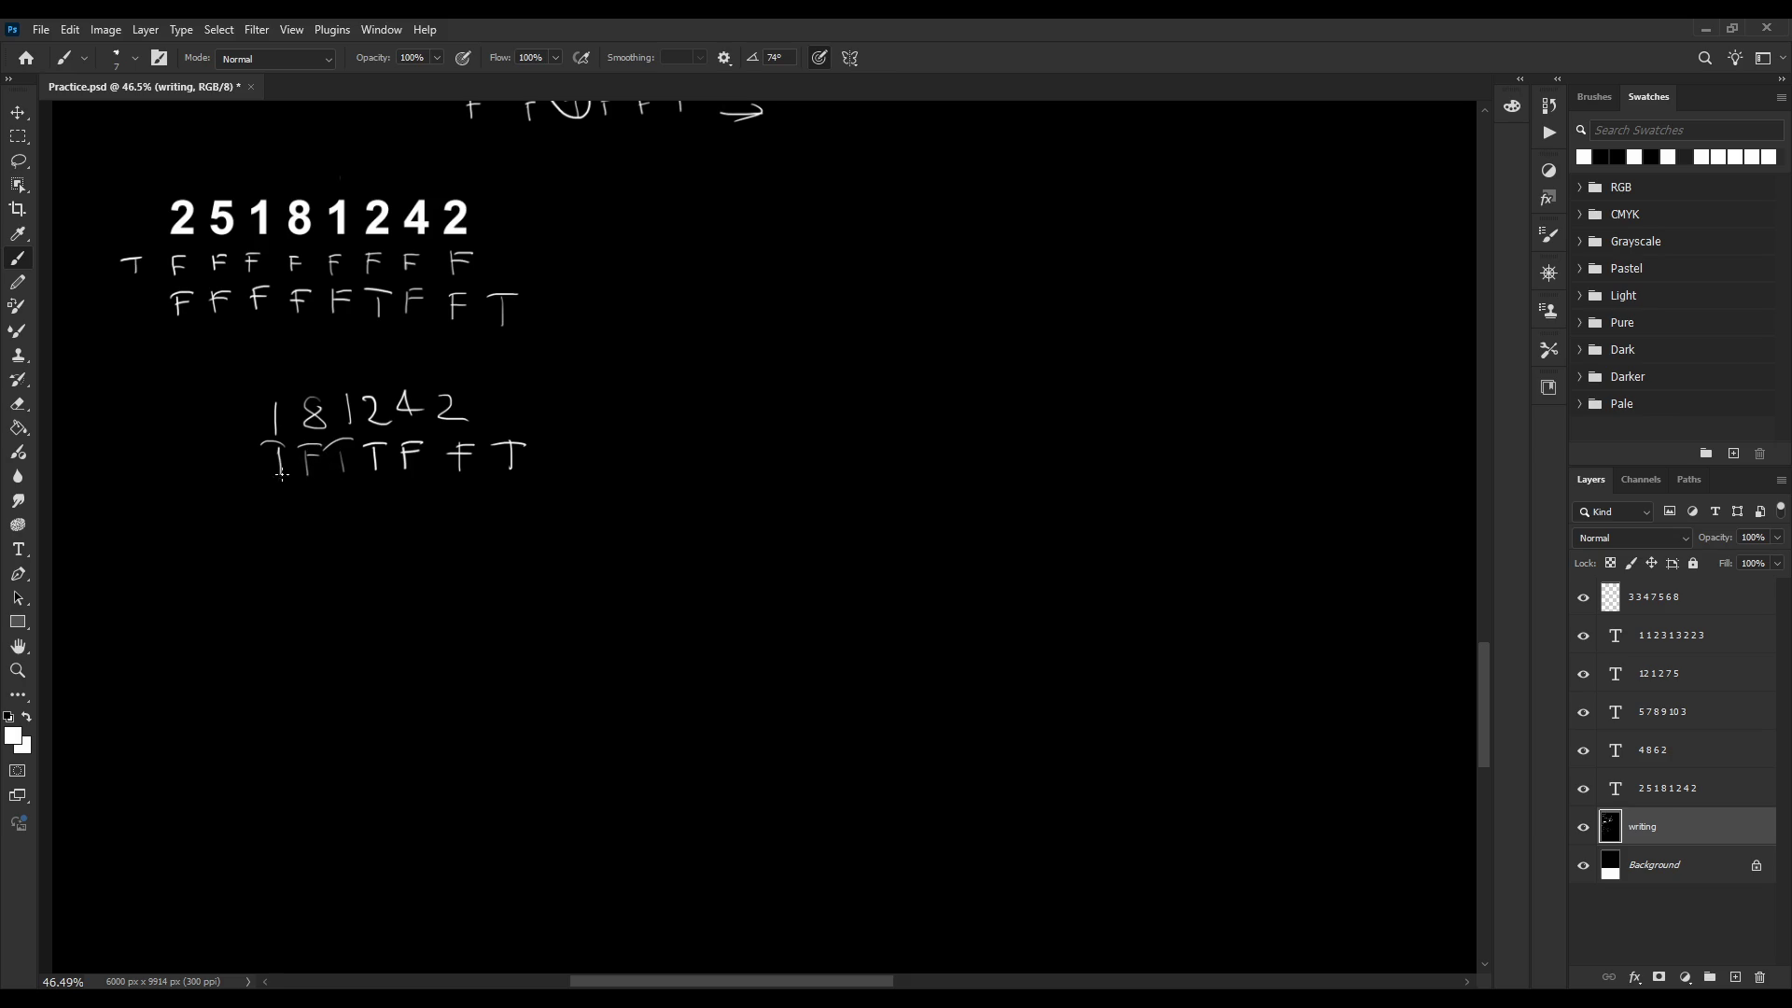
Redraw the T F marks under the row and add digits before 181242
left_click_drag(283, 497, 293, 478)
key("ctrl+z")
key("ctrl+z")
key("ctrl+z")
key("ctrl+z")
key("ctrl+z")
key("ctrl+z")
mouse_move(271, 449)
left_mouse_down()
mouse_move(301, 447)
mouse_move(308, 474)
left_mouse_up()
left_click_drag(308, 450, 322, 460)
mouse_move(350, 457)
left_mouse_down()
mouse_move(349, 475)
mouse_move(366, 447)
left_mouse_up()
left_click_drag(194, 414, 235, 435)
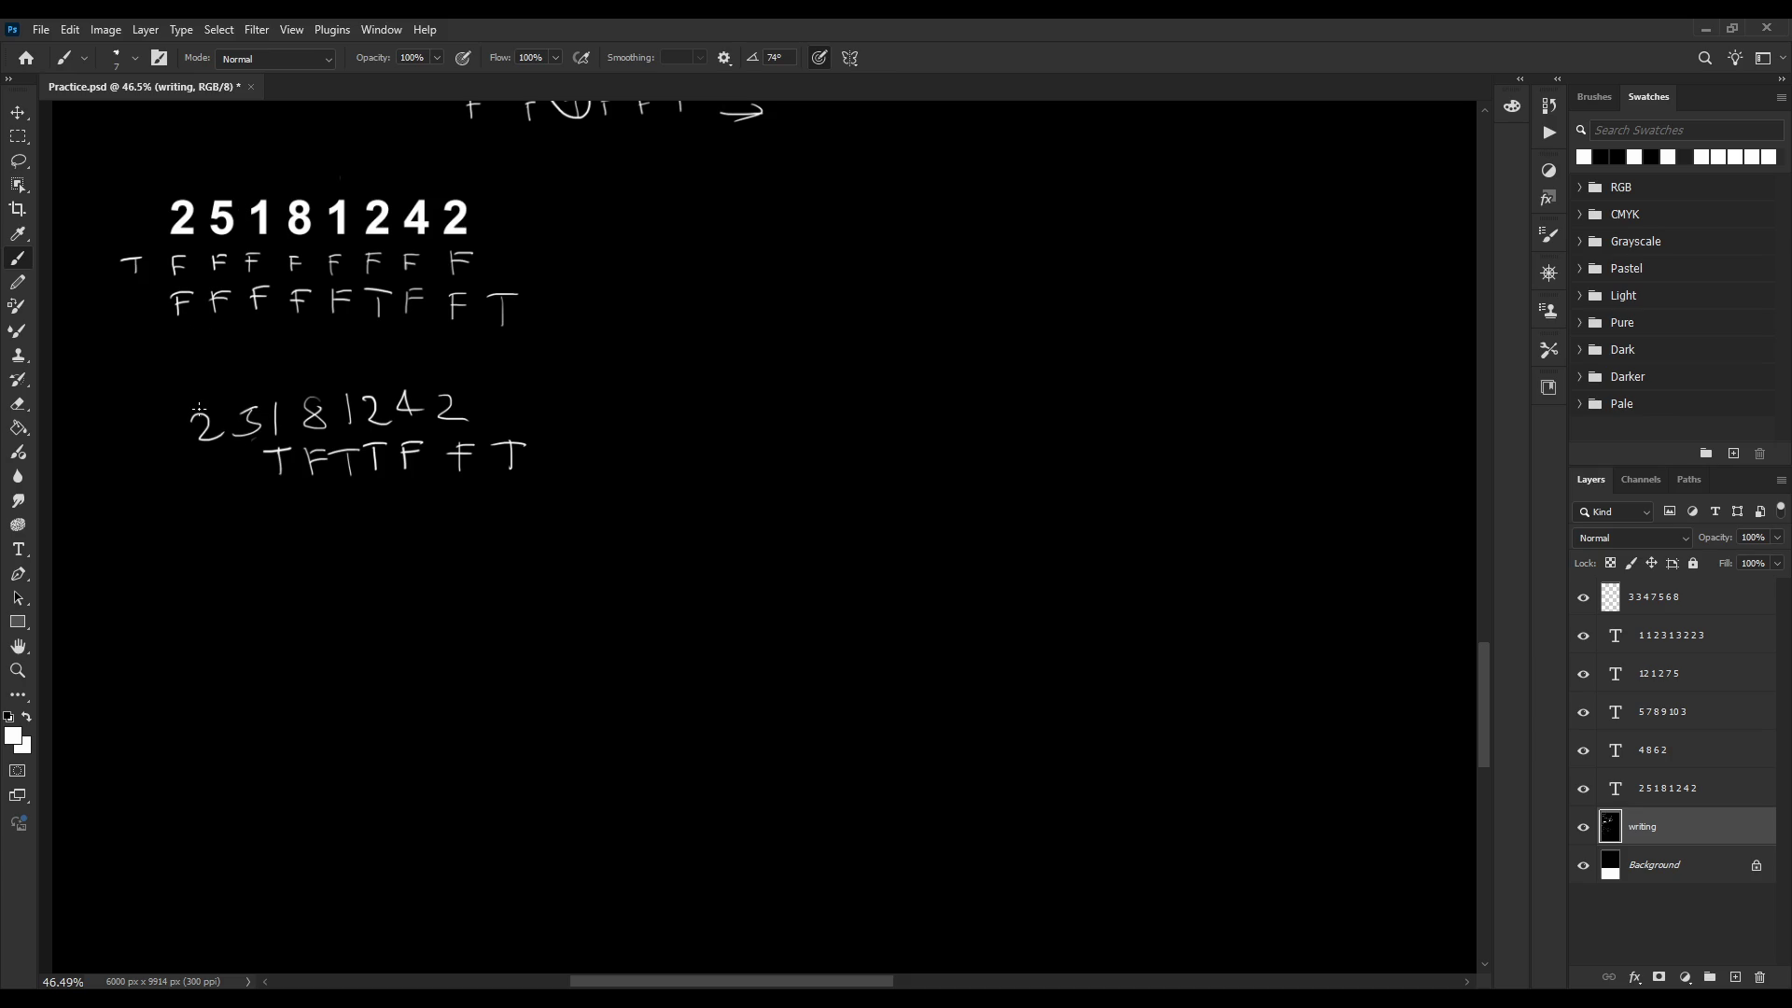
Replace the stray 3 with a handwritten 5, discarding the arrow and arc strokes above 25
key("ctrl+z")
key("ctrl+z")
mouse_move(233, 403)
left_mouse_down()
mouse_move(232, 435)
mouse_move(278, 399)
left_mouse_up()
key("ctrl+z")
key("ctrl+shift+z")
key("ctrl+z")
key("ctrl+z")
key("ctrl+z")
key("ctrl+z")
key("ctrl+z")
key("ctrl+z")
key("ctrl+z")
key("ctrl+z")
key("ctrl+z")
Draw an arc over the 8 with T and F below, and rewrite 2 5 before 181242
mouse_move(346, 390)
left_mouse_down()
mouse_move(310, 394)
mouse_move(348, 473)
mouse_move(330, 453)
mouse_move(308, 476)
mouse_move(323, 445)
left_mouse_up()
left_click_drag(305, 458, 317, 457)
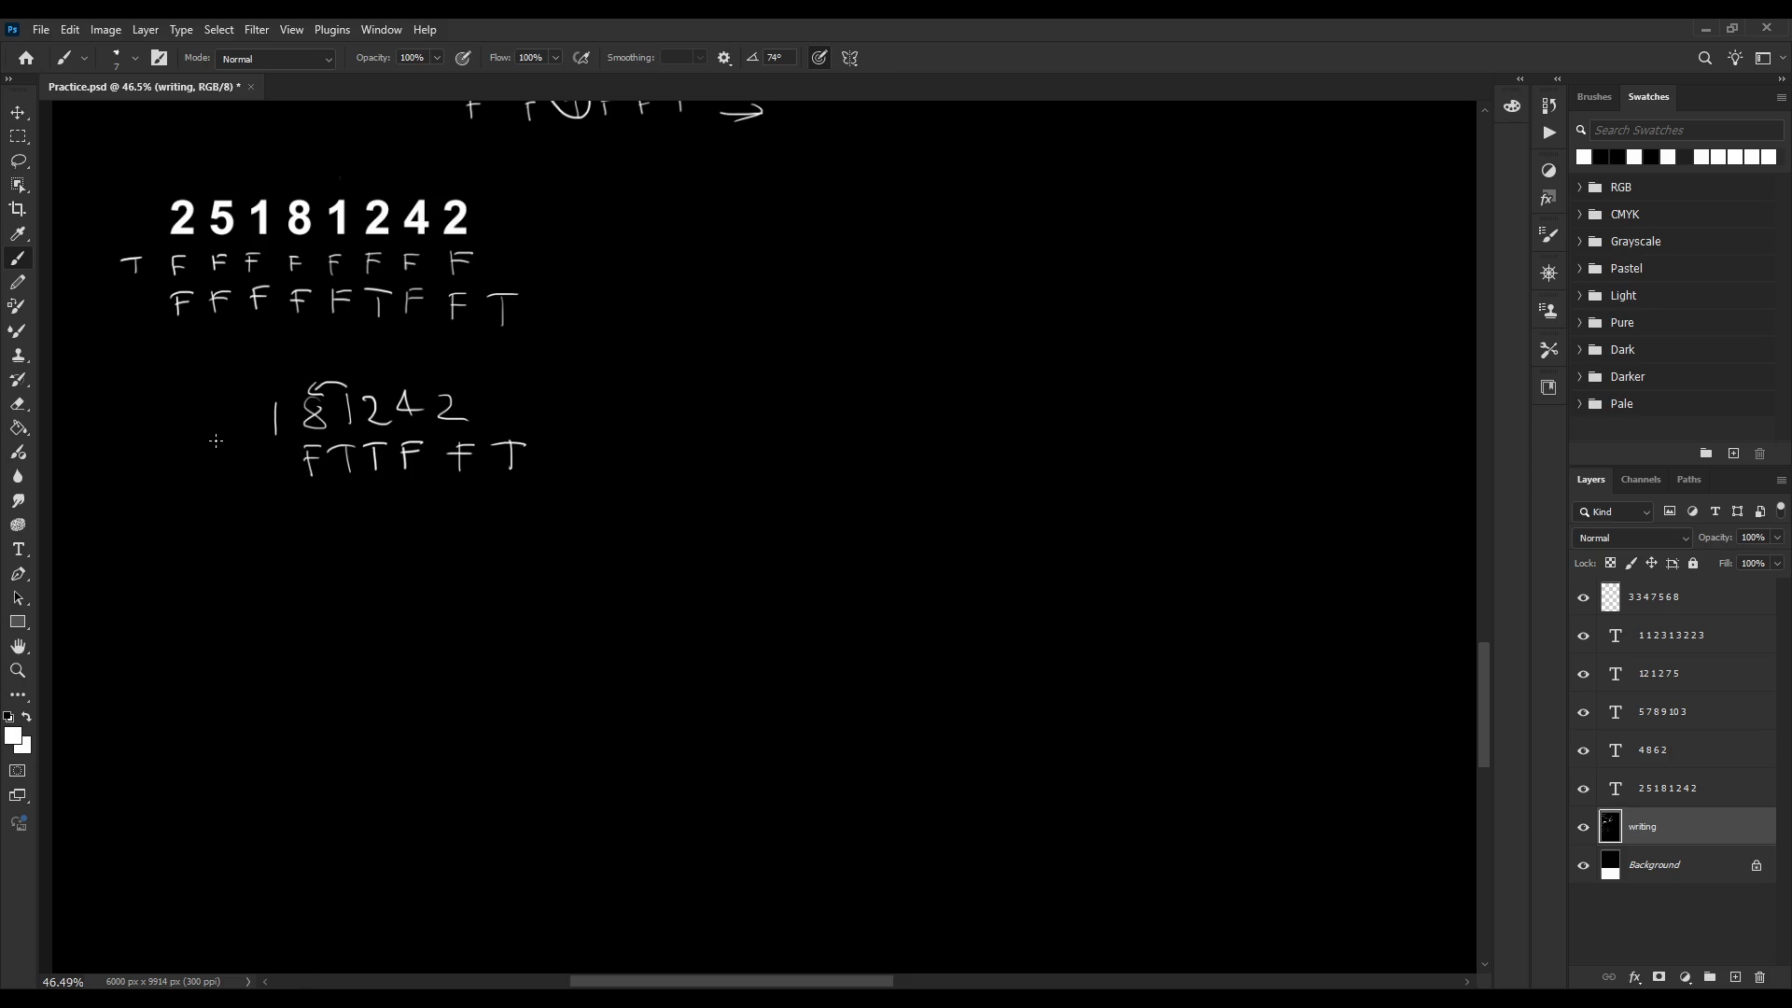
mouse_move(172, 422)
left_mouse_down()
mouse_move(200, 447)
mouse_move(252, 380)
mouse_move(261, 398)
left_mouse_up()
left_click_drag(187, 474, 193, 491)
left_click_drag(172, 465, 197, 460)
key("ctrl+z")
key("ctrl+z")
key("ctrl+z")
key("ctrl+z")
Mark T under the 2, F under the 5 and F under the 1, then box the 5
mouse_move(187, 464)
left_mouse_down()
mouse_move(189, 483)
mouse_move(197, 457)
left_mouse_up()
mouse_move(224, 457)
left_mouse_down()
mouse_move(224, 481)
mouse_move(245, 464)
left_mouse_up()
mouse_move(273, 448)
left_mouse_down()
mouse_move(272, 479)
mouse_move(284, 460)
left_mouse_up()
mouse_move(128, 472)
left_mouse_down()
mouse_move(128, 494)
mouse_move(141, 468)
left_mouse_up()
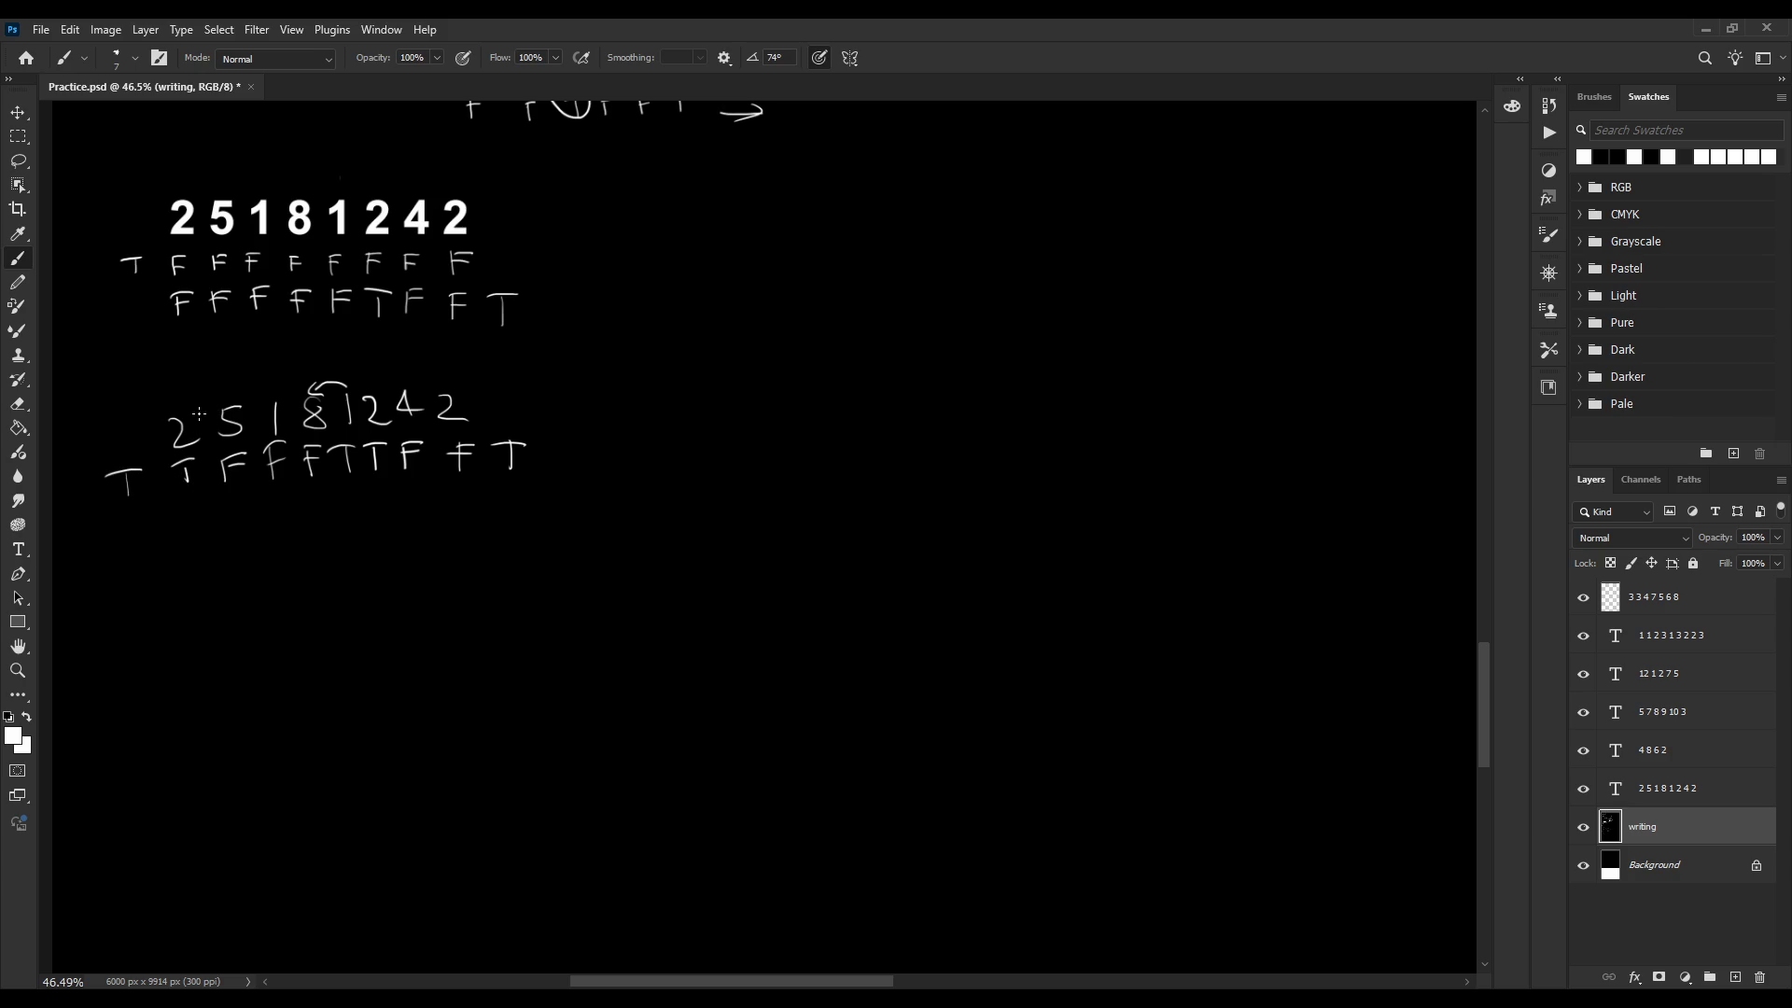
left_click_drag(200, 401, 363, 390)
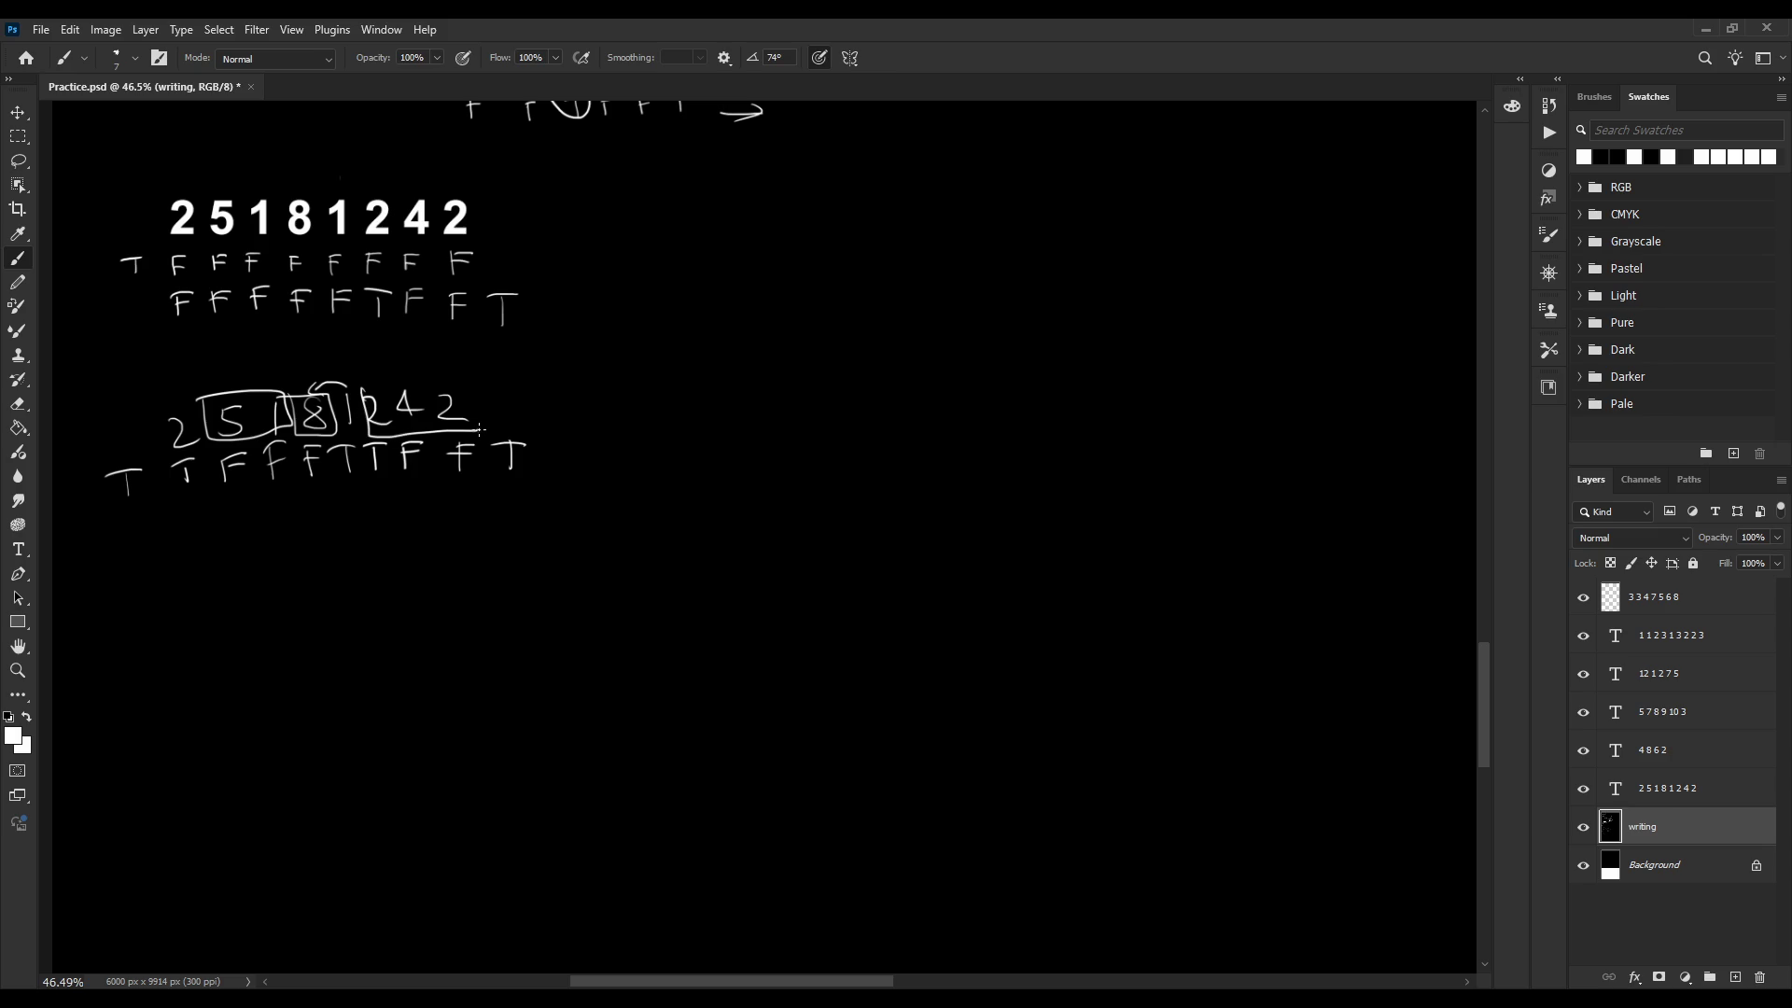
Box the final 42 with an arrow, curve an arrow over 25, and ellipse the 8 with its F
key("ctrl+z")
left_click_drag(399, 385, 420, 372)
left_click_drag(175, 393, 248, 376)
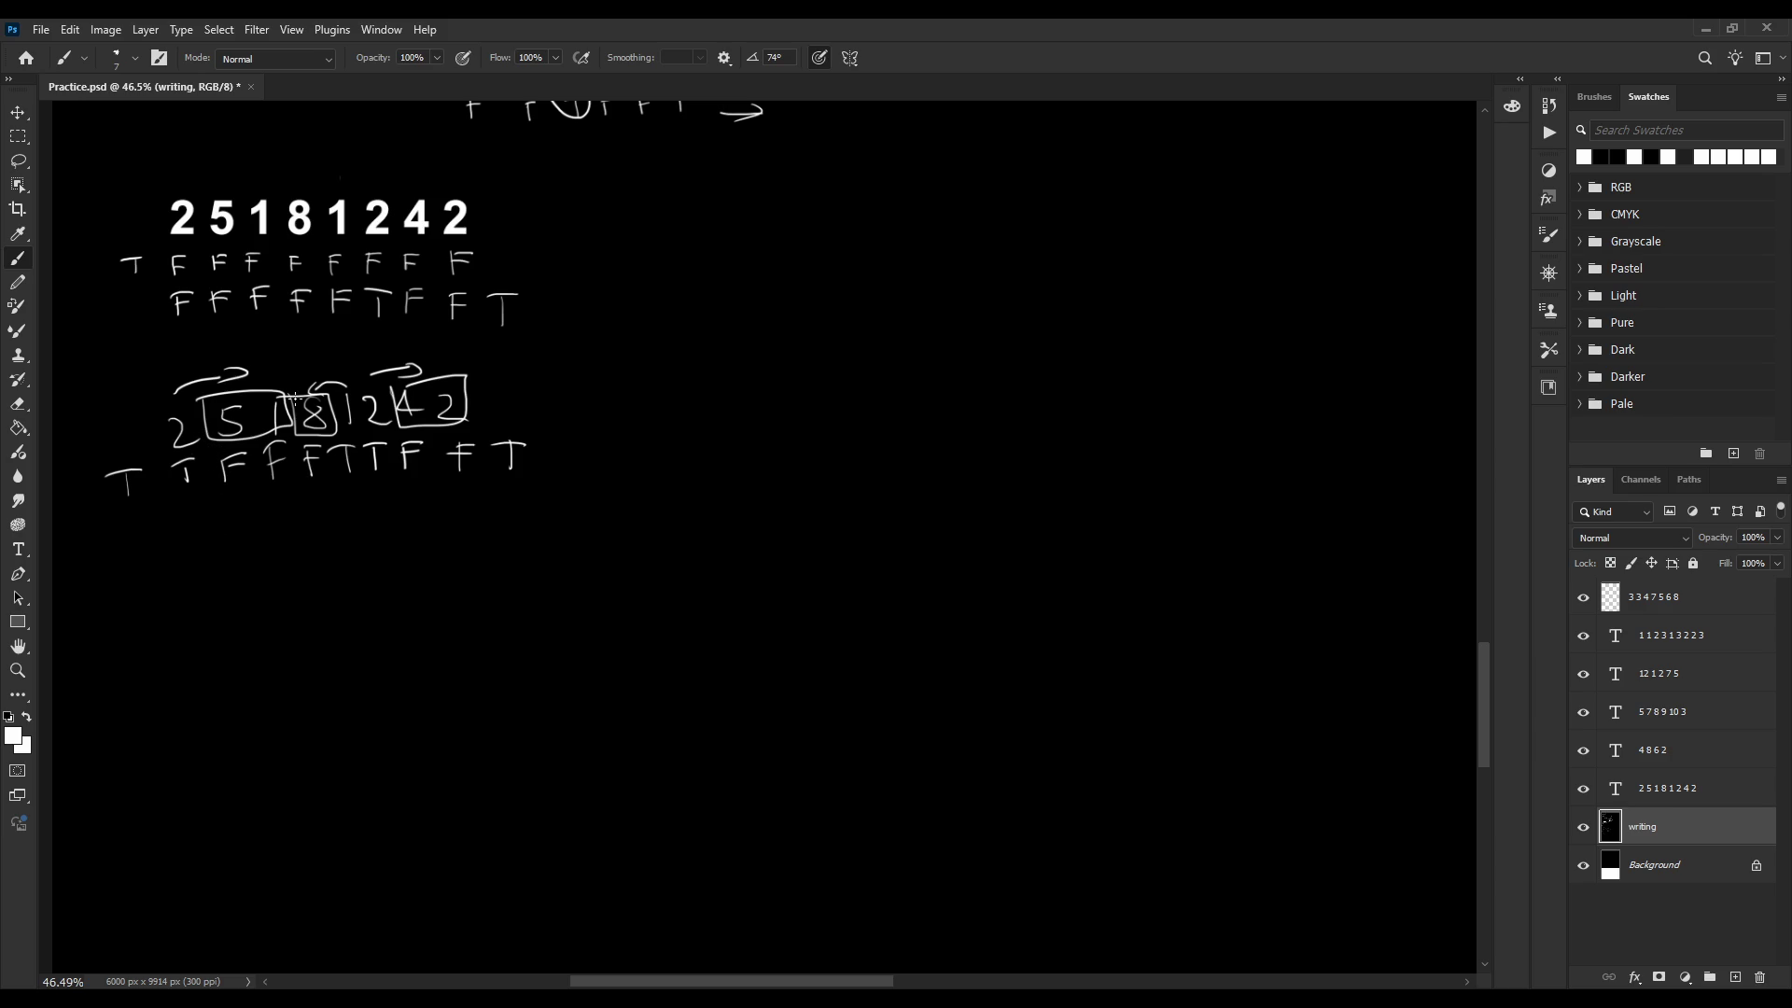
left_click_drag(287, 459, 340, 381)
left_click_drag(334, 359, 351, 358)
key("ctrl+z")
key("ctrl+z")
key("ctrl+shift+z")
left_click_drag(366, 424, 354, 481)
key("ctrl+z")
mouse_move(754, 297)
left_mouse_down()
mouse_move(808, 323)
mouse_move(833, 288)
mouse_move(869, 318)
mouse_move(924, 289)
mouse_move(972, 319)
mouse_move(1205, 322)
left_mouse_up()
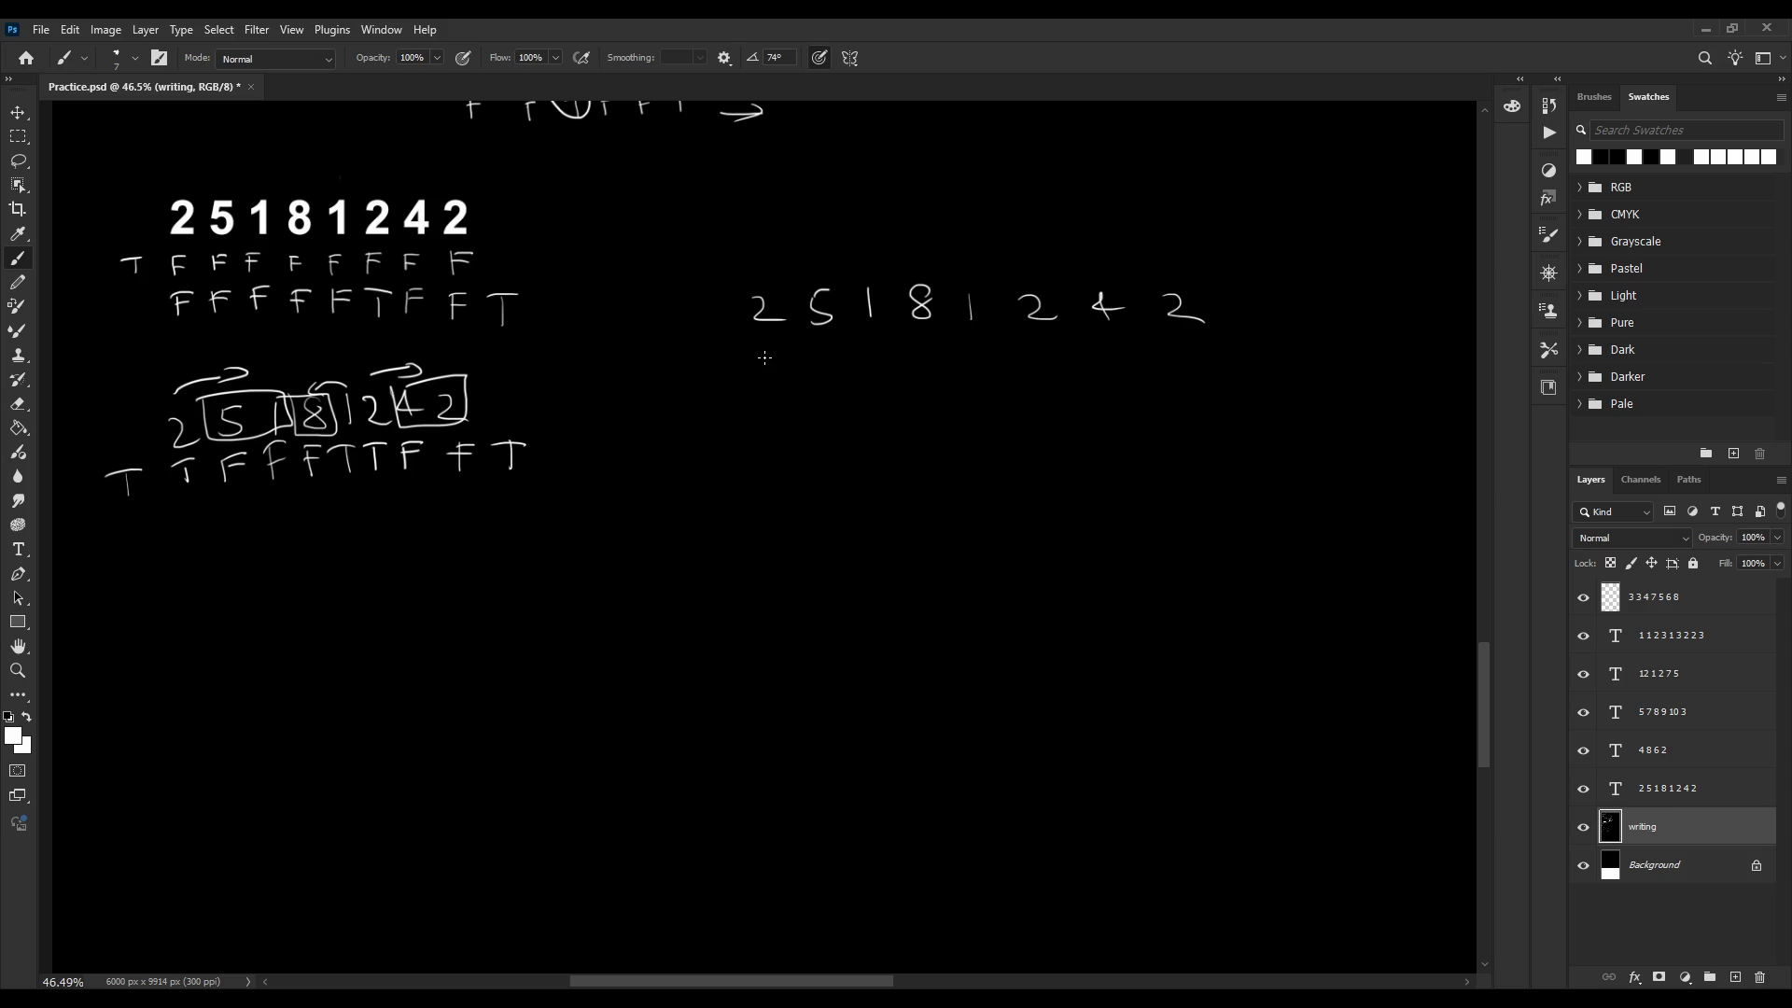
Write a T under the new 25181242 row, discarding trial arcs from the 2 to the 8
mouse_move(711, 338)
left_mouse_down()
mouse_move(711, 371)
mouse_move(718, 333)
left_mouse_up()
key("ctrl+z")
key("ctrl+z")
mouse_move(710, 343)
left_mouse_down()
mouse_move(710, 365)
mouse_move(721, 343)
mouse_move(766, 361)
mouse_move(779, 337)
mouse_move(750, 384)
mouse_move(765, 422)
mouse_move(792, 411)
left_mouse_up()
left_click_drag(767, 278, 918, 249)
key("ctrl+z")
left_click_drag(762, 278, 915, 255)
key("ctrl+z")
key("ctrl+z")
Try extra Ts, a circle round the 1 and an arrow from 2 to 8, undoing them
key("ctrl+z")
mouse_move(766, 387)
left_mouse_down()
mouse_move(773, 417)
mouse_move(749, 391)
left_mouse_up()
mouse_move(818, 384)
left_mouse_down()
mouse_move(820, 412)
mouse_move(828, 379)
left_mouse_up()
key("ctrl+z")
key("ctrl+z")
left_click_drag(977, 287, 968, 327)
Handwrite 'if' below the T and a long hooked line with a T under its corner
key("ctrl+z")
mouse_move(751, 270)
left_mouse_down()
mouse_move(907, 265)
mouse_move(908, 247)
mouse_move(903, 271)
mouse_move(898, 250)
mouse_move(947, 261)
left_mouse_up()
key("ctrl+z")
key("ctrl+z")
key("ctrl+z")
left_click_drag(748, 445, 752, 438)
key("ctrl+z")
mouse_move(743, 426)
left_mouse_down()
mouse_move(764, 455)
mouse_move(778, 434)
left_mouse_up()
left_click(742, 417)
left_click_drag(778, 474, 1311, 532)
mouse_move(911, 527)
left_mouse_down()
mouse_move(915, 558)
mouse_move(879, 533)
left_mouse_up()
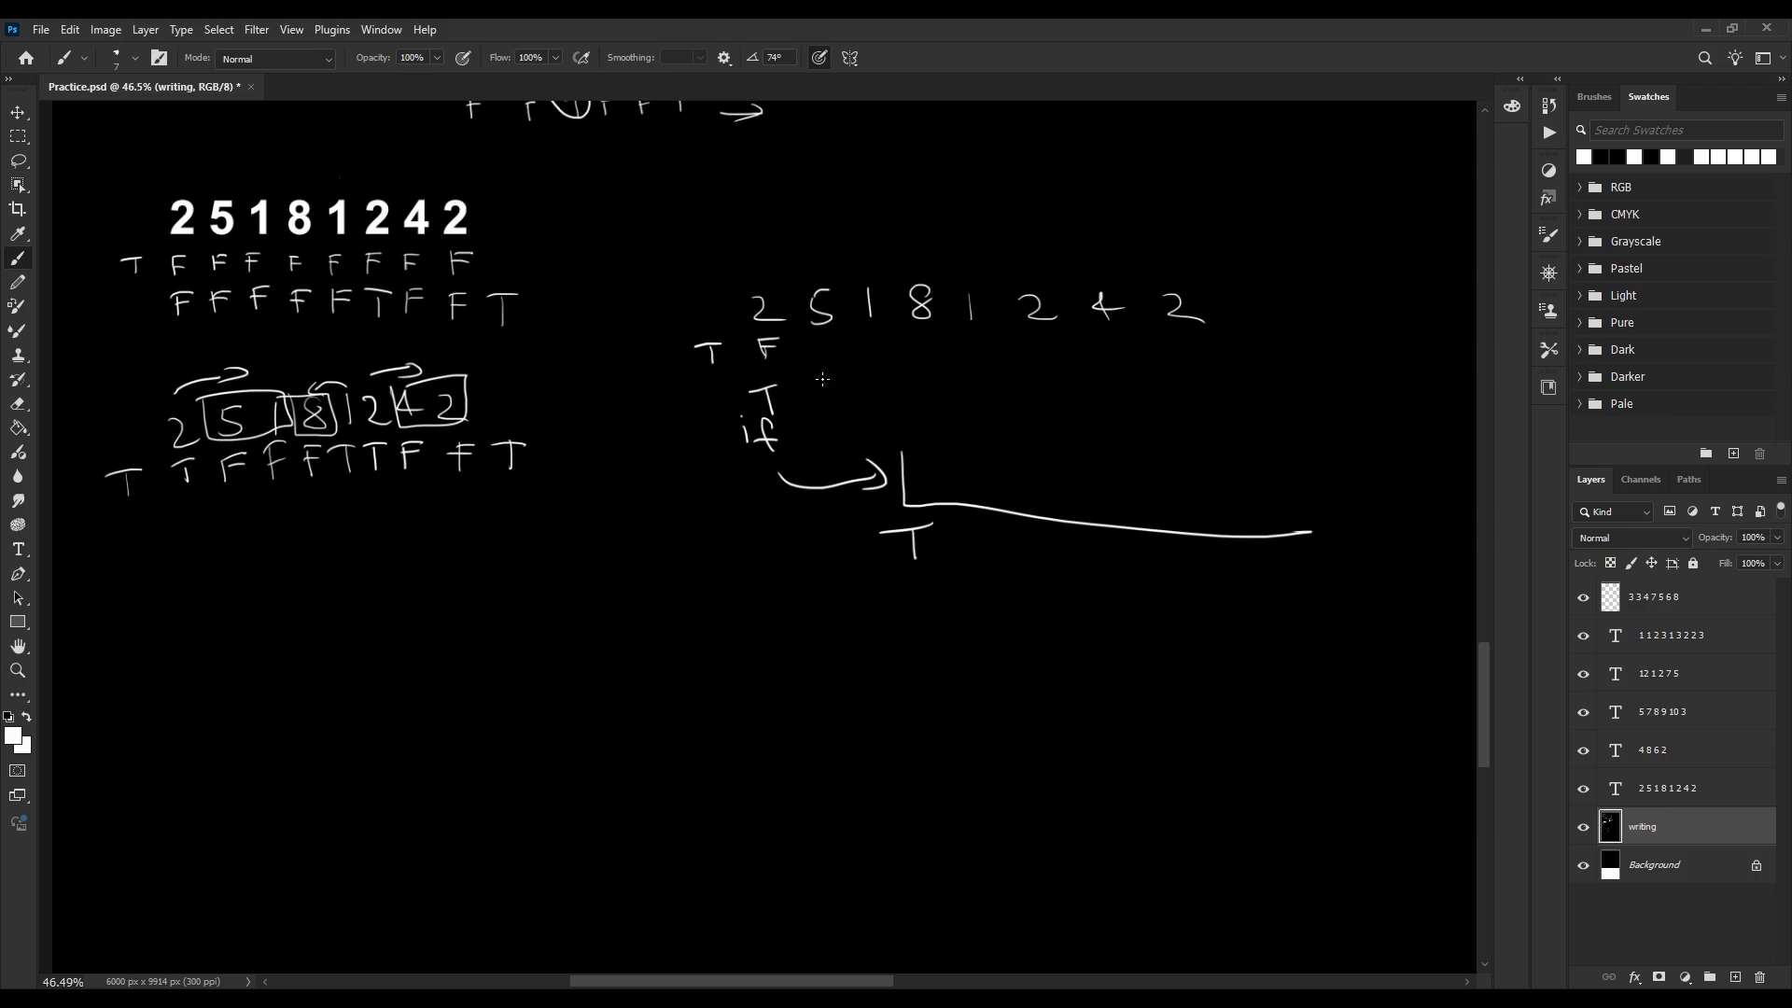
Add an F after the T F marks and an L-shaped branch with a small T at right
left_click_drag(833, 336, 823, 410)
left_click_drag(1175, 431, 1282, 468)
left_click_drag(1166, 473, 1169, 495)
left_click_drag(1179, 360, 966, 385)
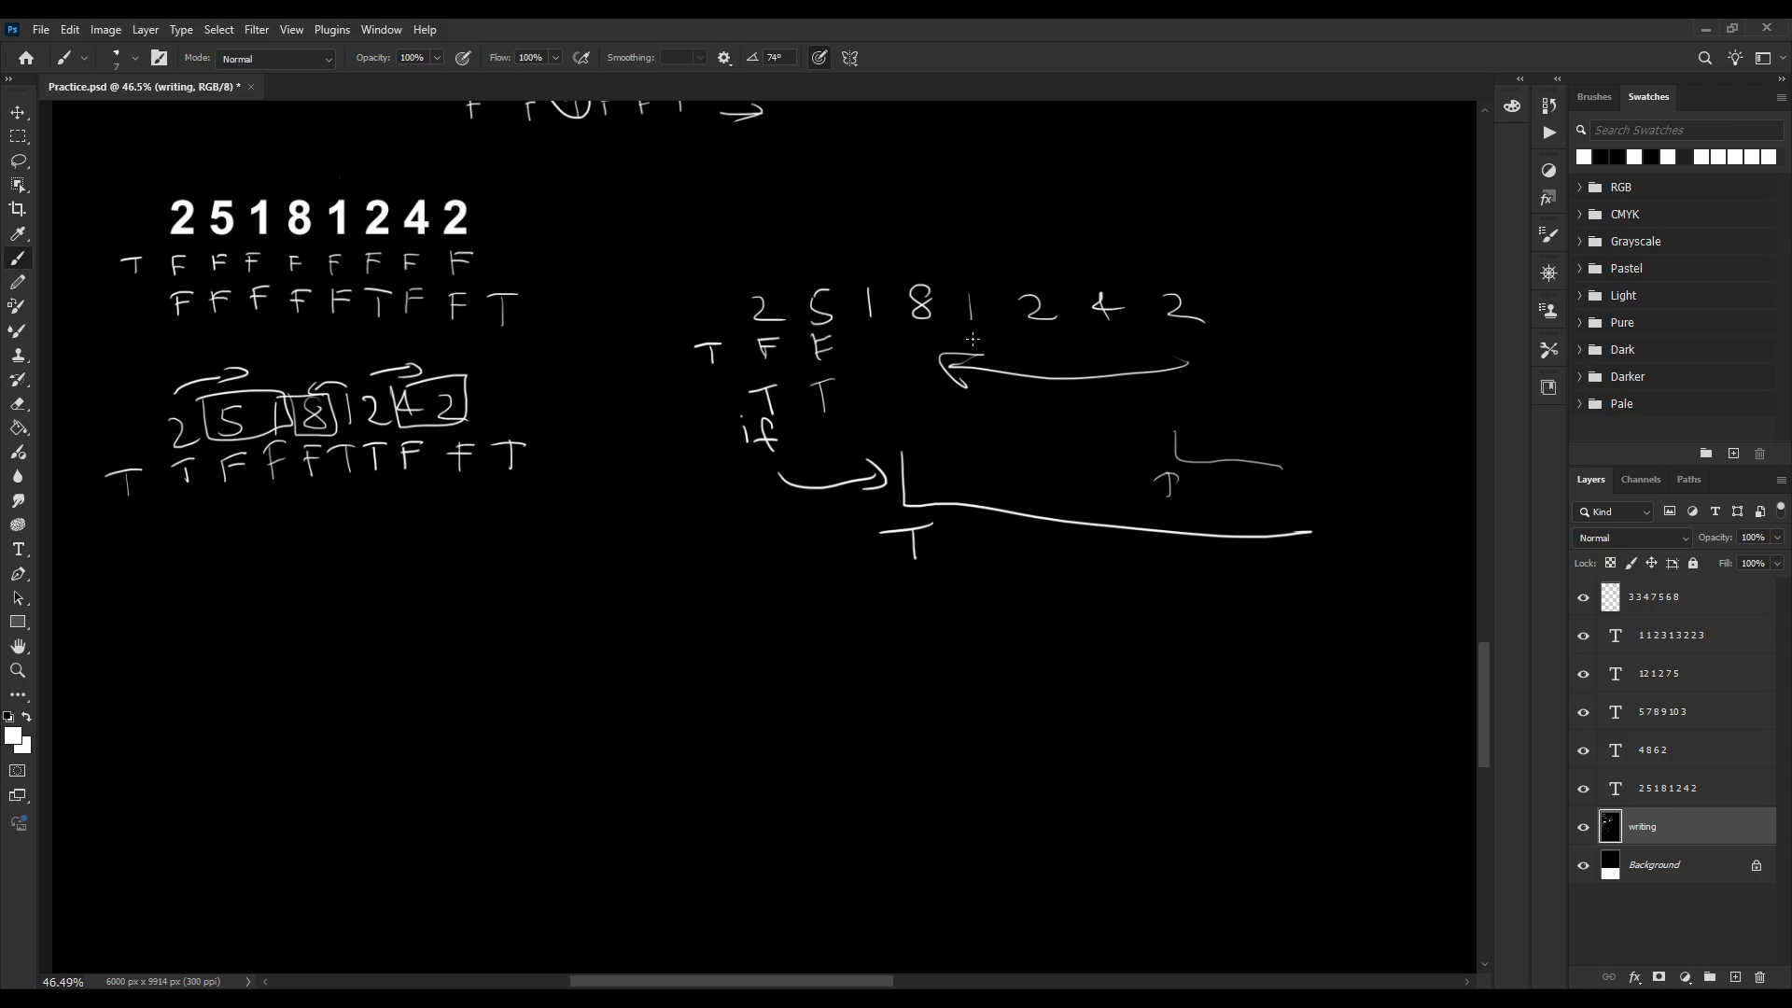
key("ctrl+z")
key("ctrl+z")
key("ctrl+shift+z")
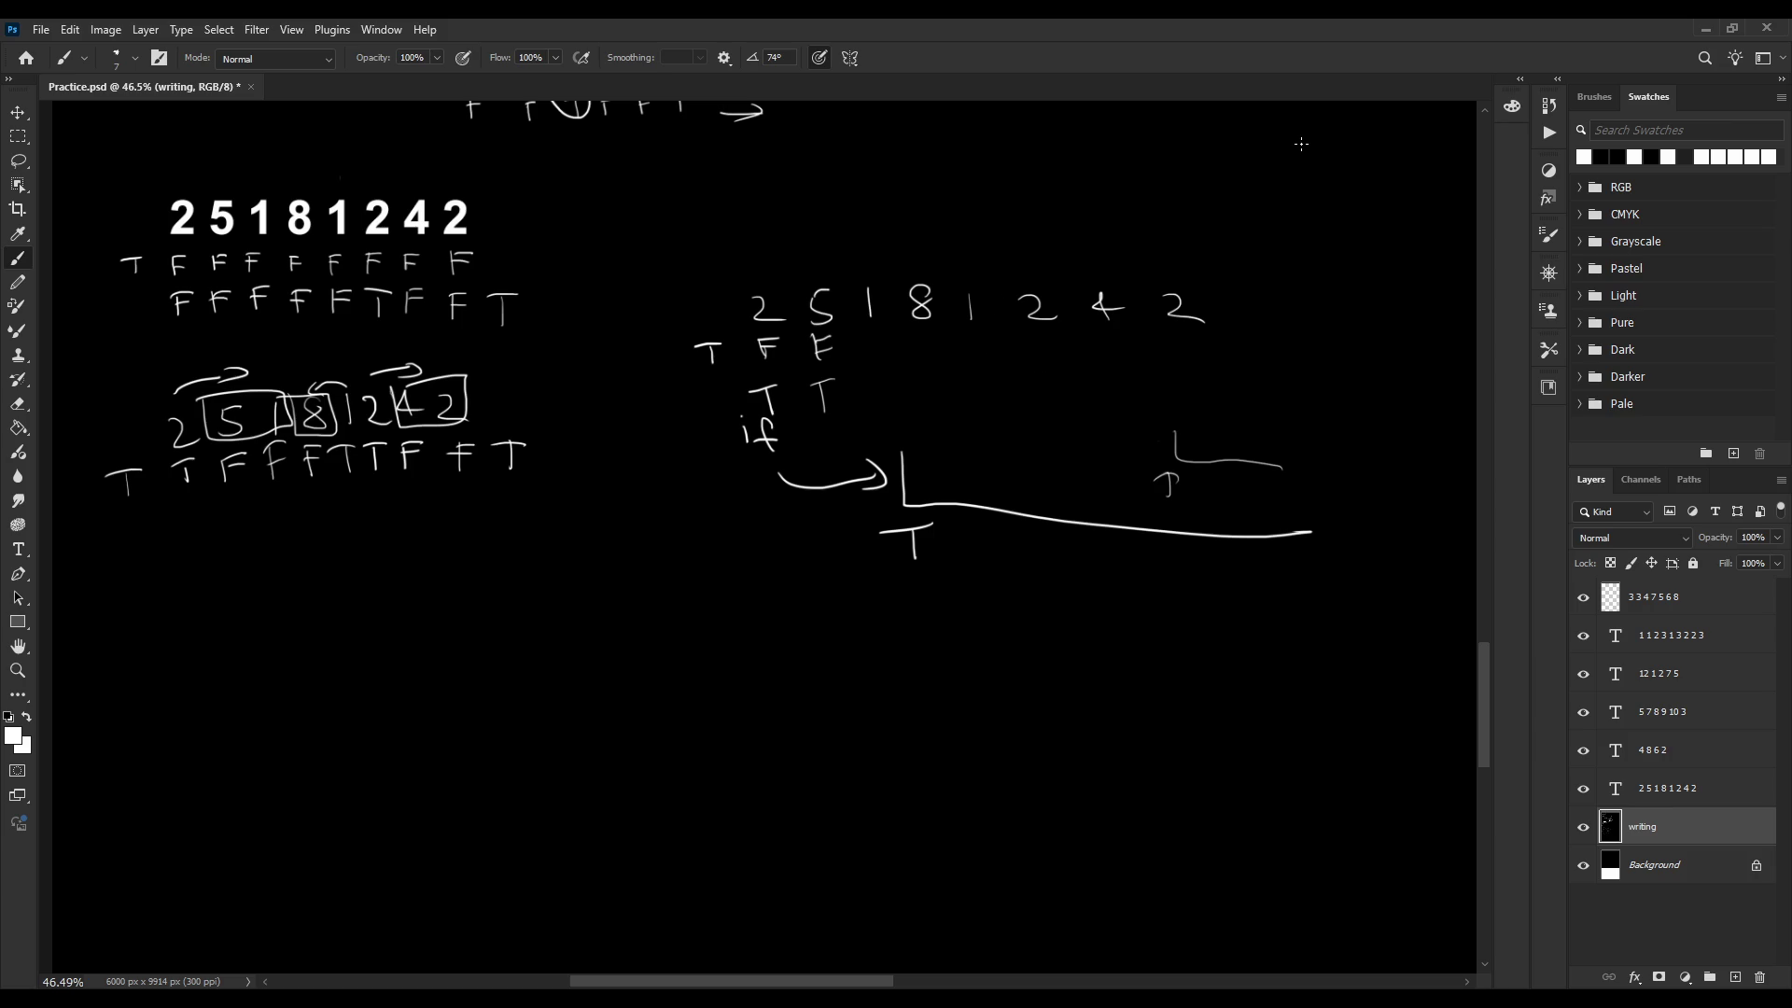
Write a second 'if' with an arrow to the right branch, and circle the 8 and 1
mouse_move(808, 431)
left_mouse_down()
mouse_move(1128, 460)
mouse_move(1086, 469)
left_mouse_up()
left_click(807, 418)
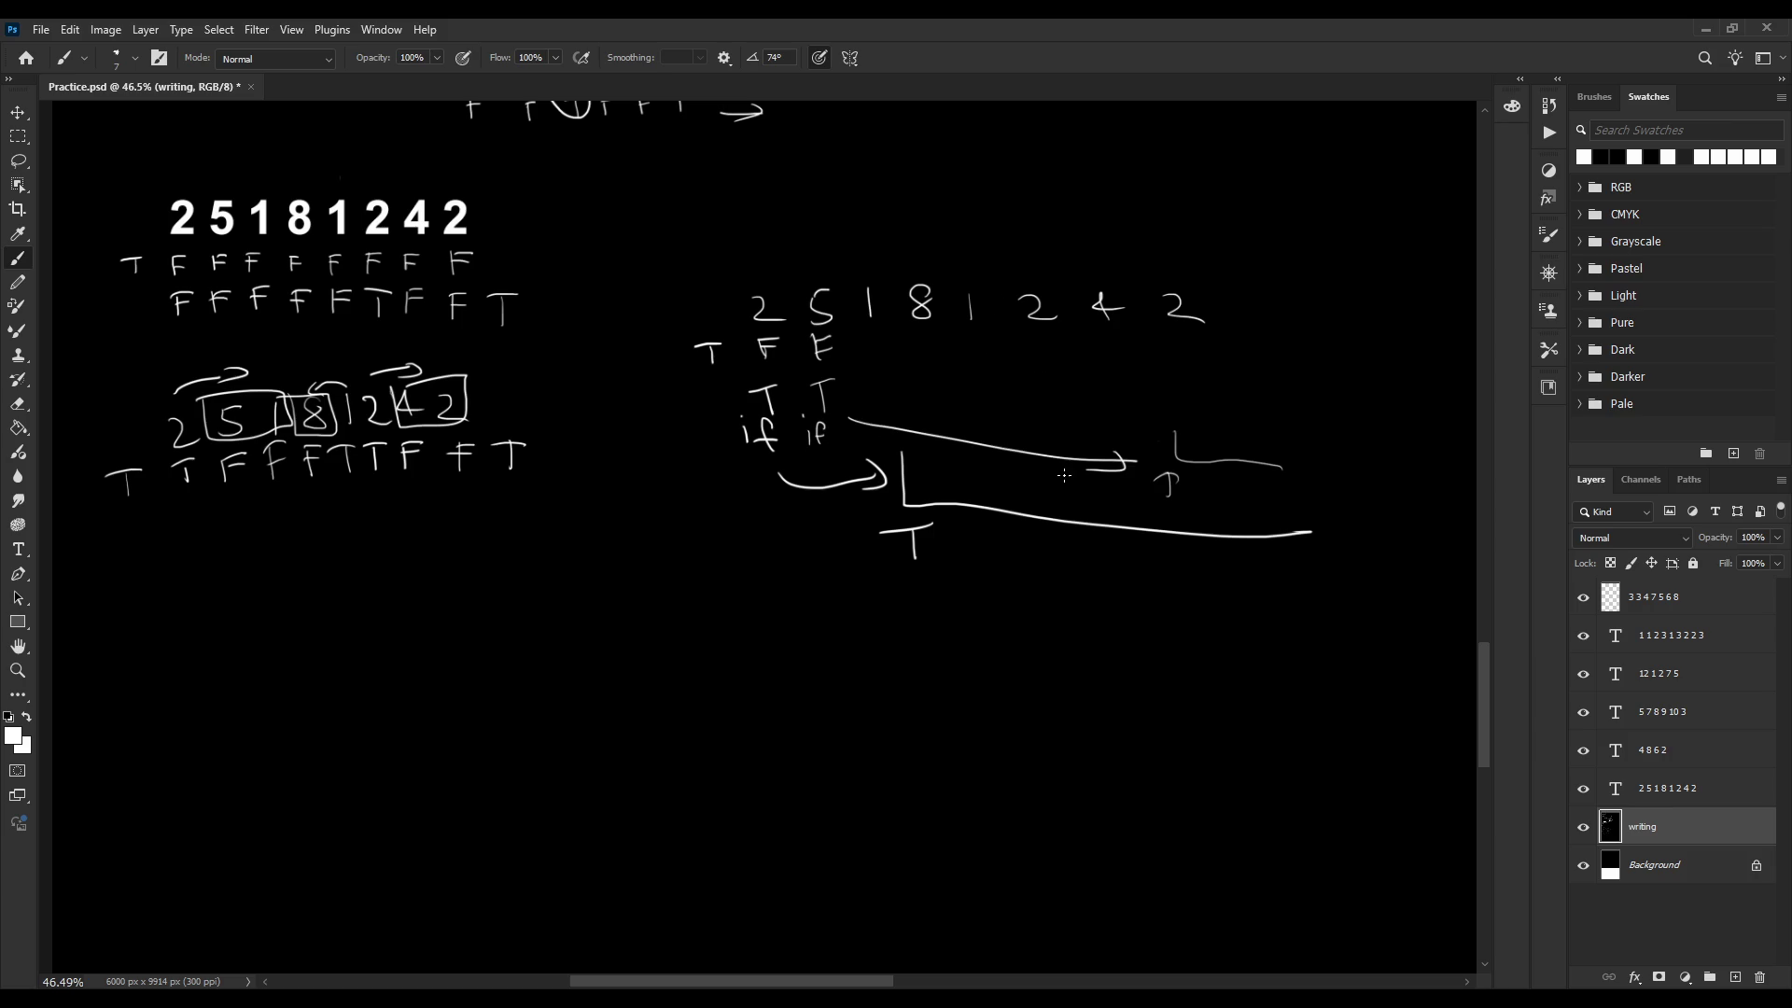
key("ctrl+z")
left_click_drag(1121, 438, 1117, 475)
left_click_drag(992, 280, 910, 268)
Add a third F to the T/F row, discarding the trial circles and the retraced T
key("ctrl+z")
mouse_move(859, 333)
left_mouse_down()
mouse_move(878, 328)
mouse_move(866, 404)
mouse_move(875, 378)
left_mouse_up()
left_click_drag(977, 317, 975, 313)
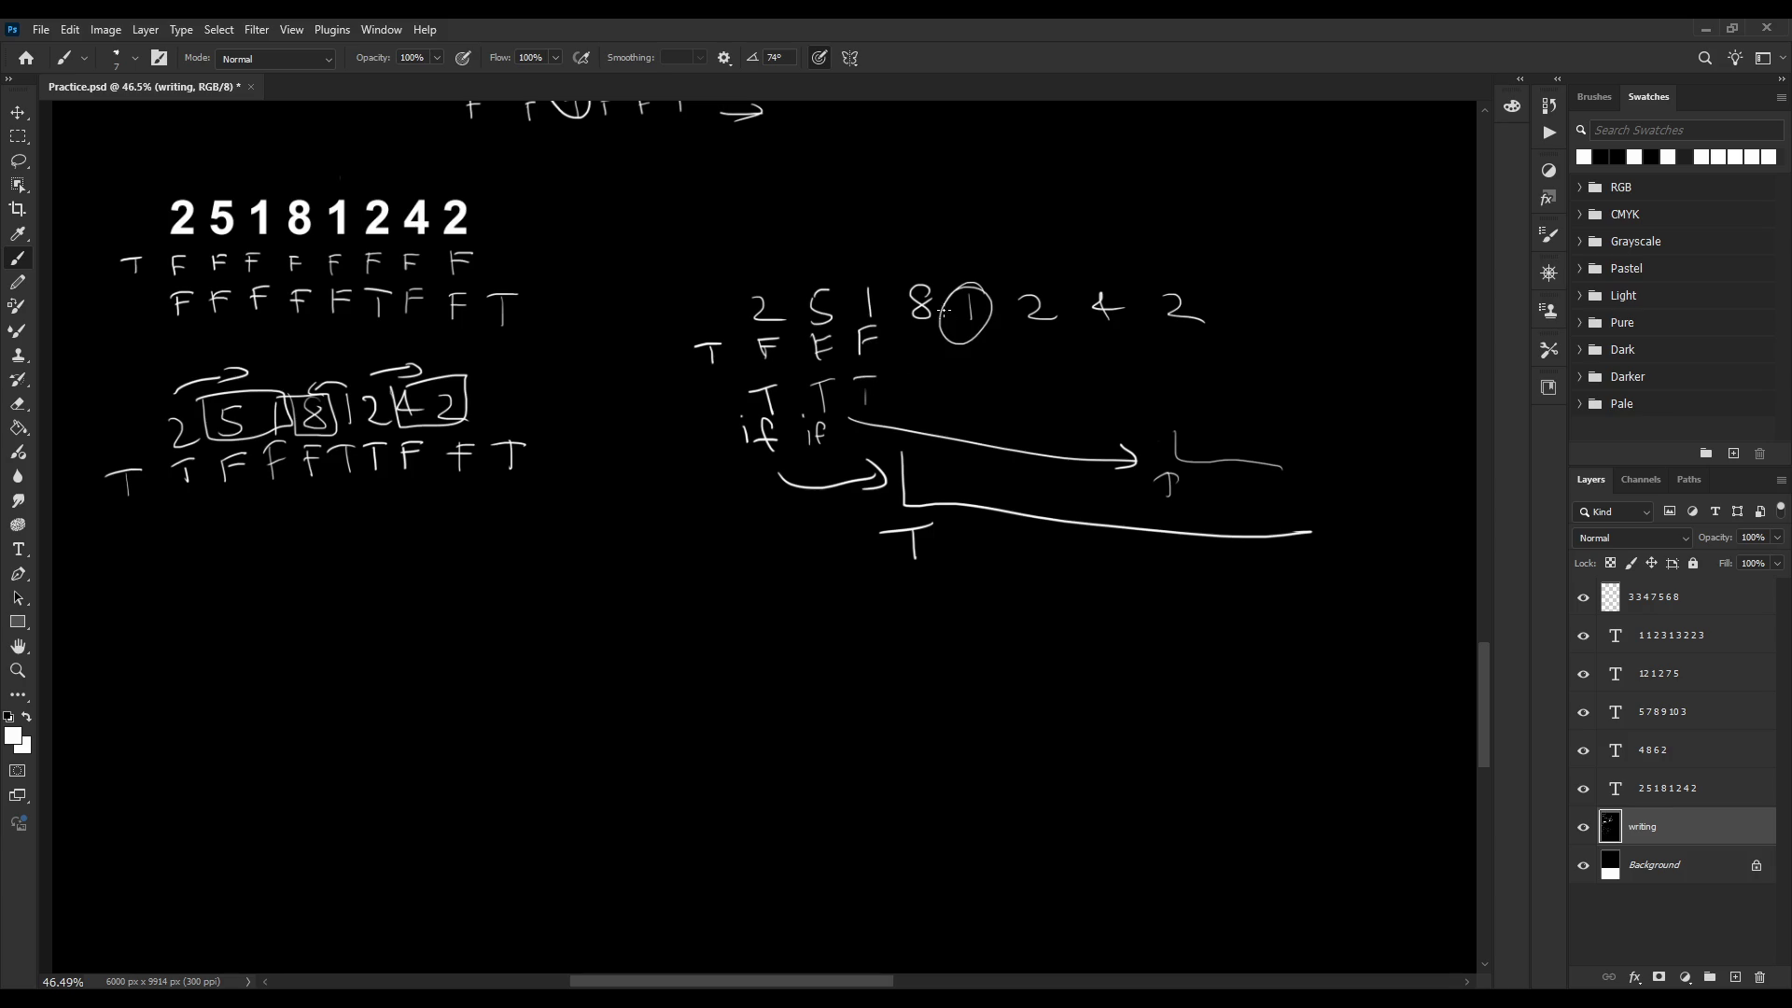
key("ctrl+z")
left_click_drag(855, 377, 875, 376)
left_click_drag(865, 378, 866, 405)
key("ctrl+z")
key("ctrl+z")
key("ctrl+z")
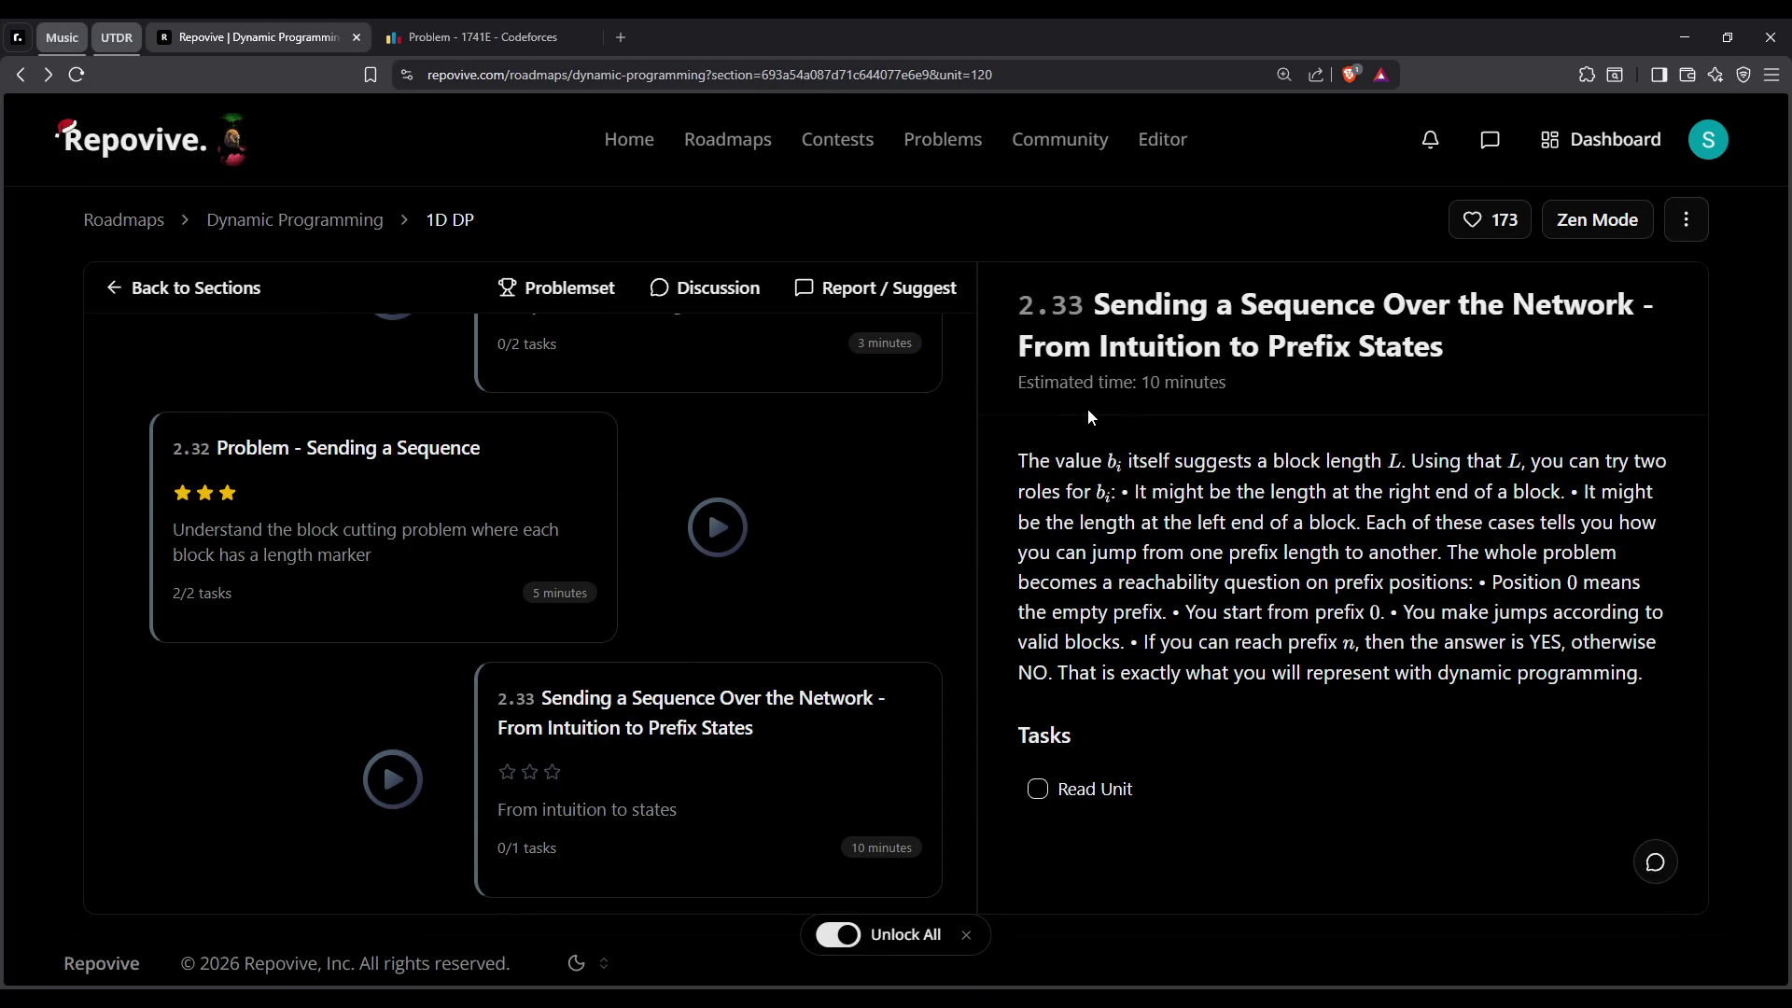
Read lesson 2.33's opening on block length L and the two roles, highlighting lines
left_click_drag(1019, 461, 1385, 461)
double_click(1211, 461)
mouse_move(1126, 461)
left_mouse_down()
mouse_move(1491, 464)
mouse_move(1489, 581)
left_mouse_up()
double_click(1484, 461)
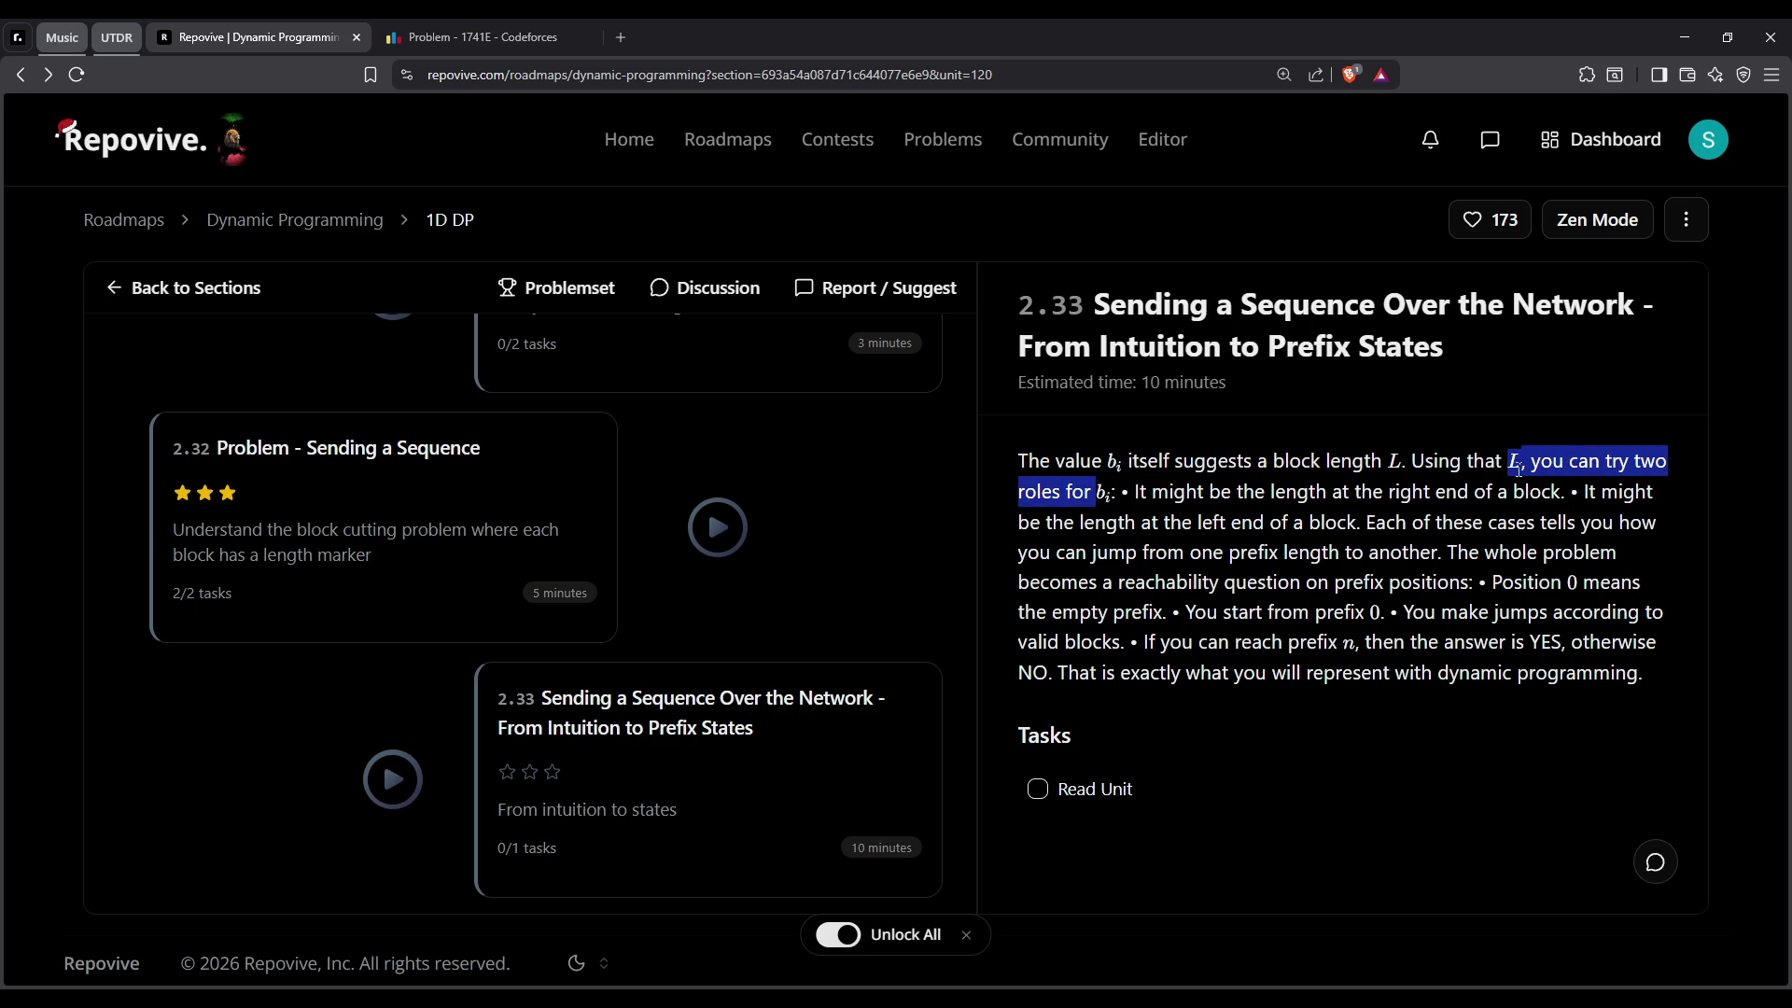
double_click(1191, 493)
left_click_drag(1191, 493, 1587, 582)
left_click(1288, 502)
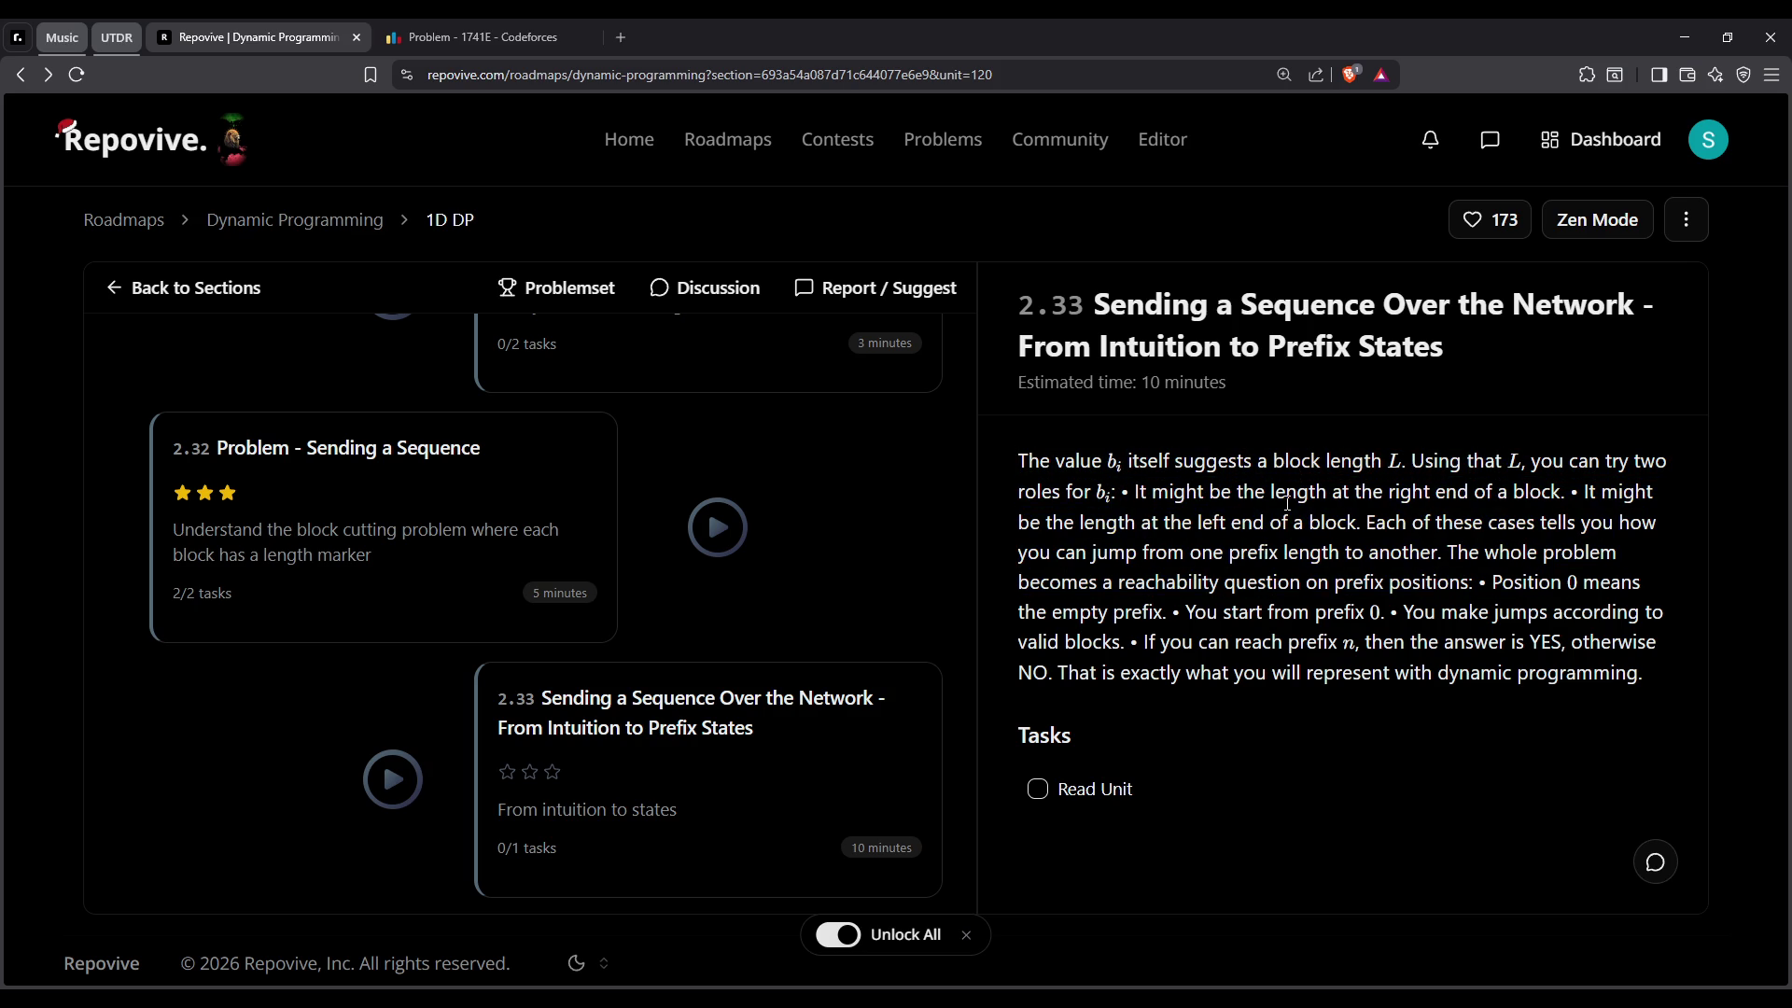
left_click_drag(1082, 511, 1573, 582)
left_click(1316, 526)
Read the lines on block ends, prefix jumps, starting from position 0, and the YES/NO answer
left_click_drag(1115, 492, 1568, 581)
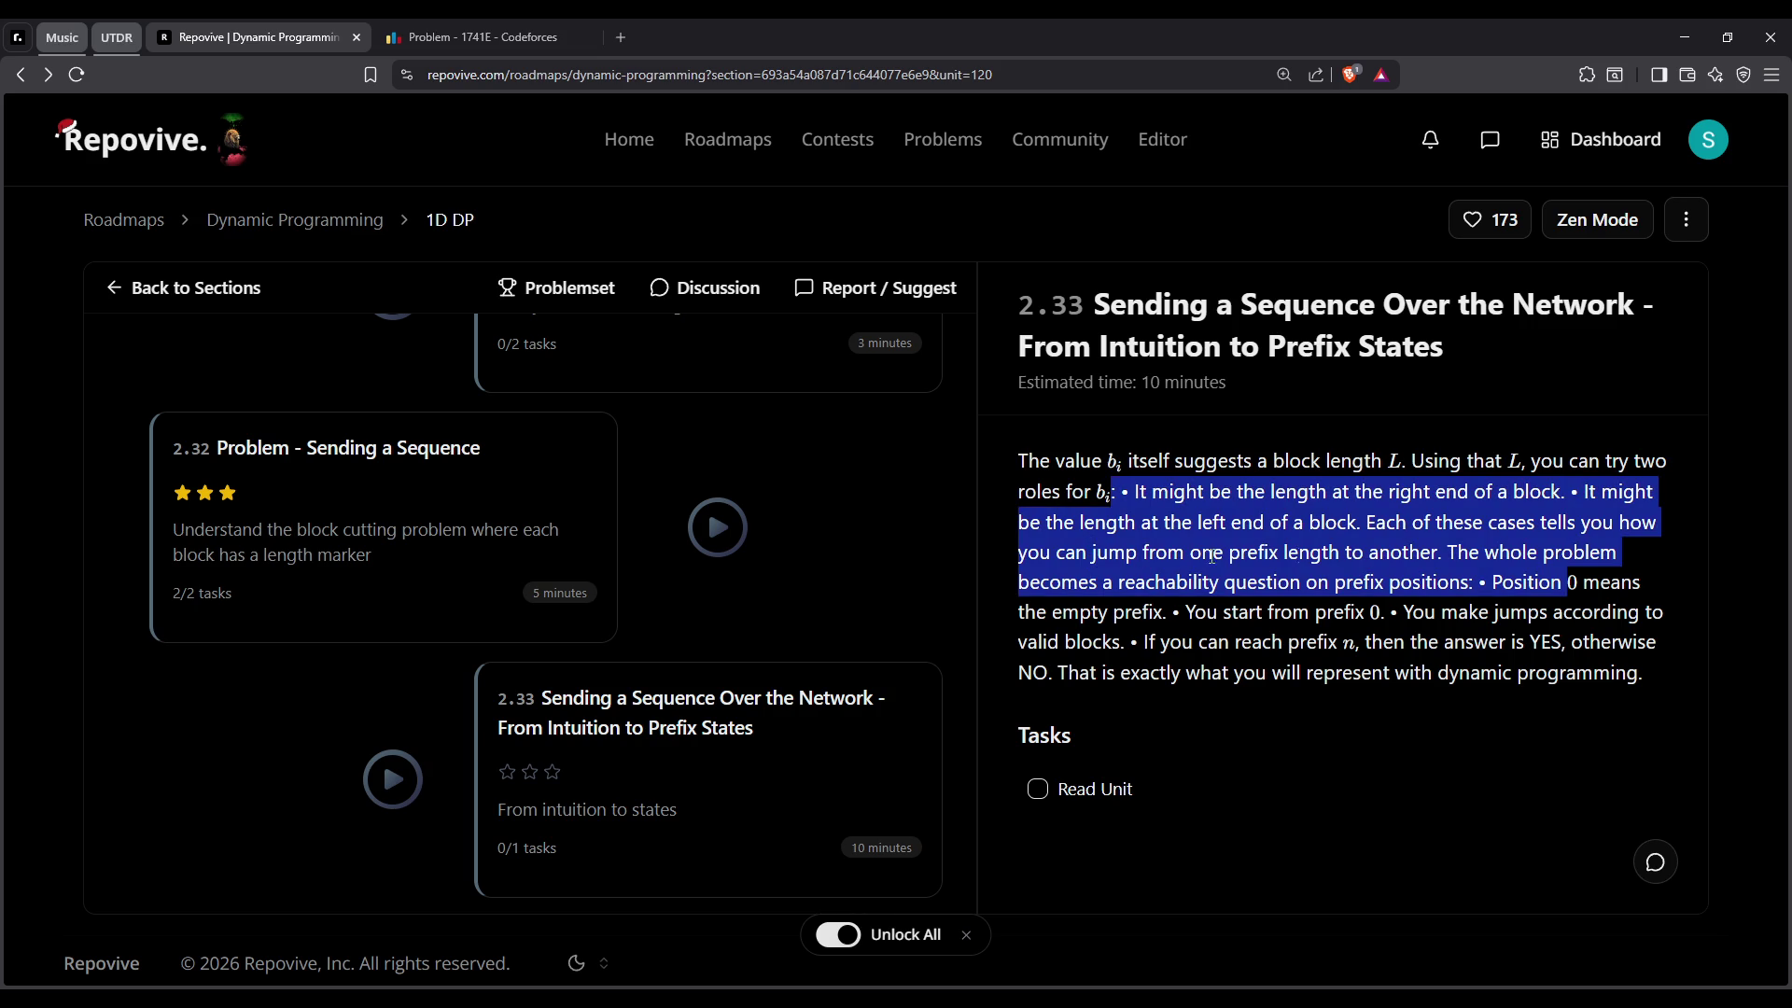
left_click(1095, 590)
mouse_move(1115, 492)
left_mouse_down()
mouse_move(1568, 581)
mouse_move(1269, 612)
left_mouse_up()
left_click(1609, 575)
left_click(1268, 612)
mouse_move(1583, 581)
left_mouse_down()
mouse_move(1369, 612)
mouse_move(1344, 643)
mouse_move(1643, 674)
left_mouse_up()
left_click(1303, 611)
left_click(1151, 647)
Tick Read Unit so lesson 2.33 shows 1/1, then return to the unit 2.33 content
left_click(1037, 789)
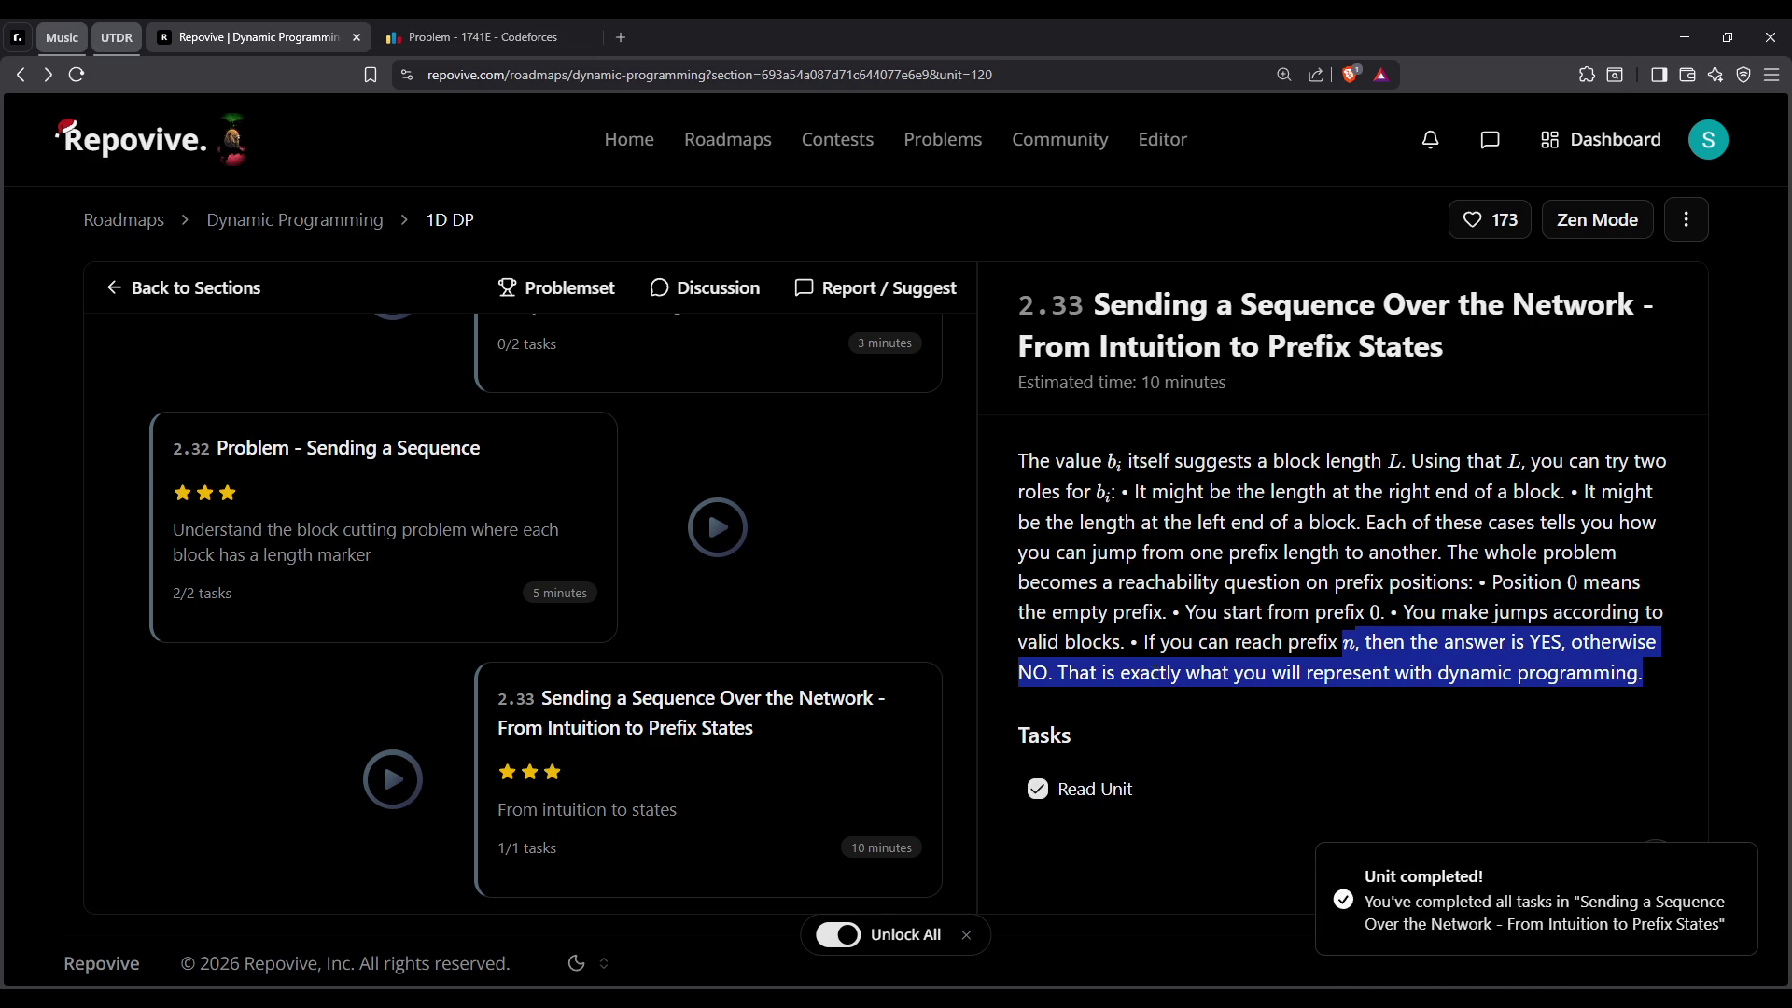
left_click(680, 400)
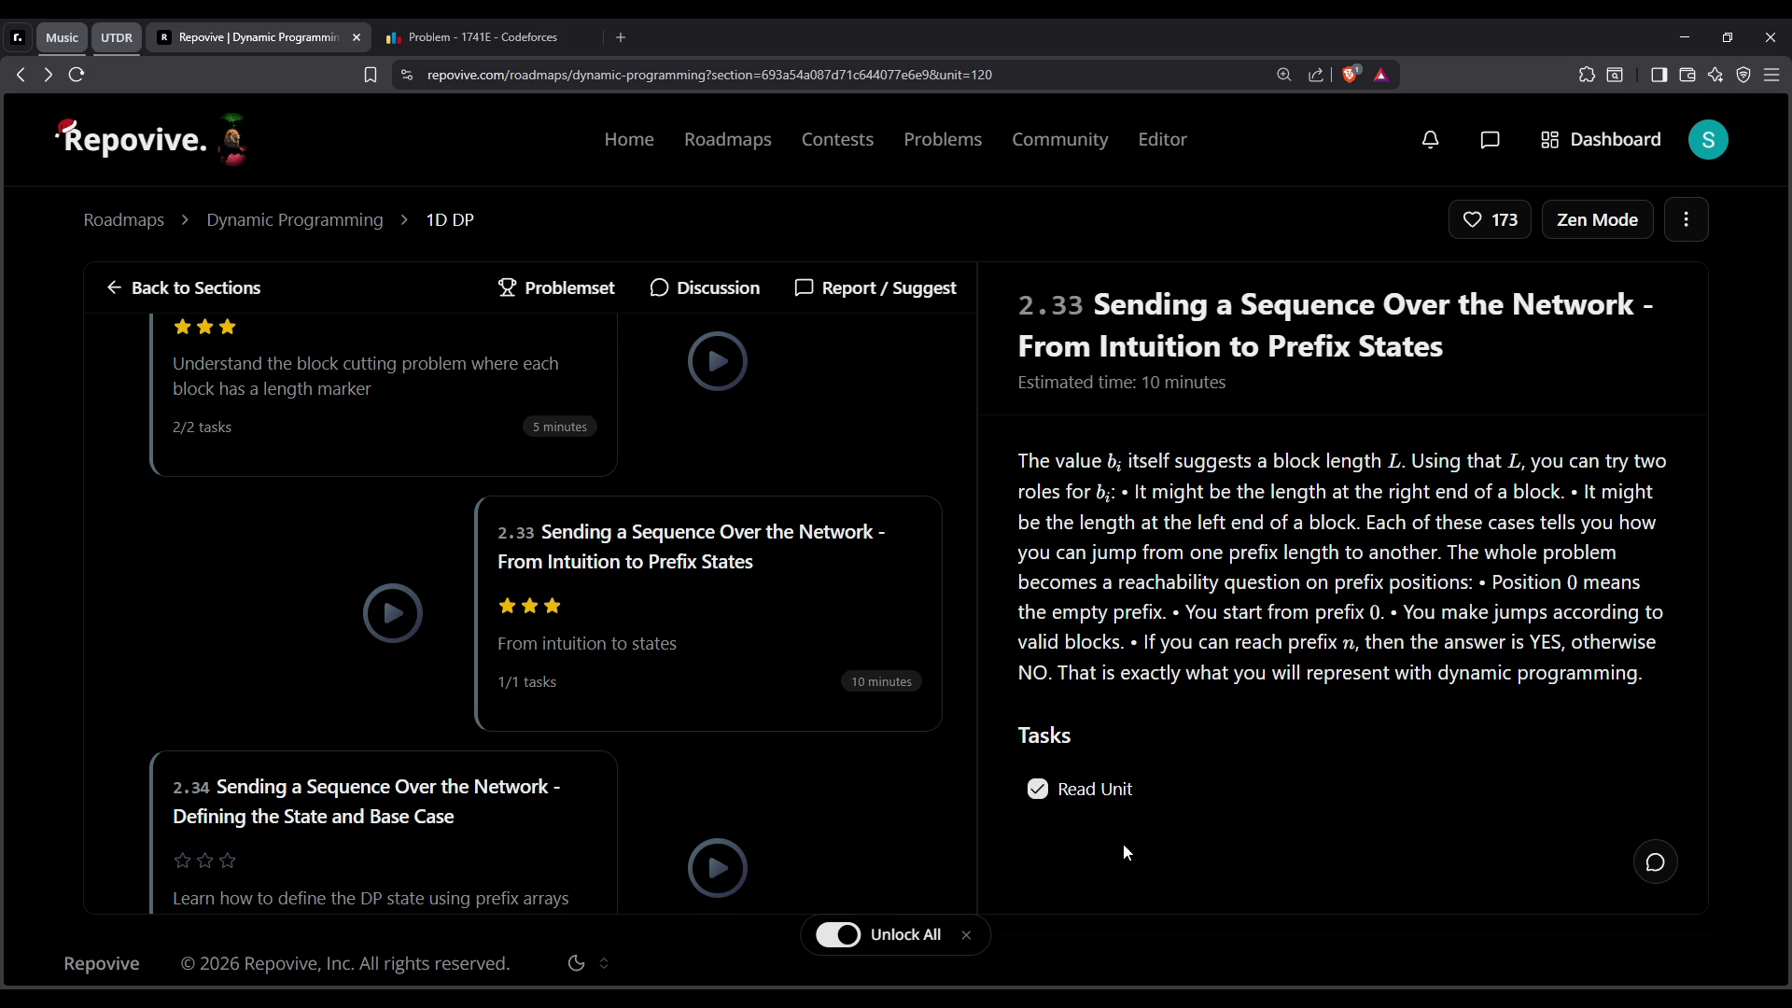
scroll(789, 658, "down", 2)
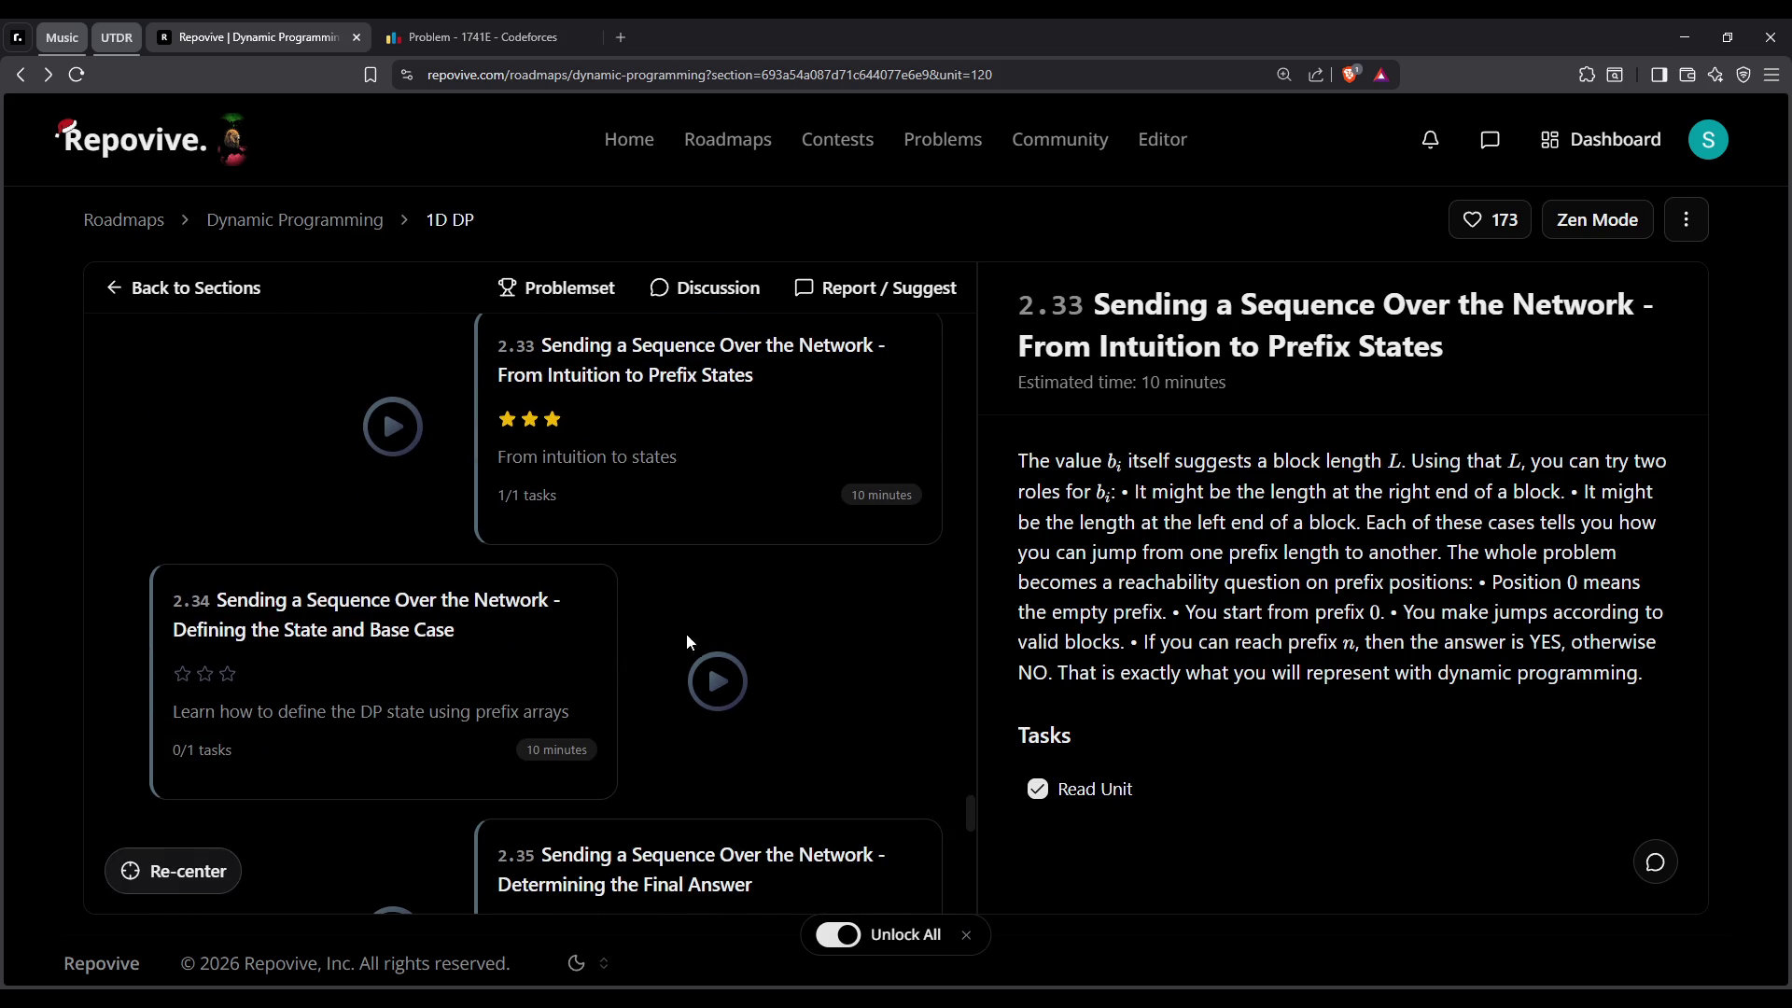
Bring up lesson 2.34 and read its title and opening sentence
left_click(494, 627)
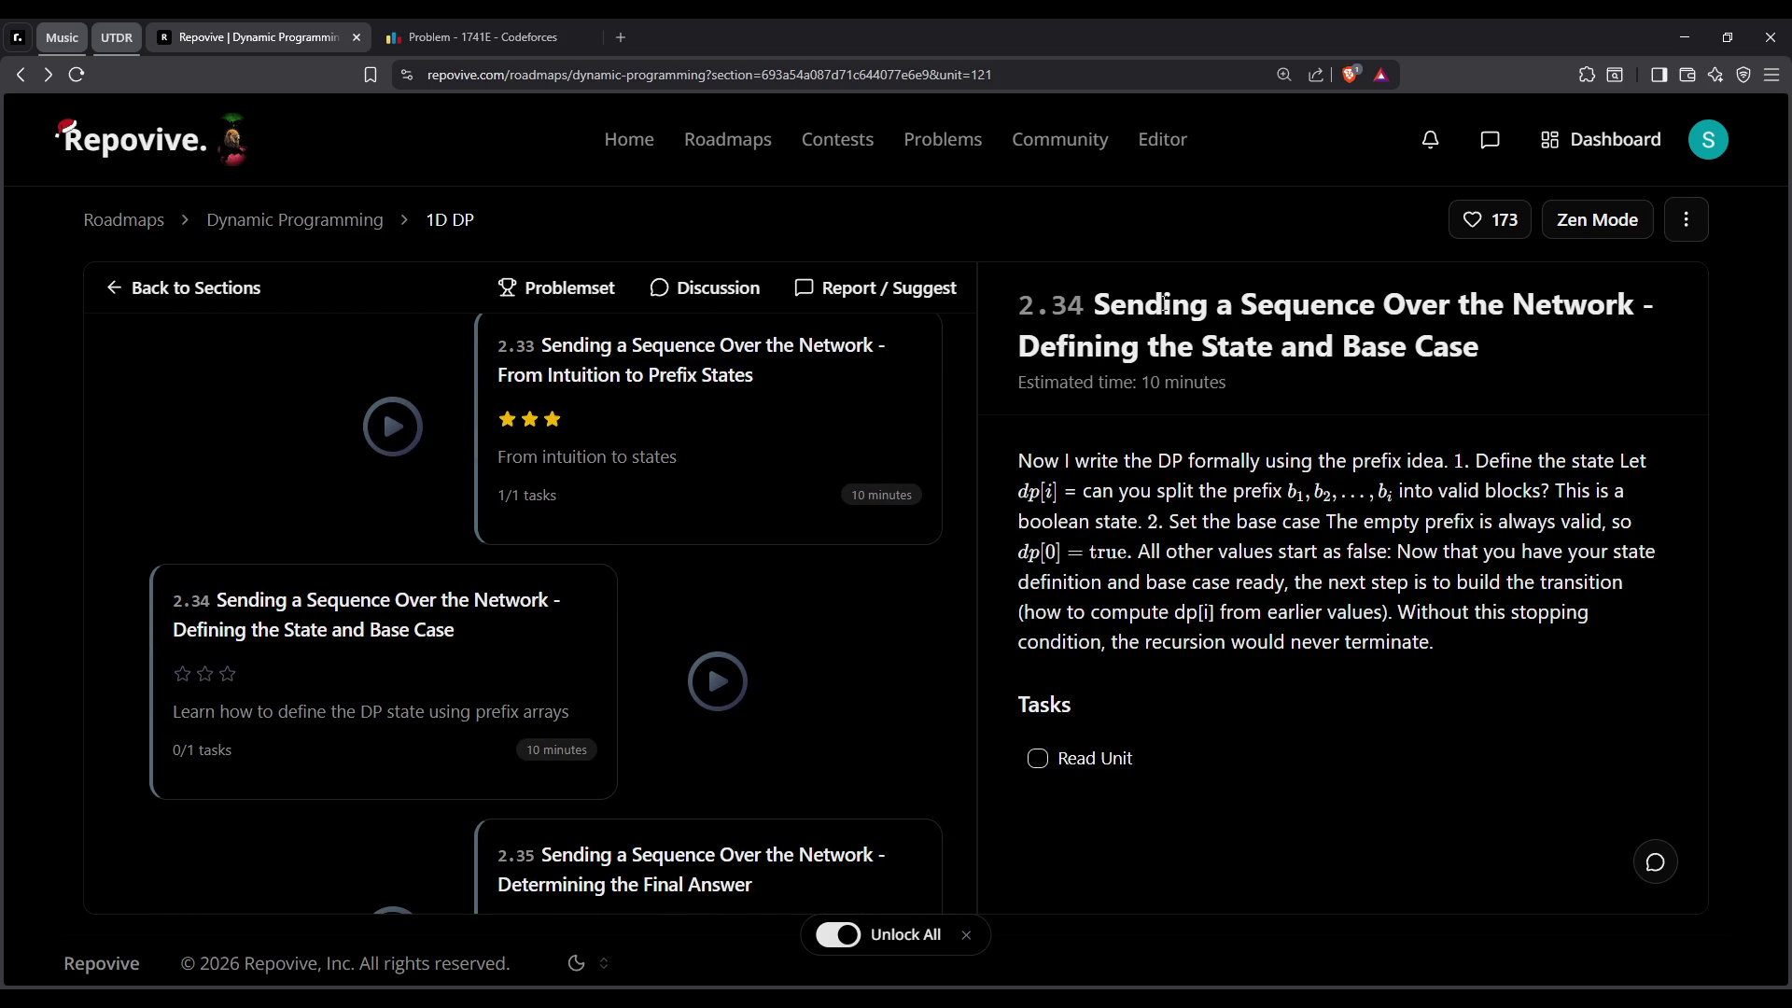
left_click_drag(1164, 303, 1636, 305)
double_click(1577, 305)
triple_click(1578, 306)
left_click(1247, 434)
left_click_drag(1264, 455, 1184, 482)
triple_click(1265, 455)
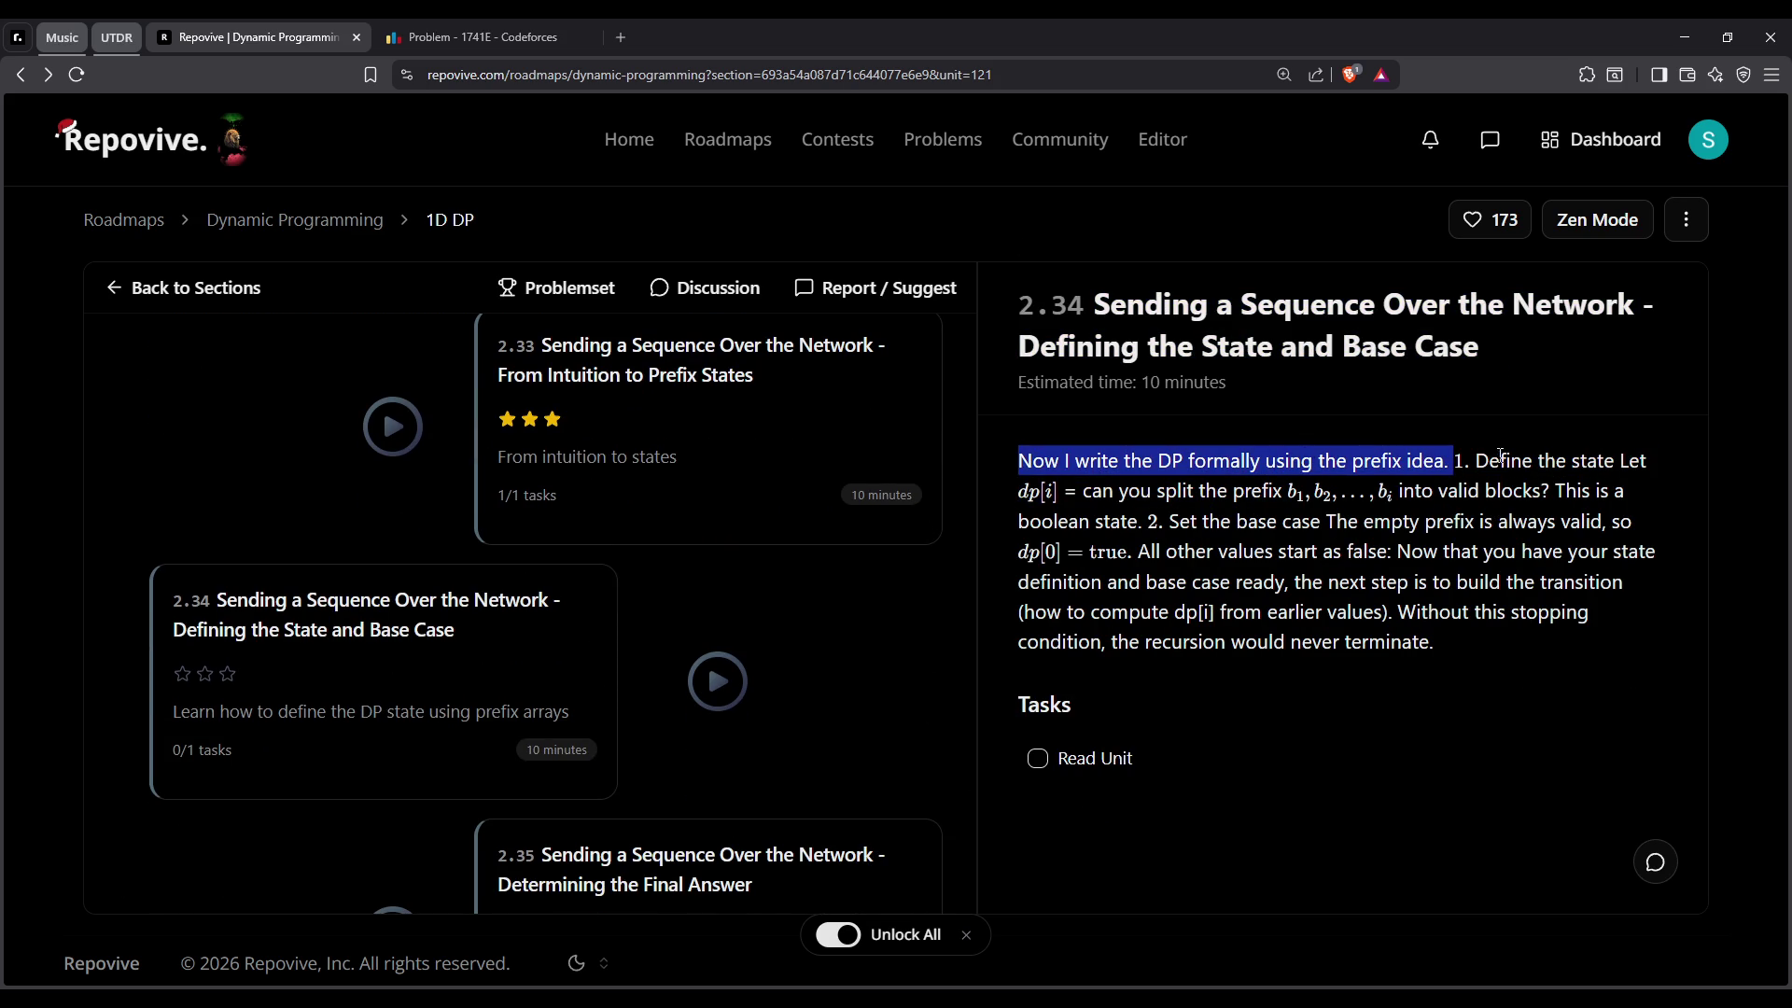
Read the state definition: dp[i] asks whether the prefix splits into valid blocks
left_click_drag(1020, 460, 1166, 492)
left_click_drag(1456, 460, 1287, 492)
mouse_move(1019, 491)
left_mouse_down()
mouse_move(1286, 492)
mouse_move(1020, 491)
left_mouse_up()
double_click(1258, 490)
double_click(1457, 504)
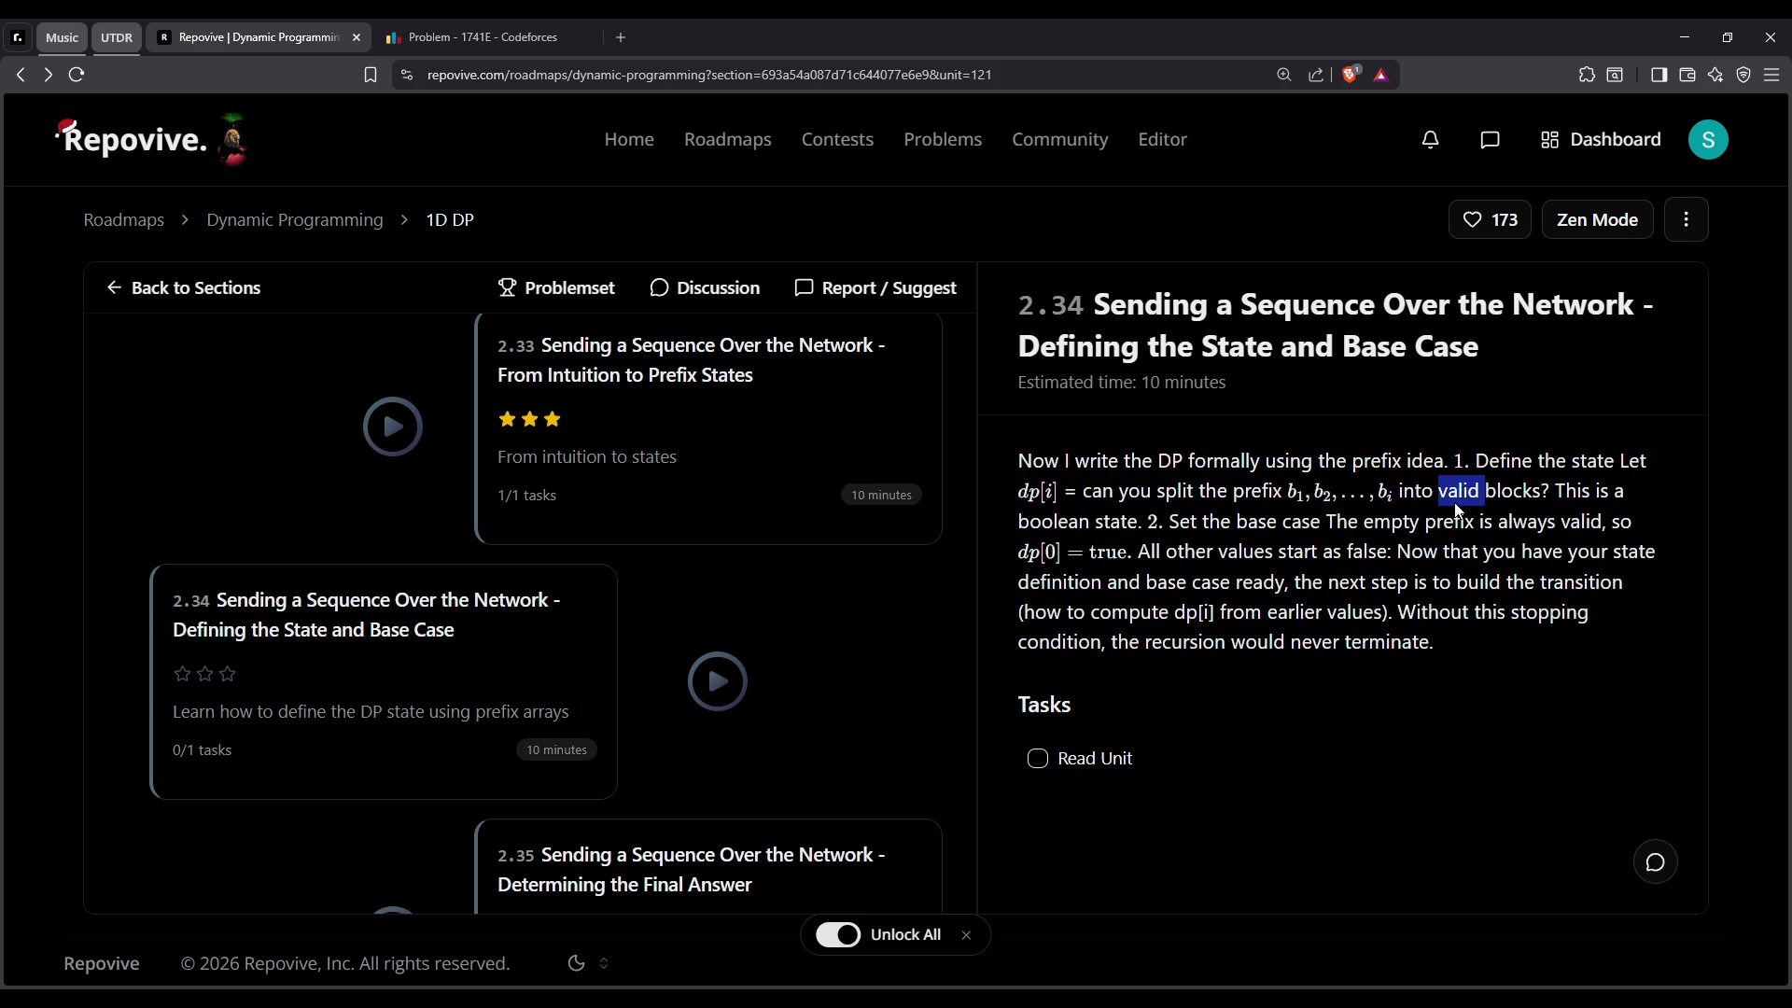
left_click_drag(1394, 492, 1146, 523)
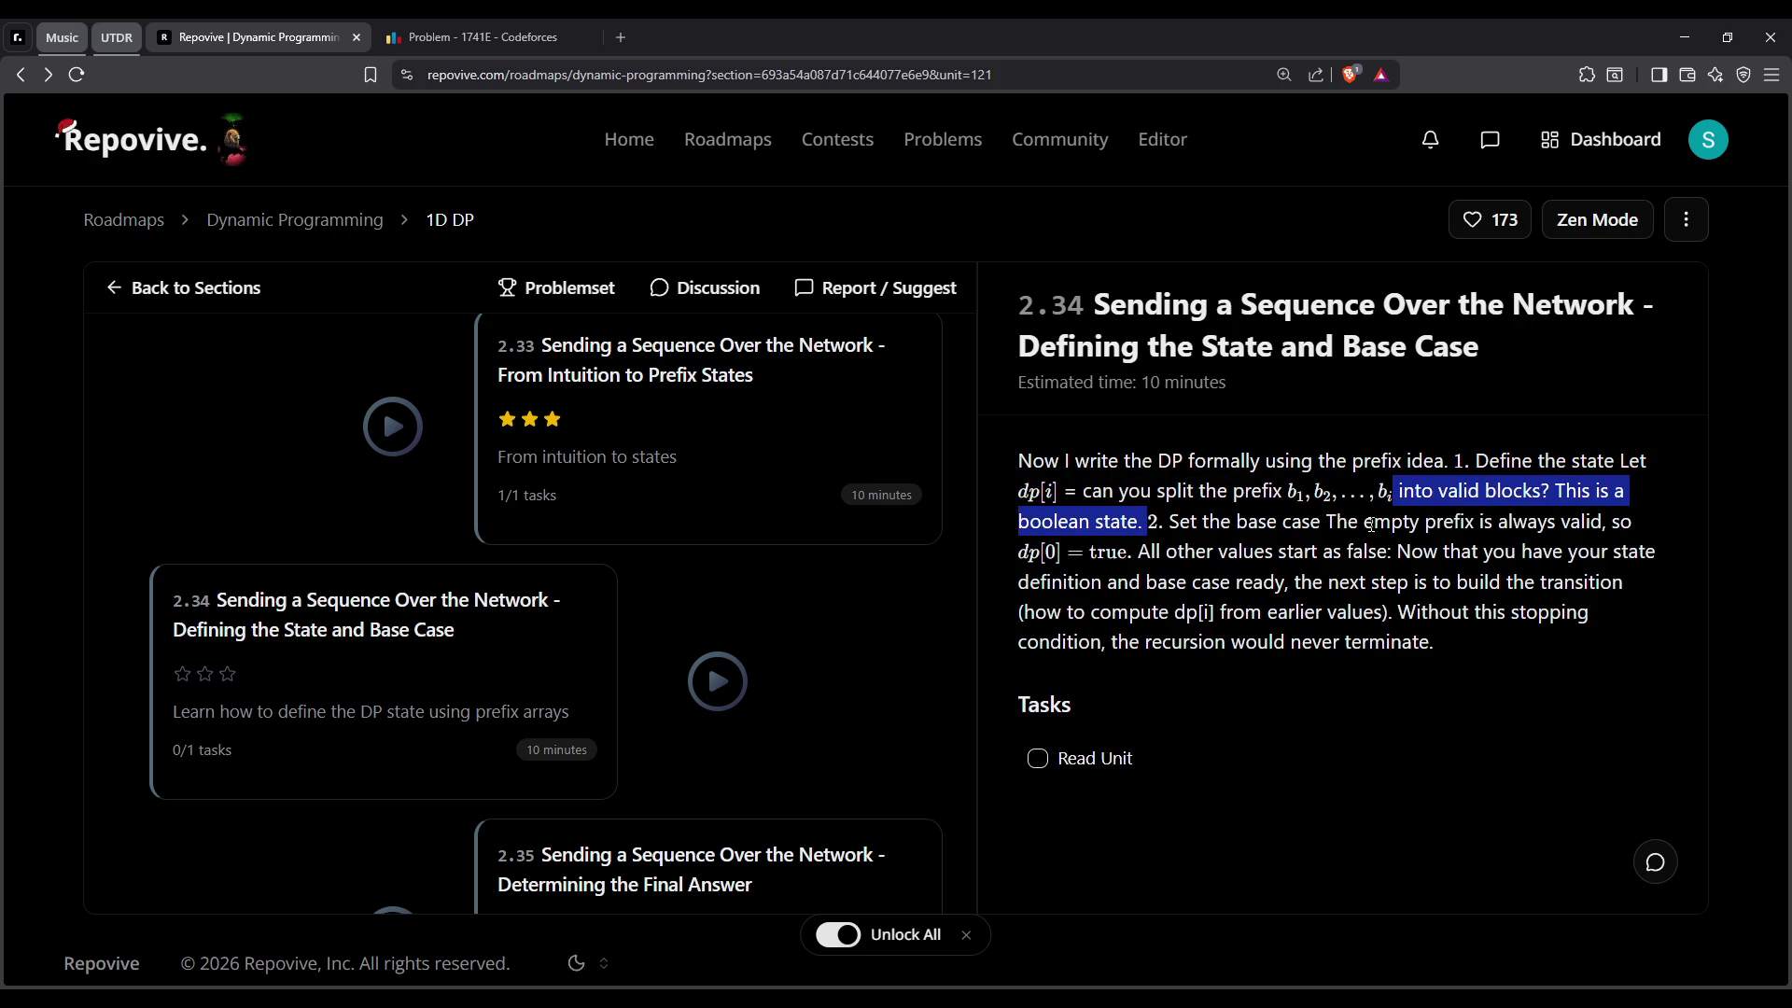
triple_click(1102, 523)
triple_click(1106, 520)
left_click(1106, 520)
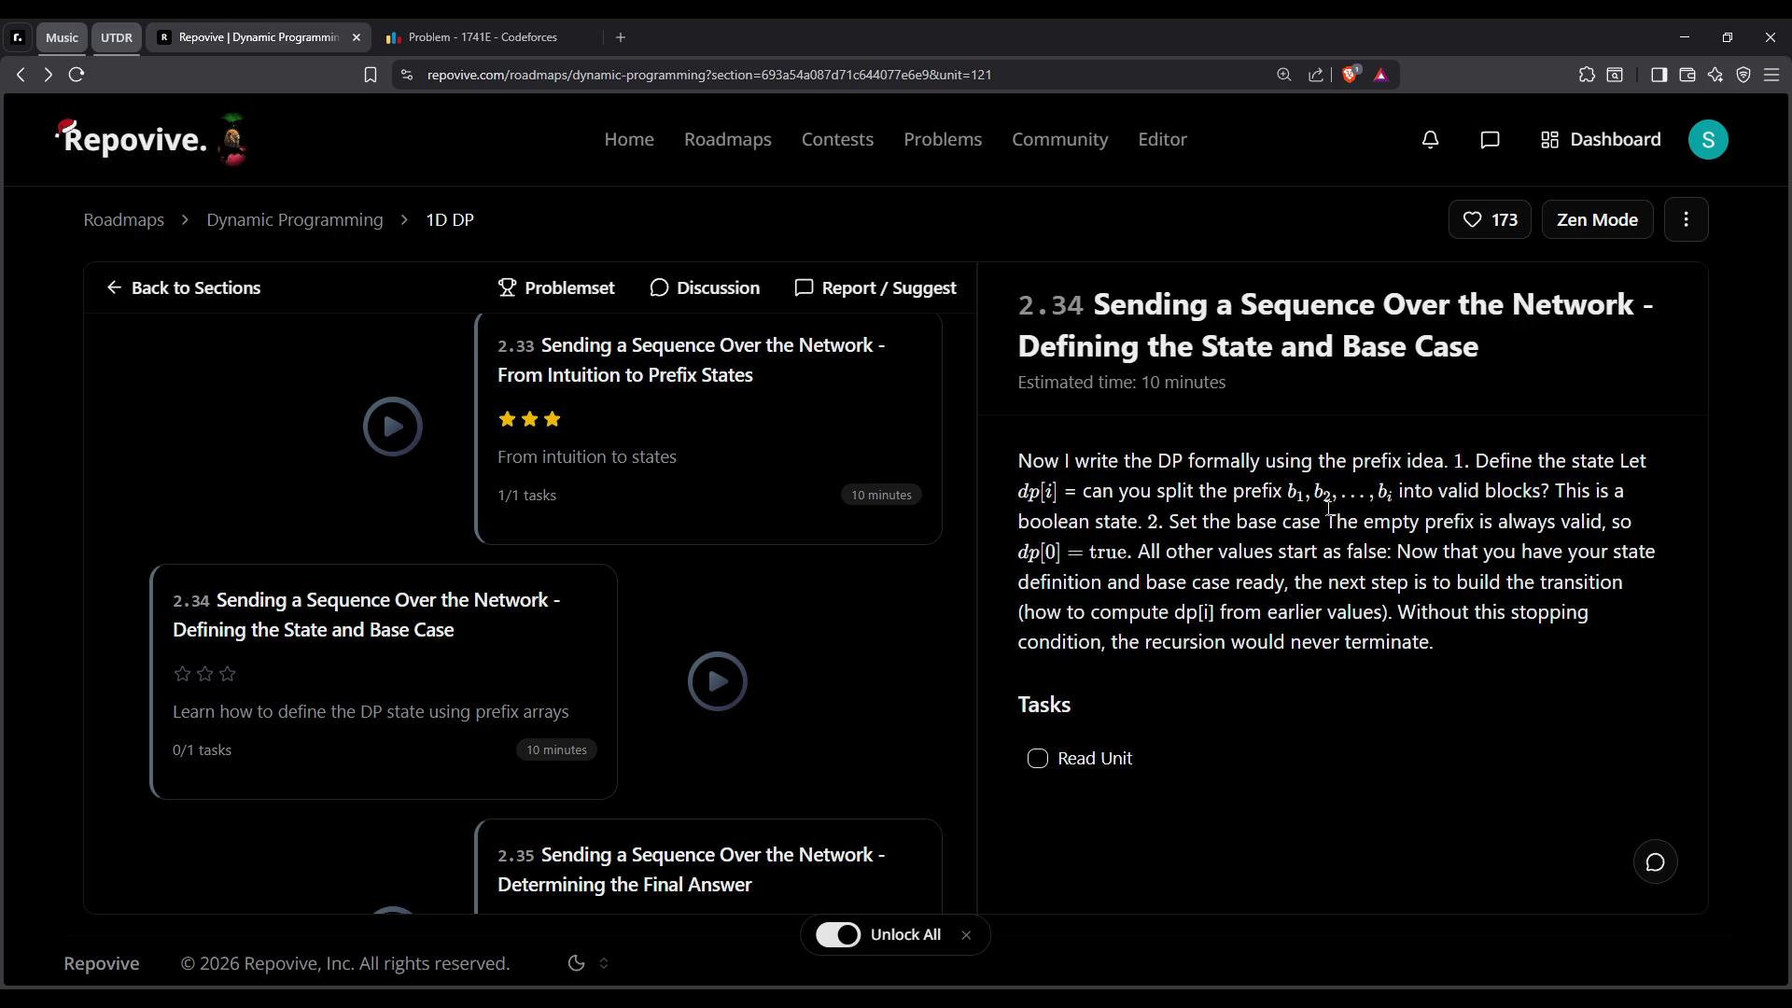
Read the prefix b1..bi and base case: dp[0] true, all other values start false
mouse_move(1288, 495)
left_mouse_down()
mouse_move(1394, 504)
mouse_move(1148, 523)
mouse_move(1638, 522)
left_mouse_up()
left_click(1124, 523)
double_click(1120, 523)
left_click(1124, 523)
left_click(1278, 526)
triple_click(1150, 551)
mouse_move(1163, 552)
left_mouse_down()
mouse_move(1478, 551)
mouse_move(1172, 582)
left_mouse_up()
left_click(1378, 556)
triple_click(1172, 582)
triple_click(1281, 595)
left_click(1281, 596)
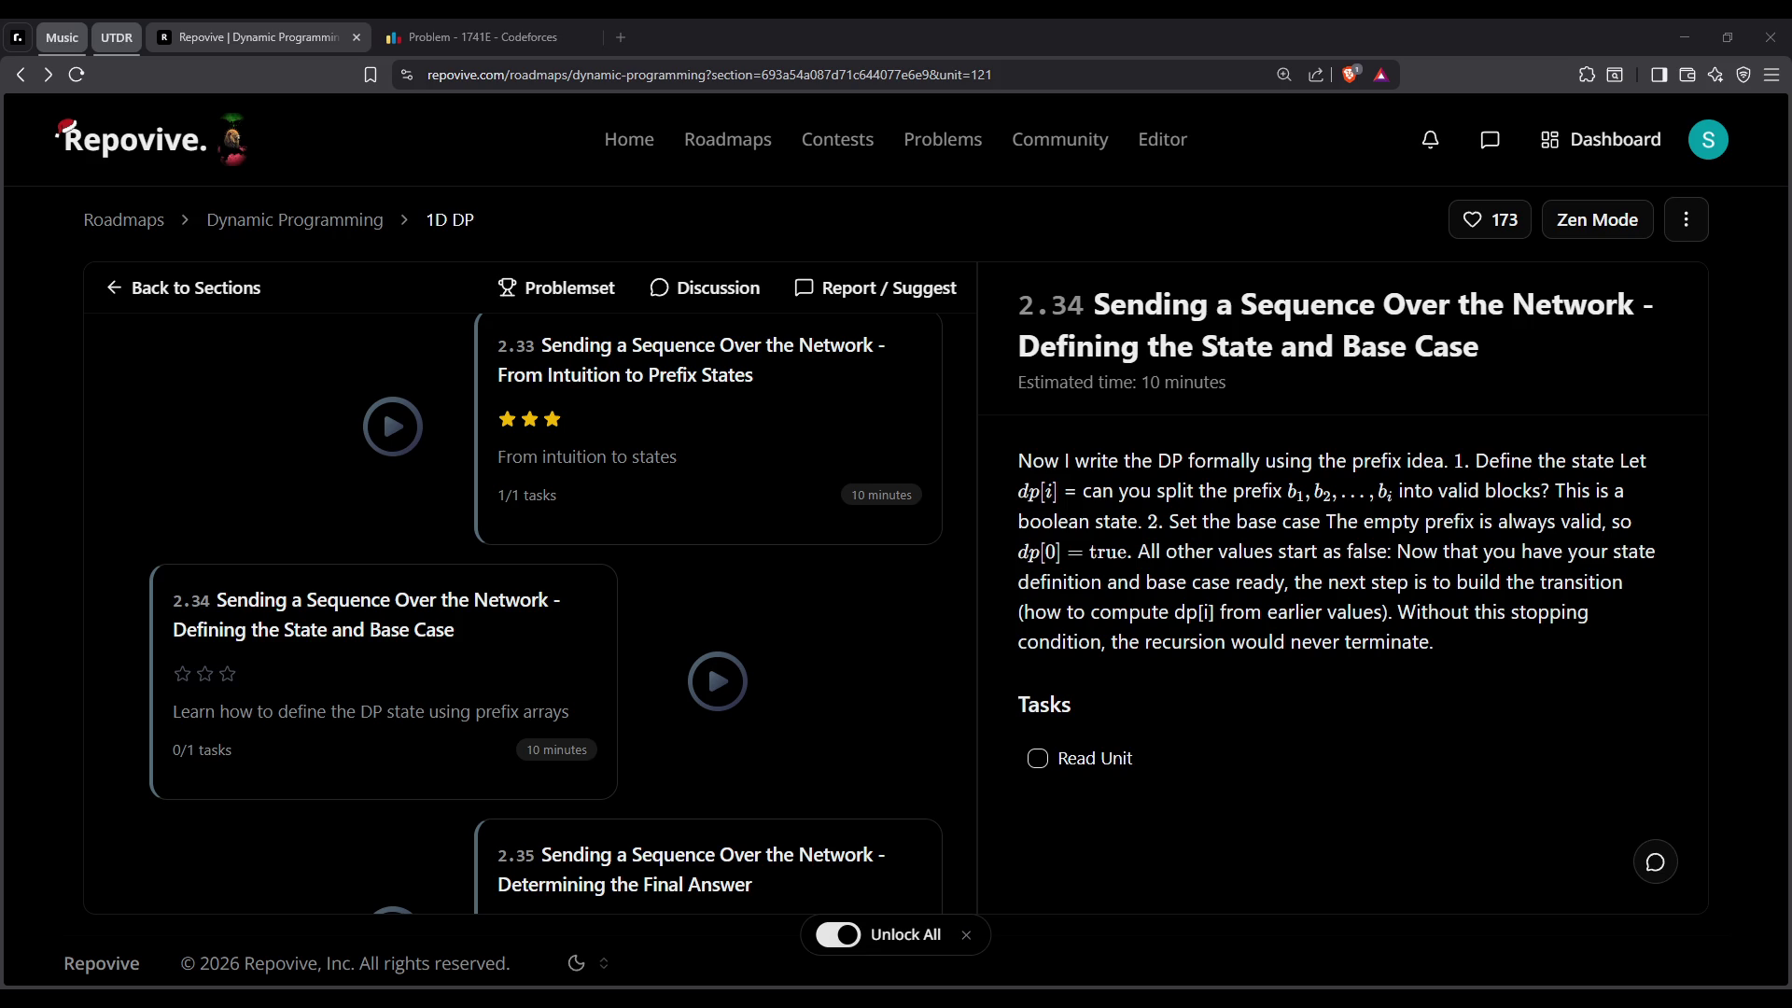
key("alt+Tab")
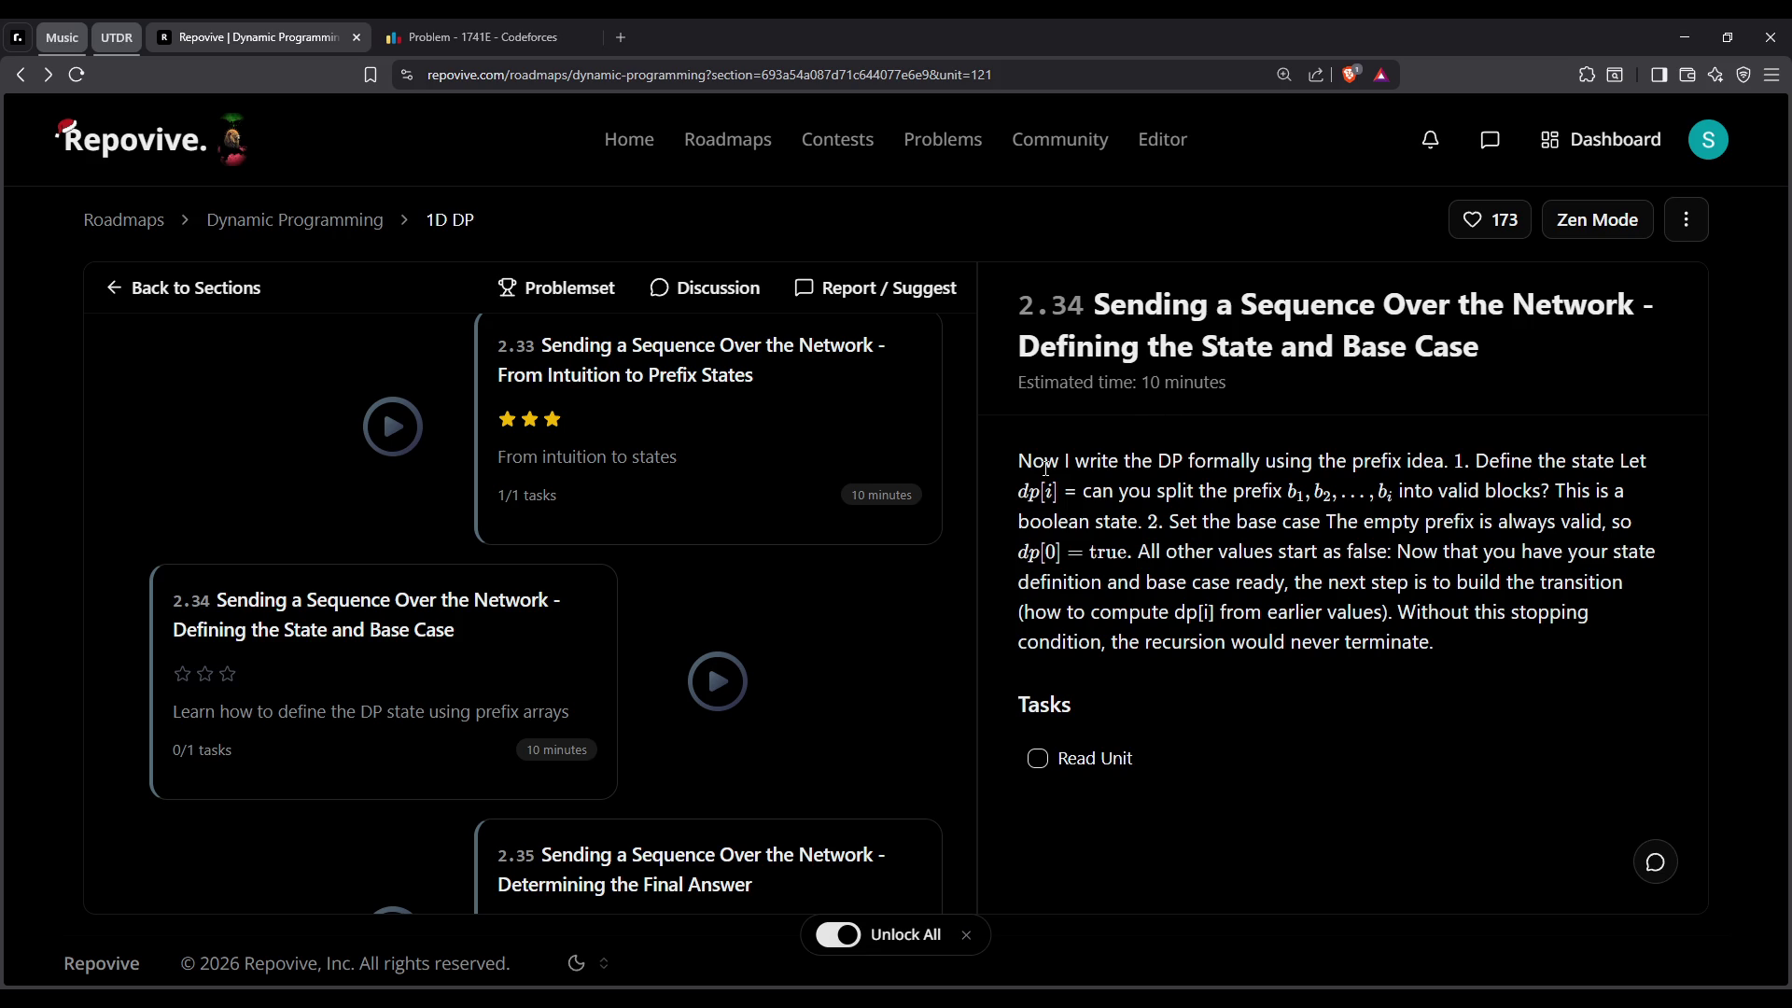
Reread the base-case sentence and the dp[i] state definition in lesson 2.34
left_click_drag(1045, 467, 1432, 644)
double_click(1183, 520)
left_click_drag(1241, 524, 1474, 523)
left_click_drag(1612, 551, 1193, 519)
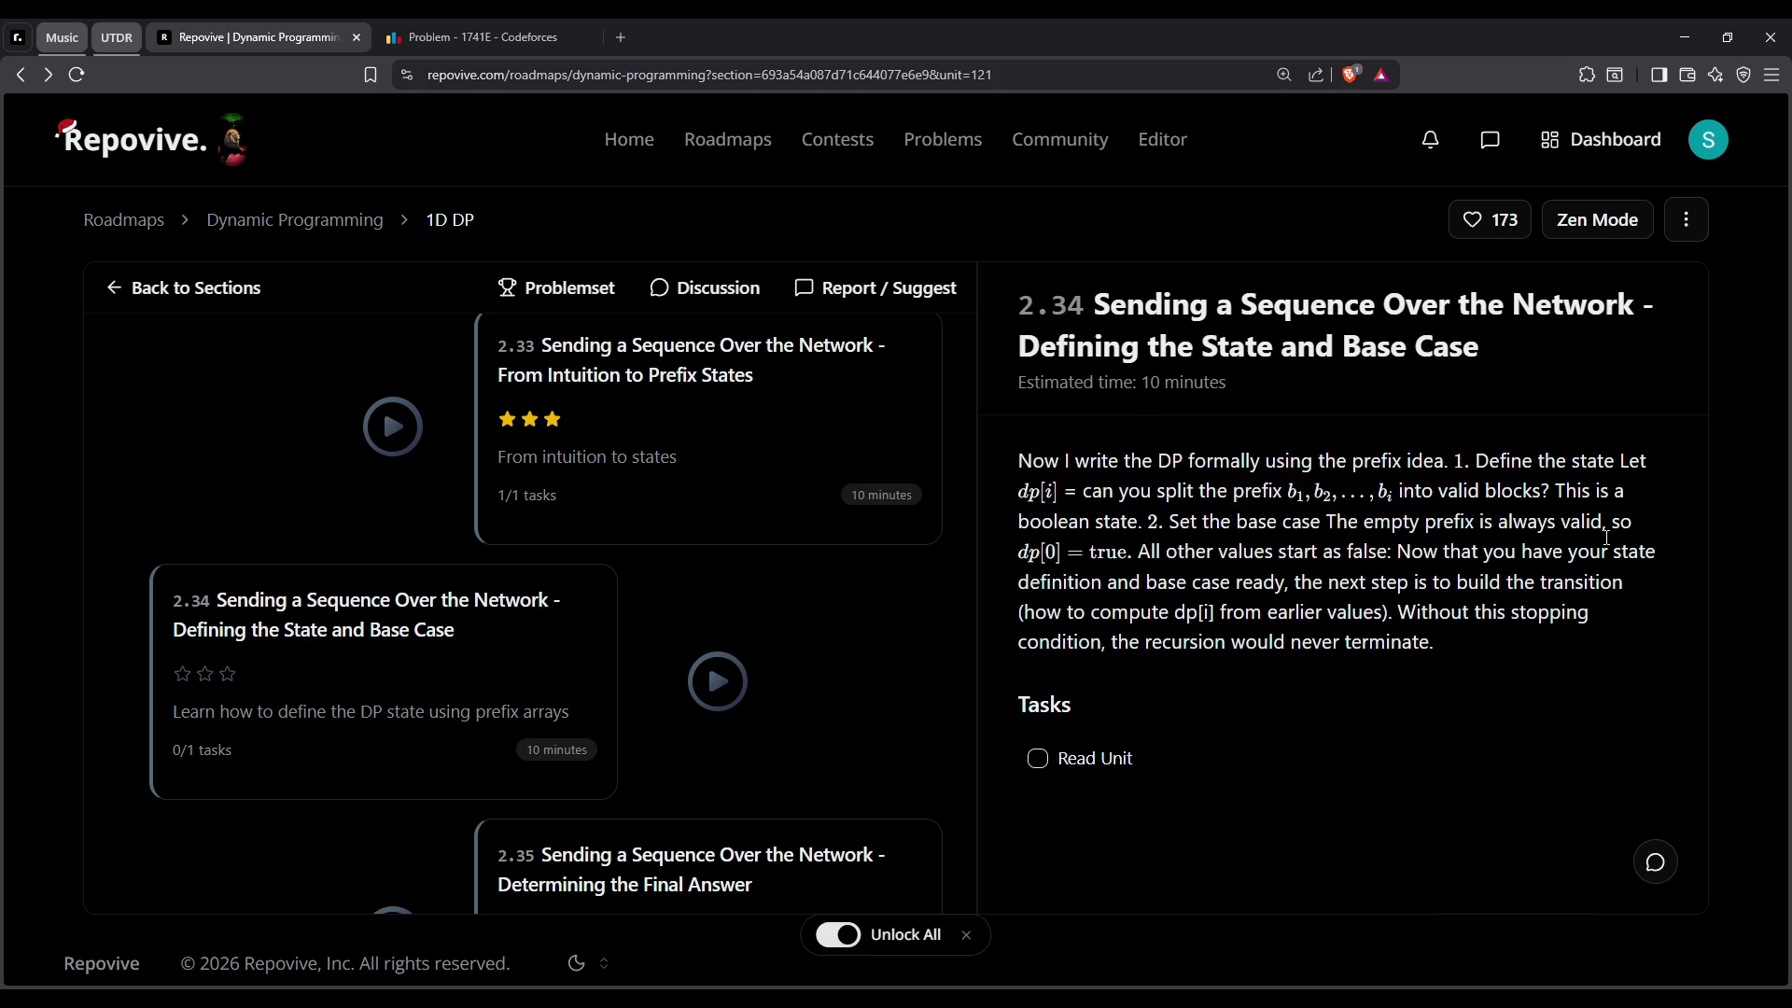
triple_click(1192, 519)
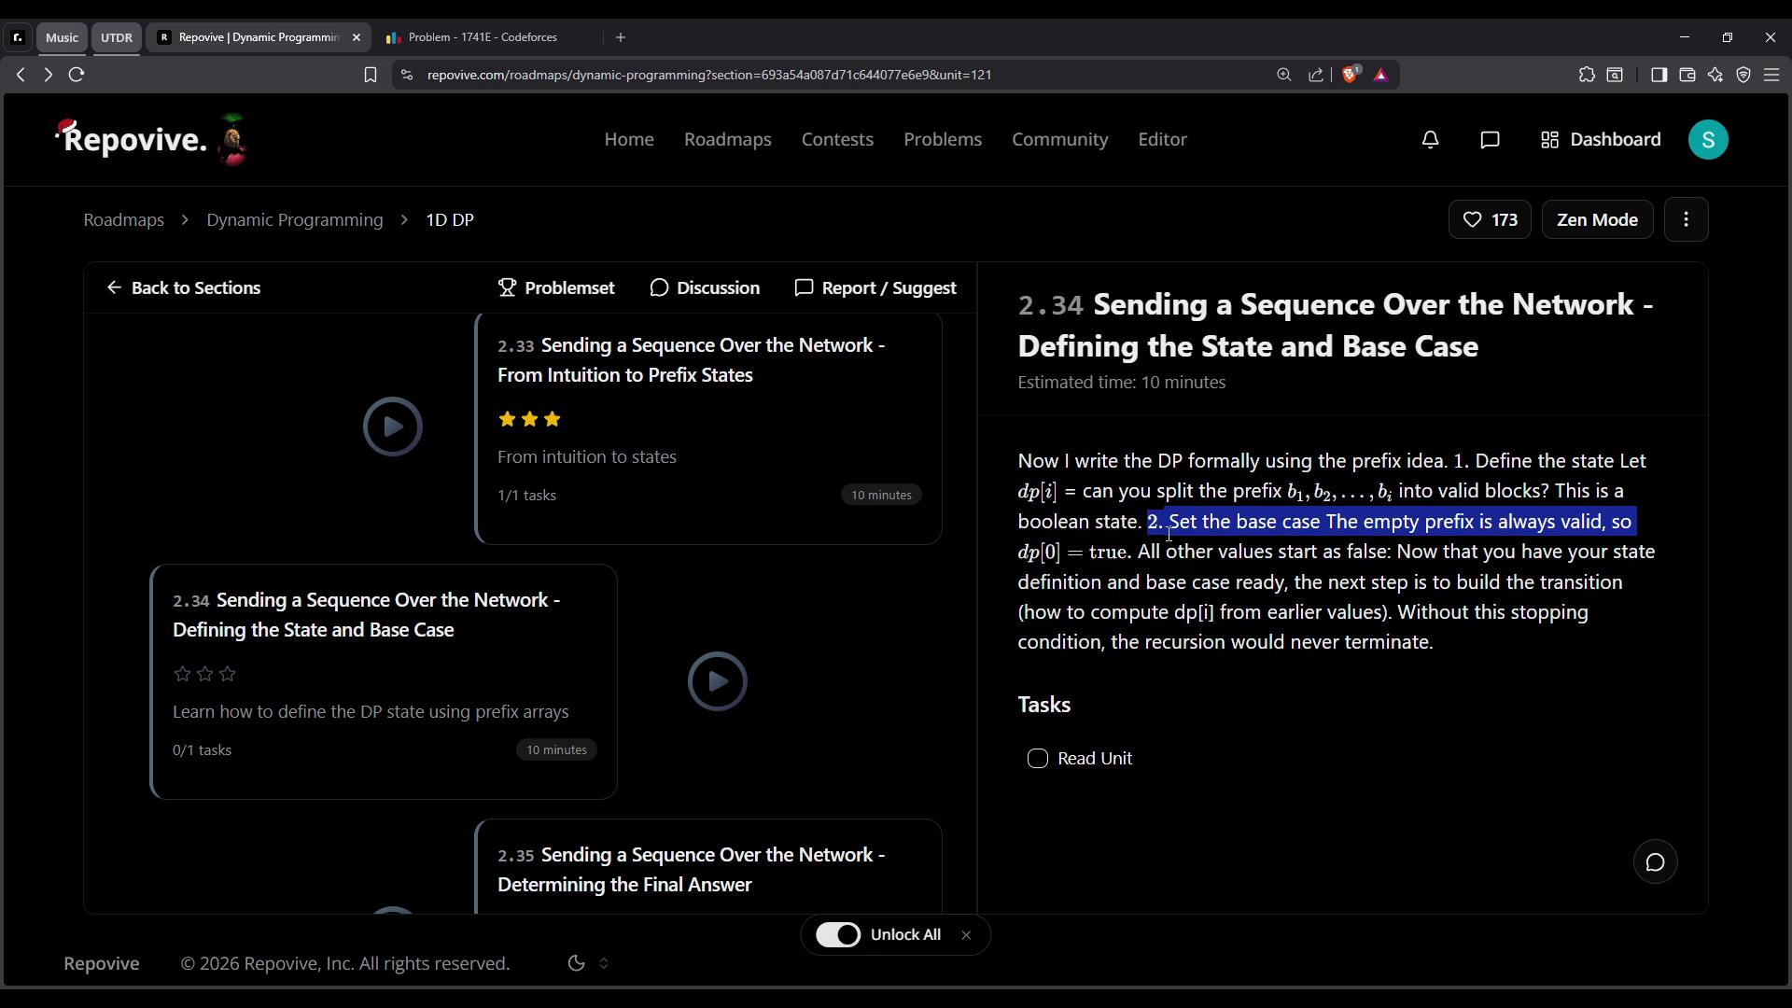
mouse_move(1475, 460)
left_mouse_down()
mouse_move(1024, 497)
mouse_move(1399, 496)
mouse_move(1289, 495)
left_mouse_up()
left_click(1082, 499)
Reread the question of whether the prefix can be split into valid blocks
left_click(1023, 498)
left_click(1083, 495)
left_click(1289, 495)
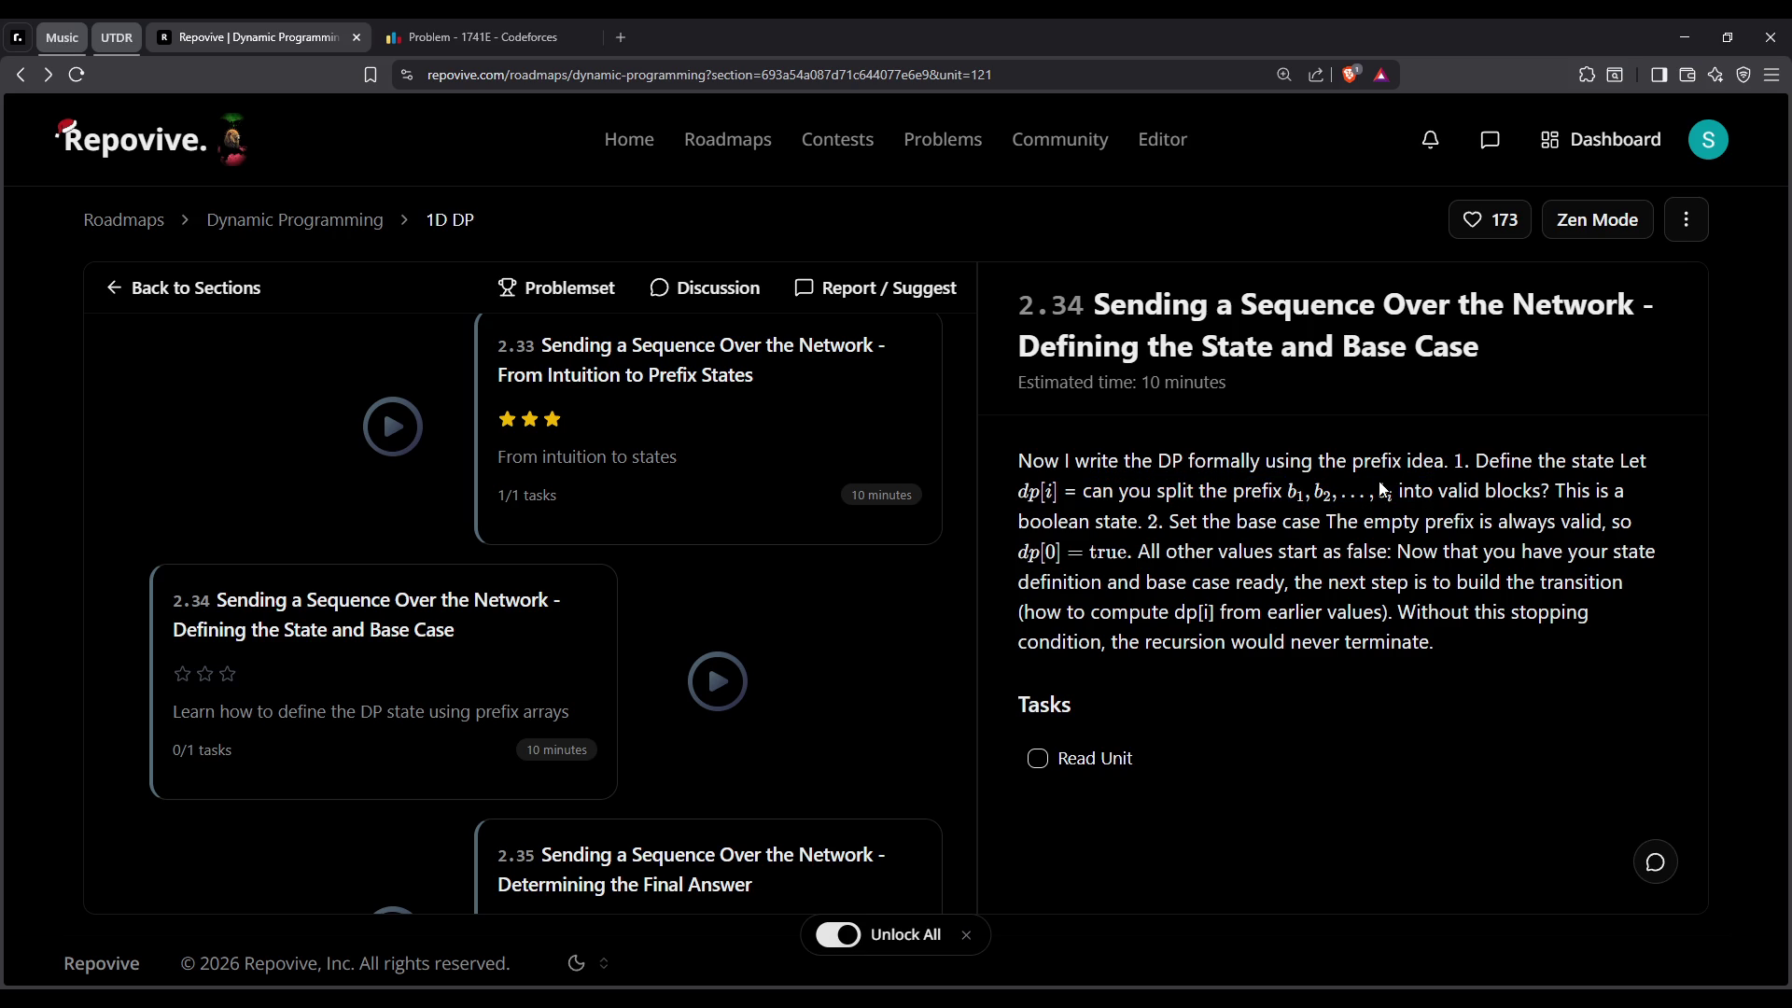
mouse_move(1438, 495)
left_mouse_down()
mouse_move(1551, 496)
mouse_move(1399, 496)
mouse_move(1551, 495)
mouse_move(1437, 494)
left_mouse_up()
left_click(1551, 496)
left_click(1551, 495)
left_click(1437, 494)
Switch to the desktop showing Practice.psd in Adobe Photoshop
key("alt+Tab")
scroll(948, 680, "down", 2)
scroll(943, 746, "up", 3)
key("alt+Tab")
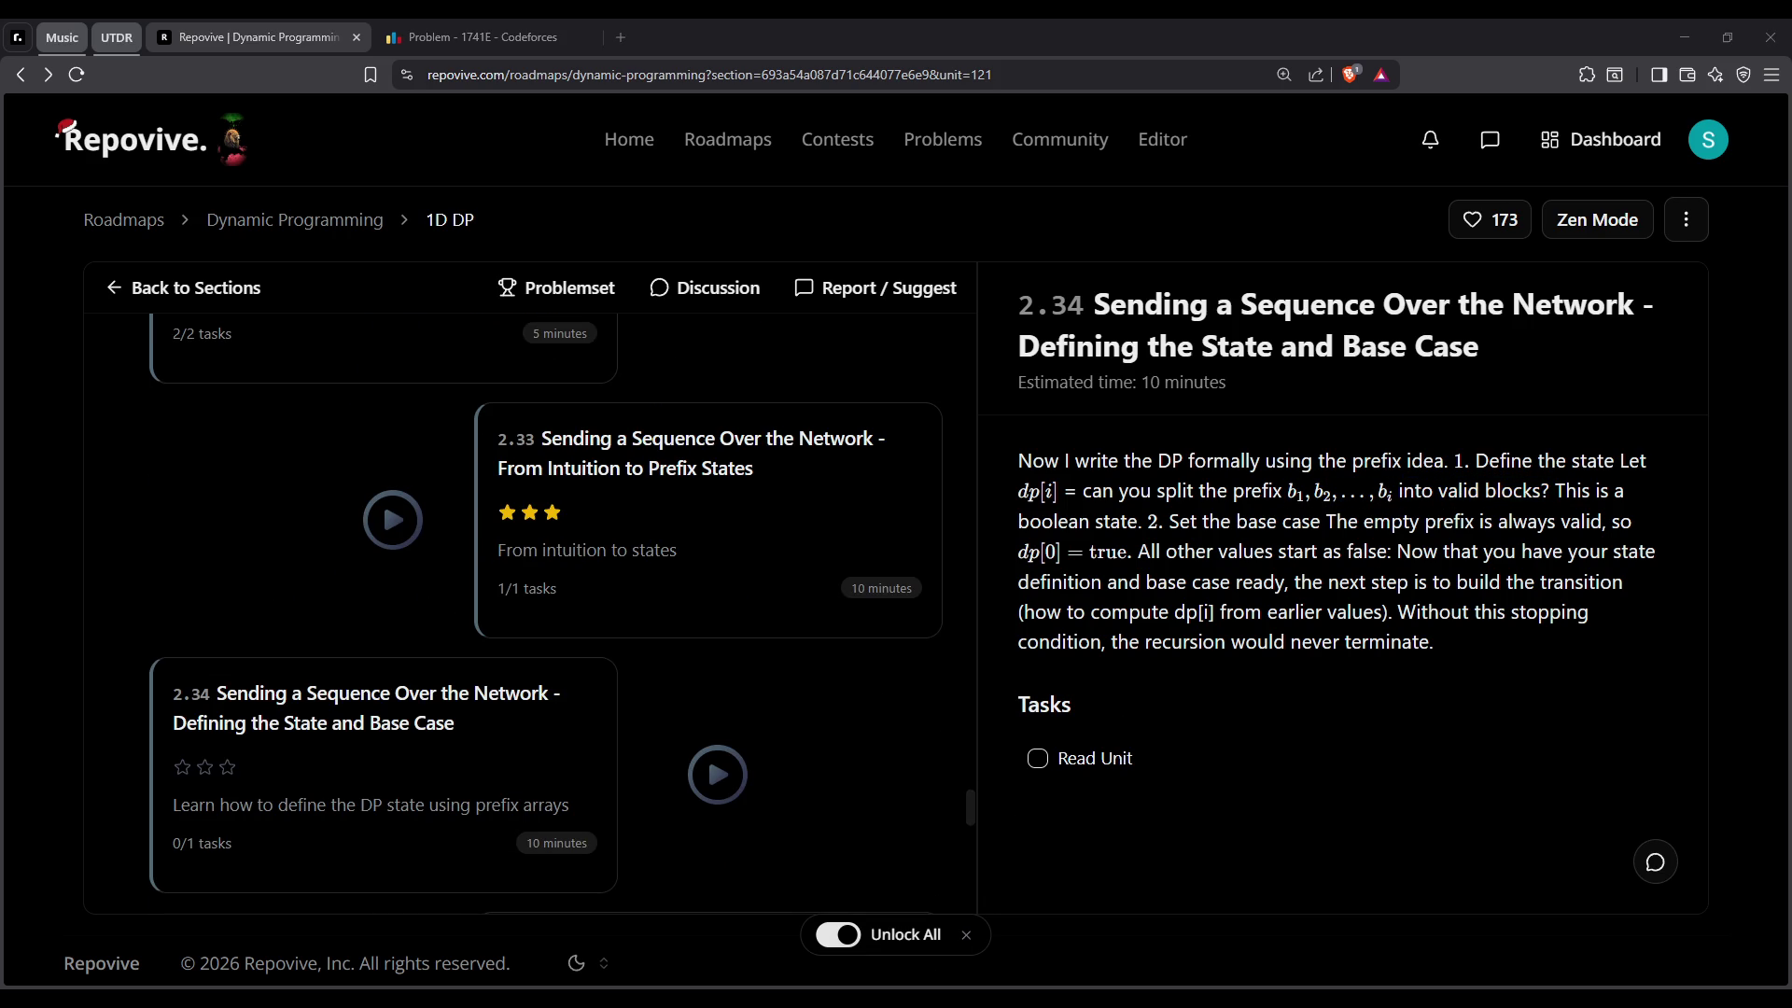
key("alt+Tab")
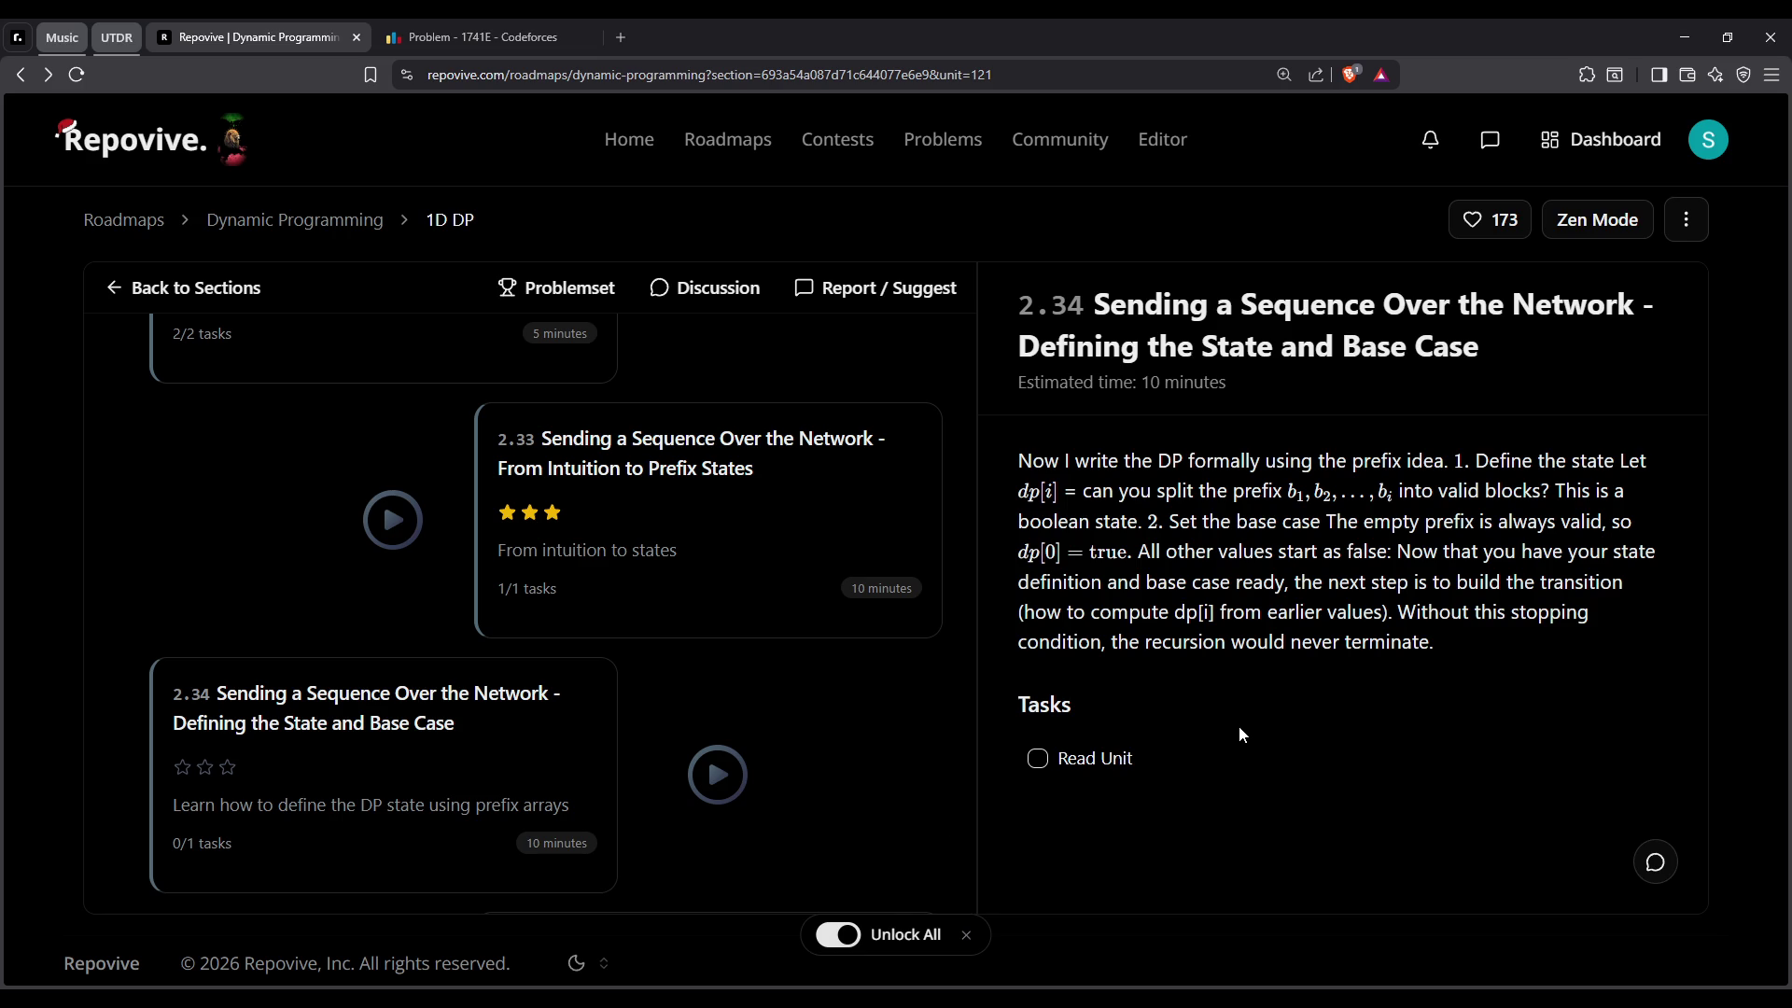
key("alt+Tab")
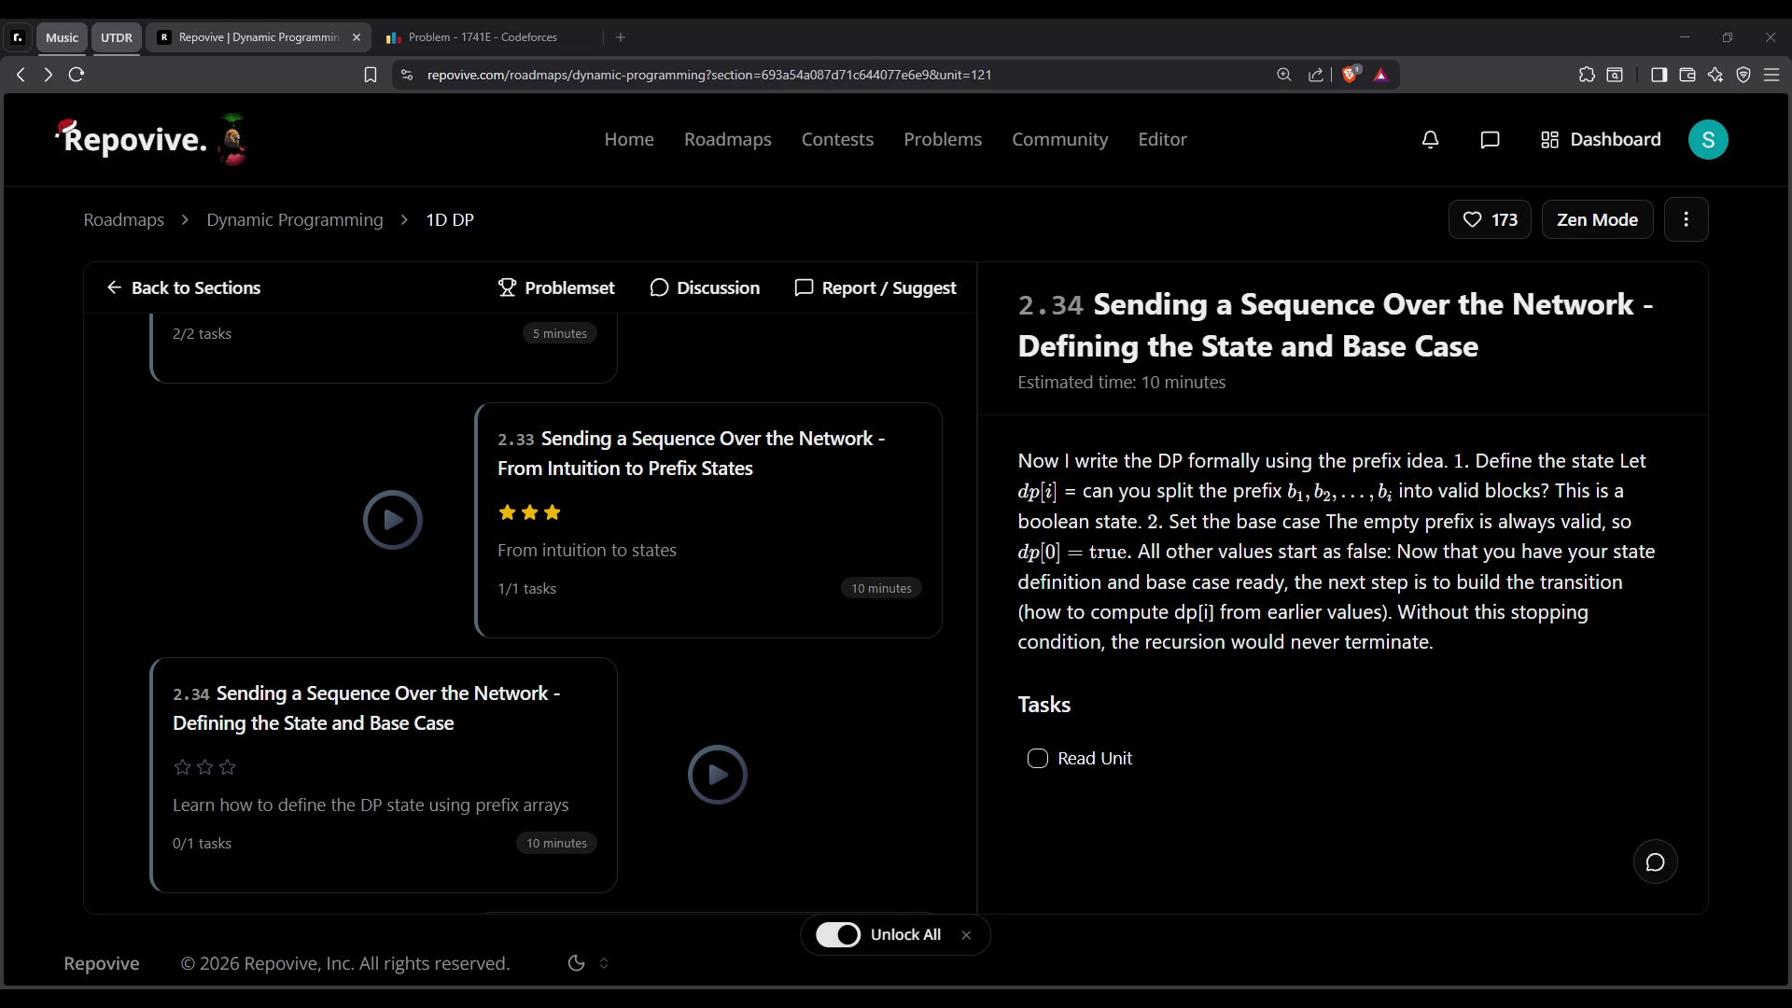
key("ctrl+super+Right")
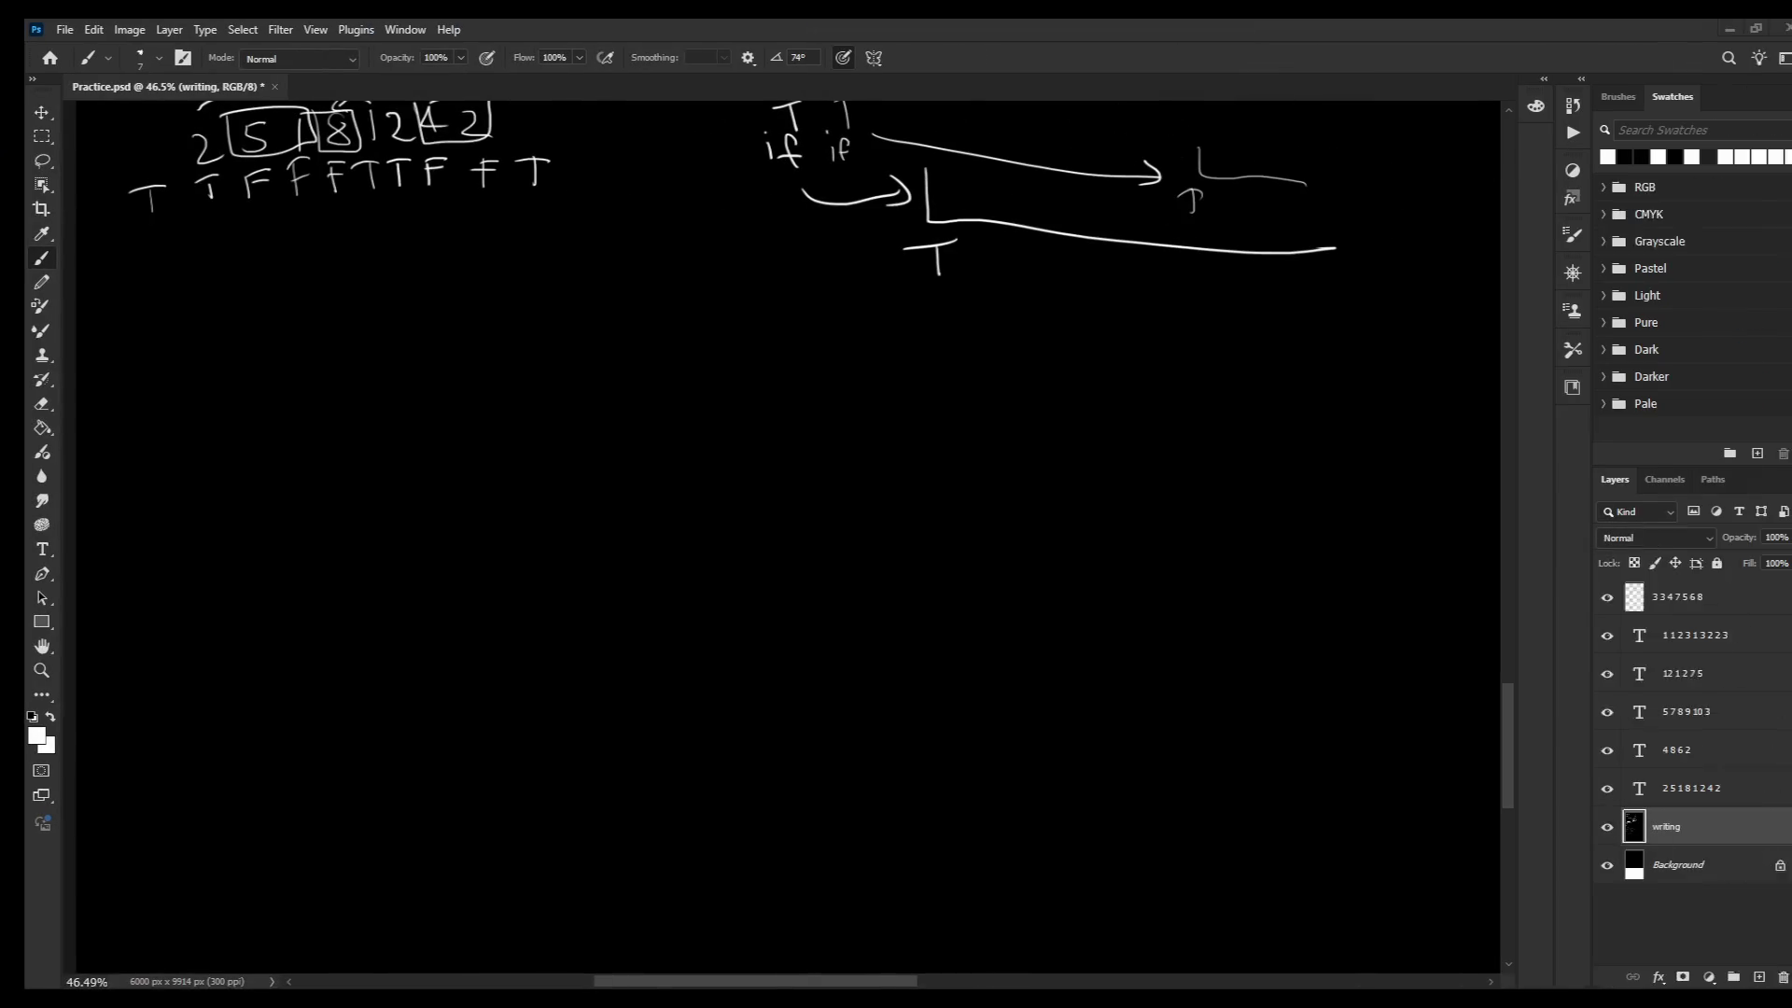
Handwrite 2 5 1 8 1 2 4 2 below the notes, redrawing the botched 5
scroll(317, 404, "down", 1)
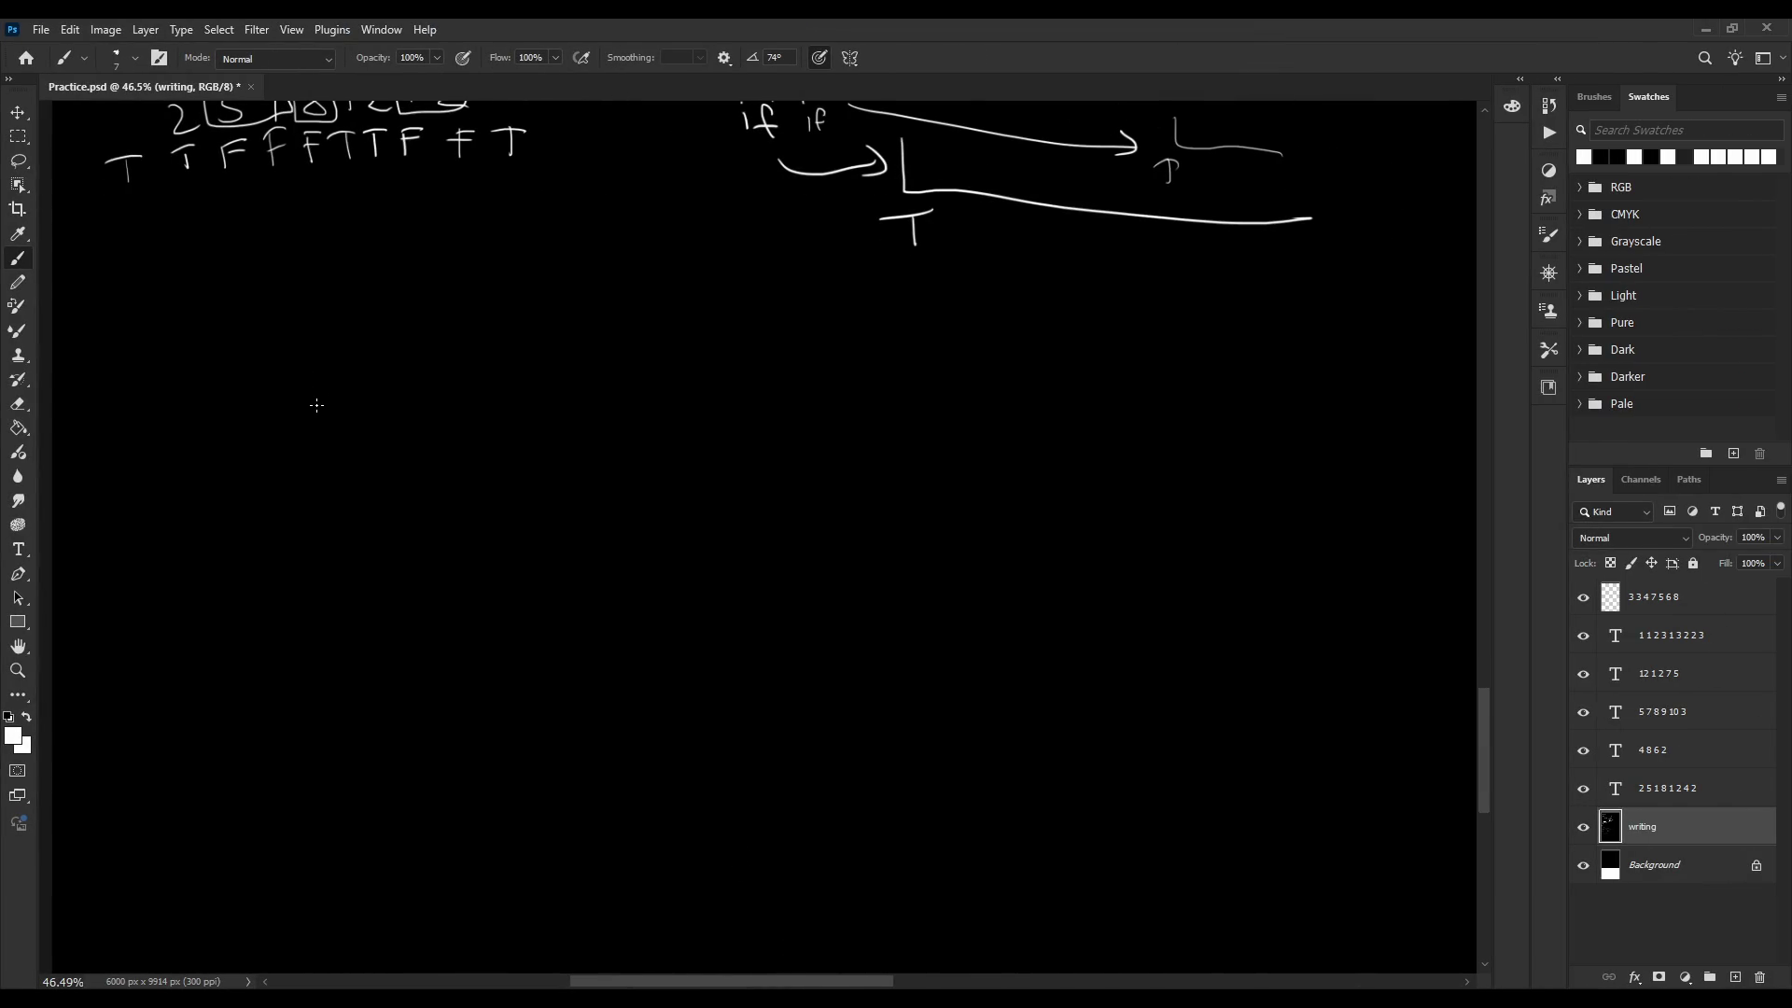
scroll(264, 316, "up", 3)
scroll(227, 450, "up", 5)
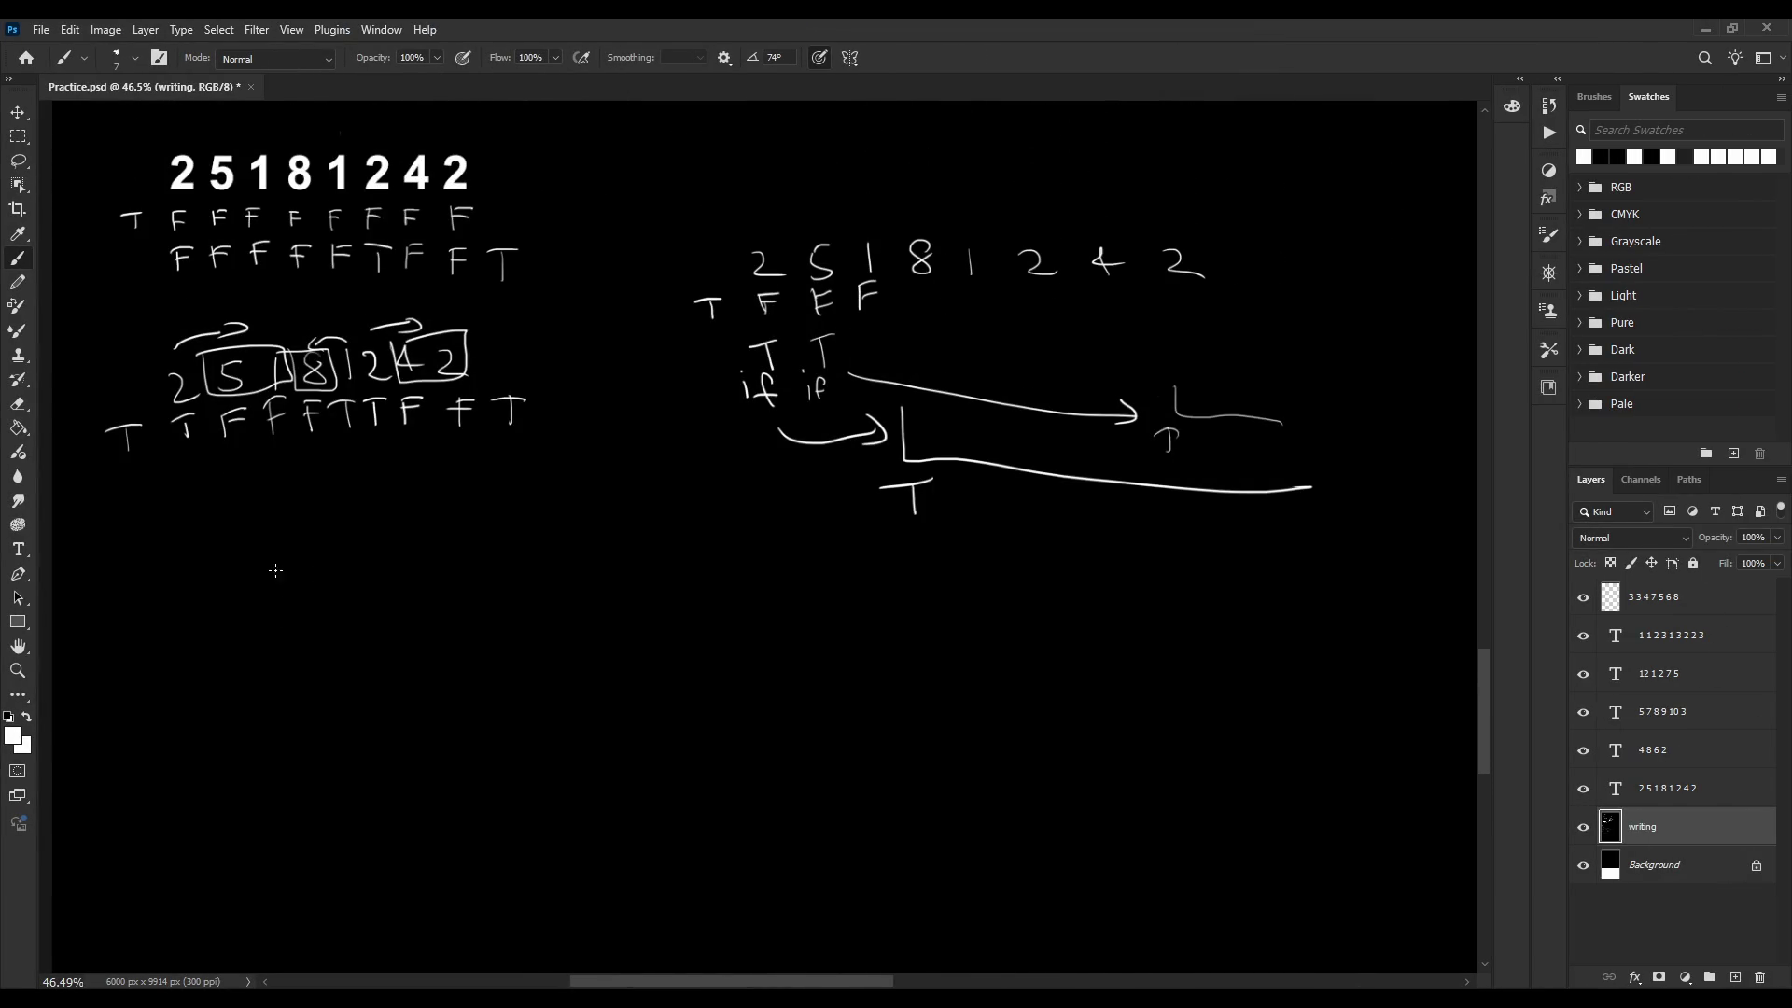
mouse_move(205, 643)
left_mouse_down()
mouse_move(277, 678)
mouse_move(309, 634)
left_mouse_up()
key("ctrl+z")
key("ctrl+z")
mouse_move(333, 626)
left_mouse_down()
mouse_move(328, 661)
mouse_move(365, 626)
mouse_move(443, 658)
left_mouse_up()
left_click_drag(543, 617, 616, 682)
mouse_move(720, 652)
left_mouse_down()
mouse_move(852, 687)
mouse_move(878, 669)
left_mouse_up()
left_click_drag(954, 658, 1040, 695)
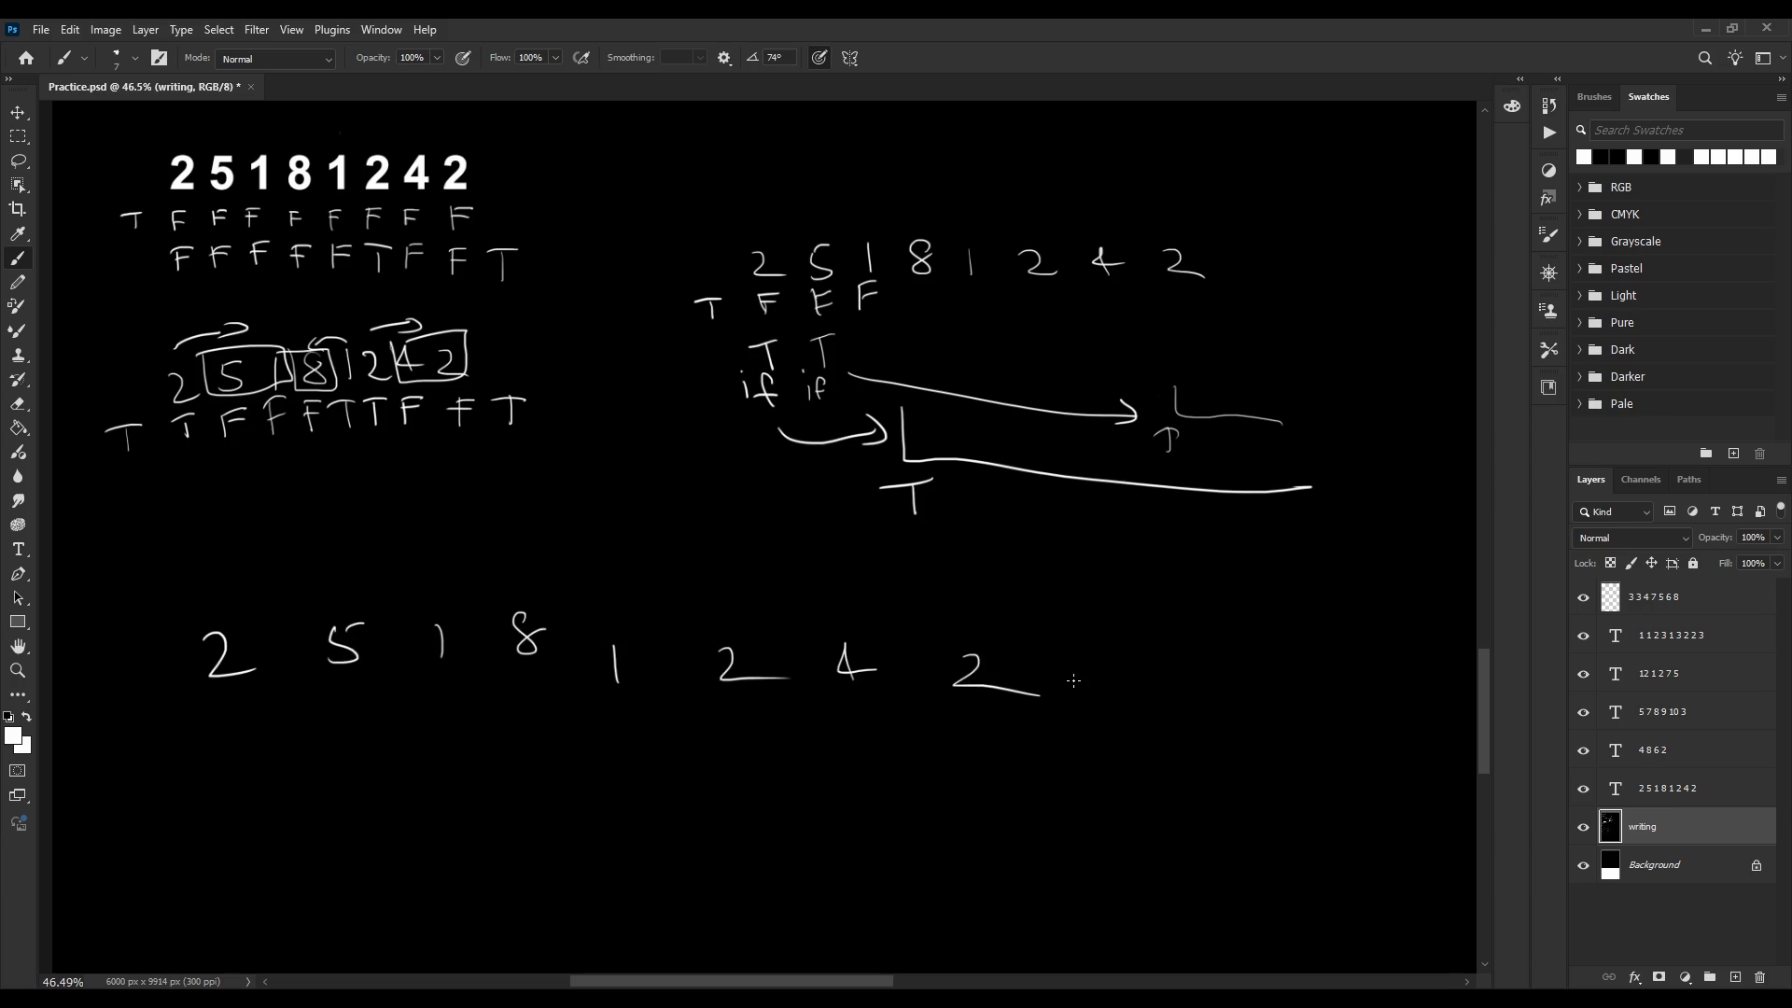
Write a T just left of the first 2
scroll(572, 388, "down", 2)
scroll(292, 547, "down", 2)
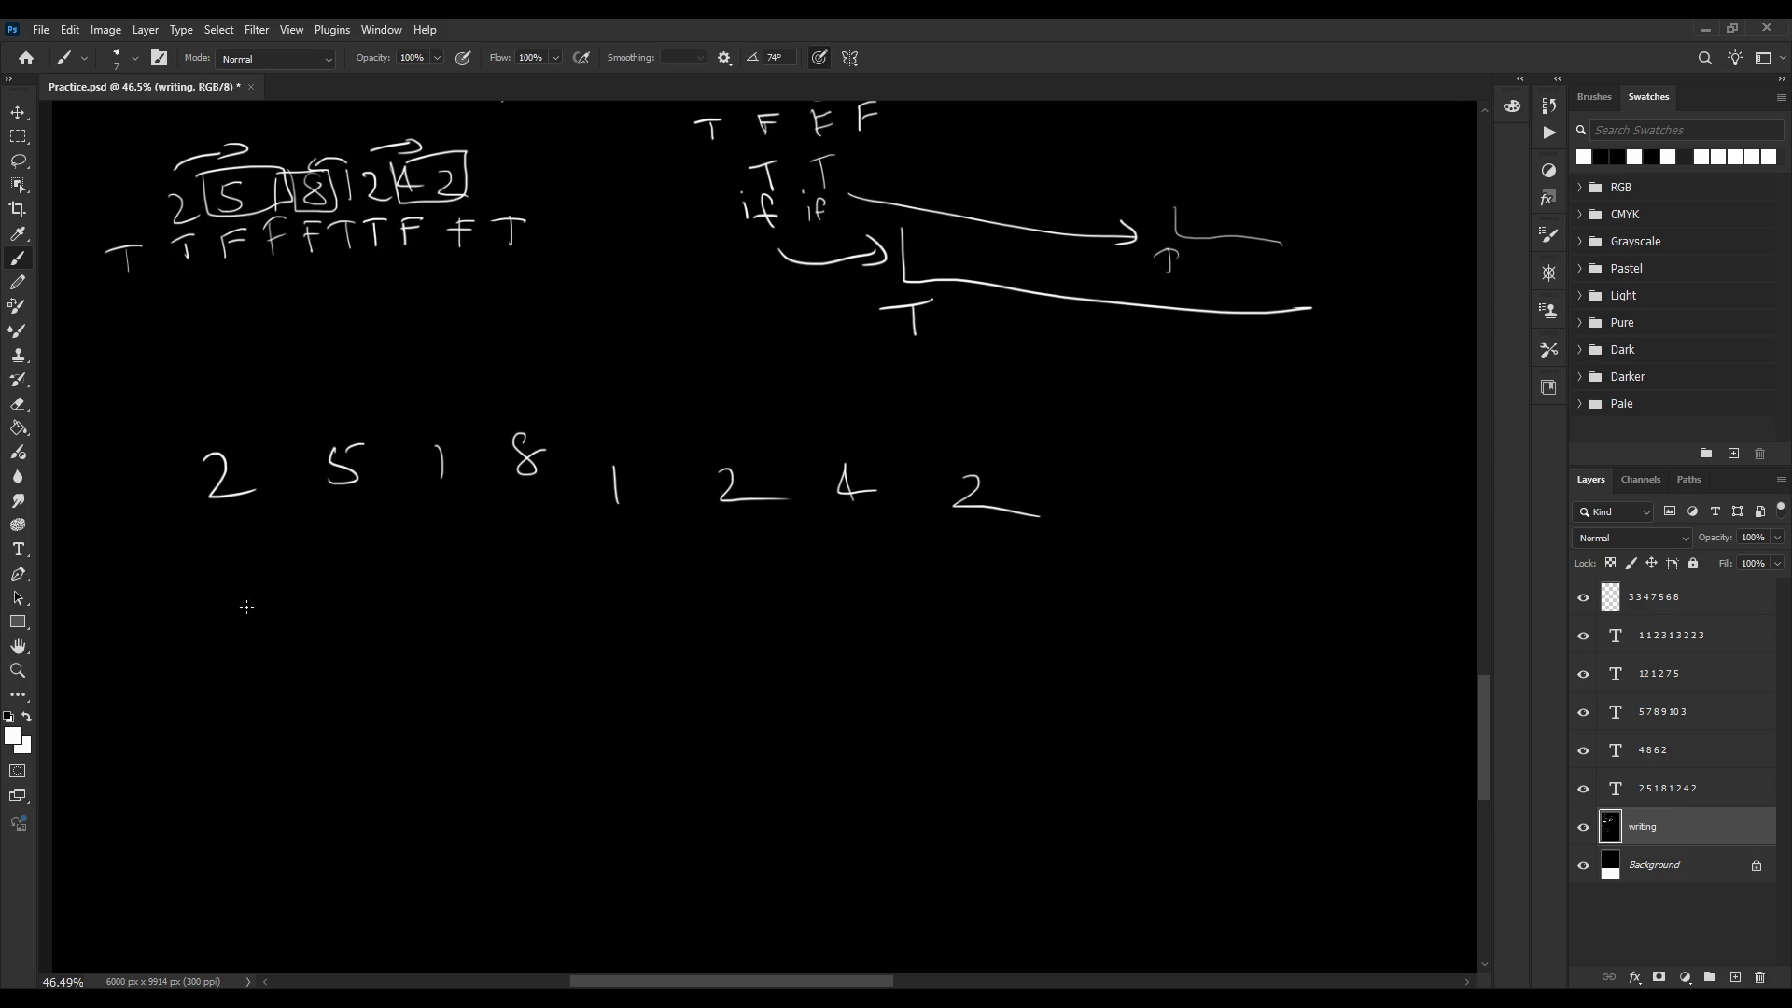
mouse_move(127, 558)
left_mouse_down()
mouse_move(130, 588)
mouse_move(142, 556)
mouse_move(105, 564)
mouse_move(145, 555)
mouse_move(137, 588)
left_mouse_up()
Try circling the first 2, undoing each attempt and the stray strokes
left_click_drag(200, 427, 241, 425)
key("ctrl+z")
left_click_drag(180, 477, 218, 538)
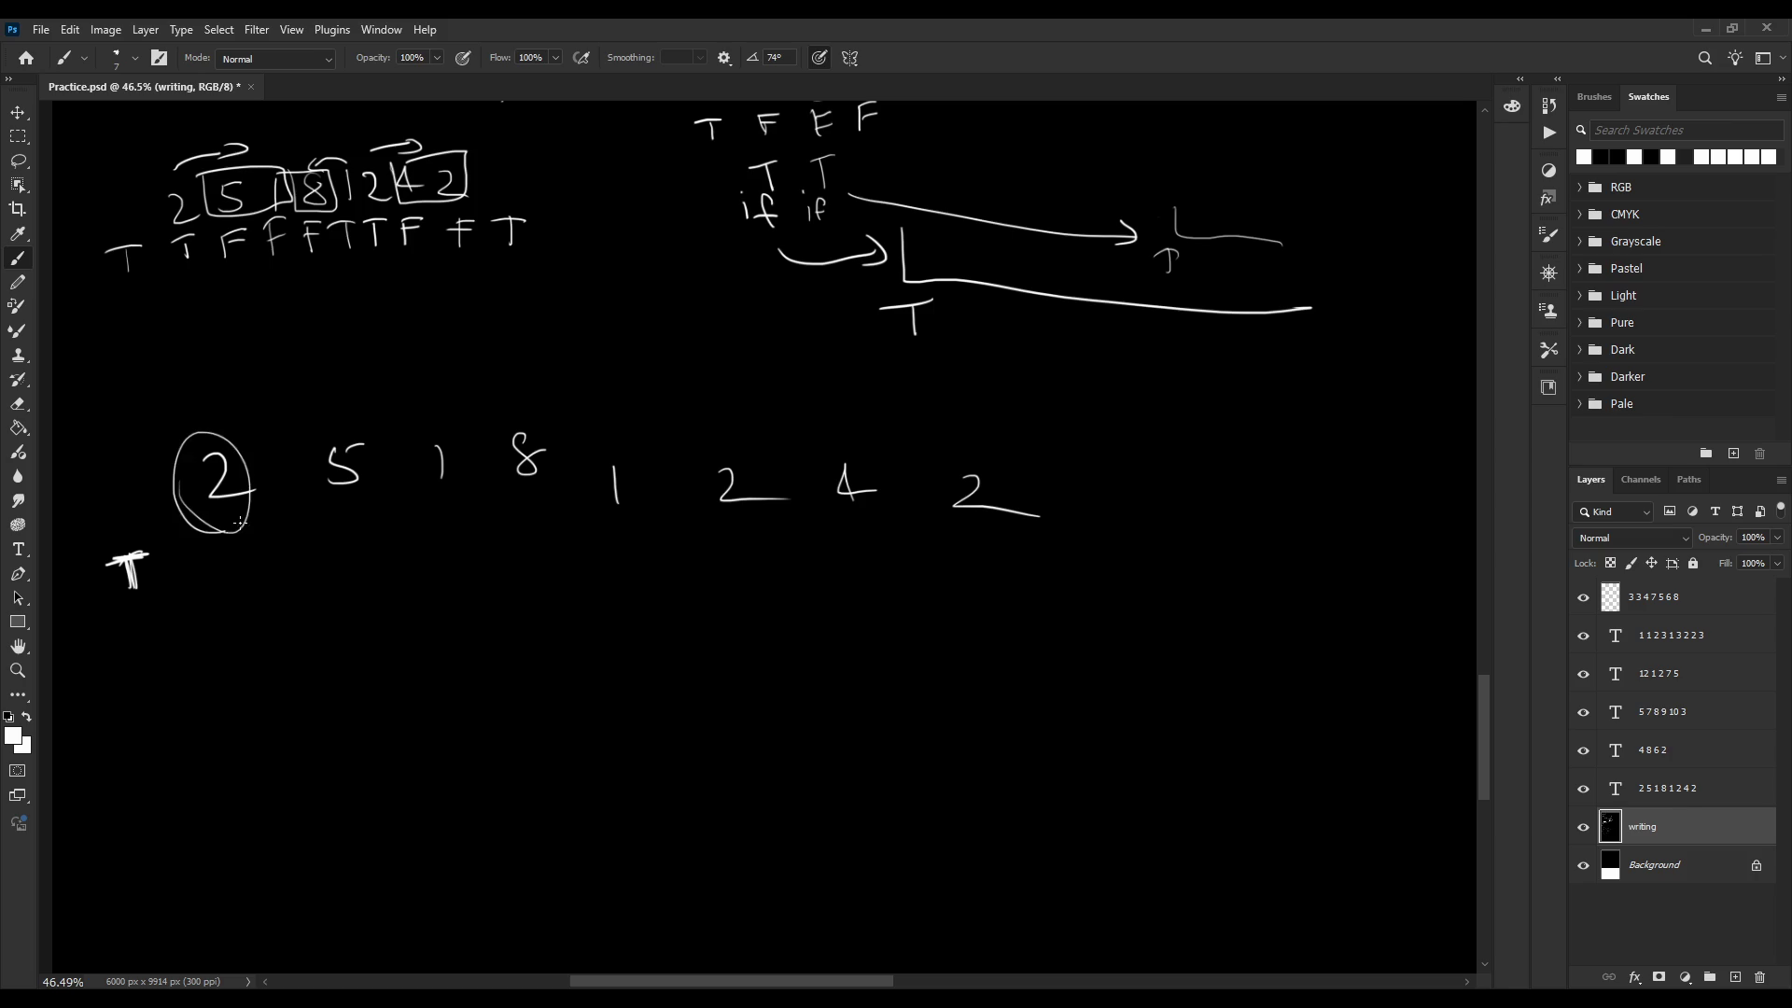
key("ctrl+z")
key("Return")
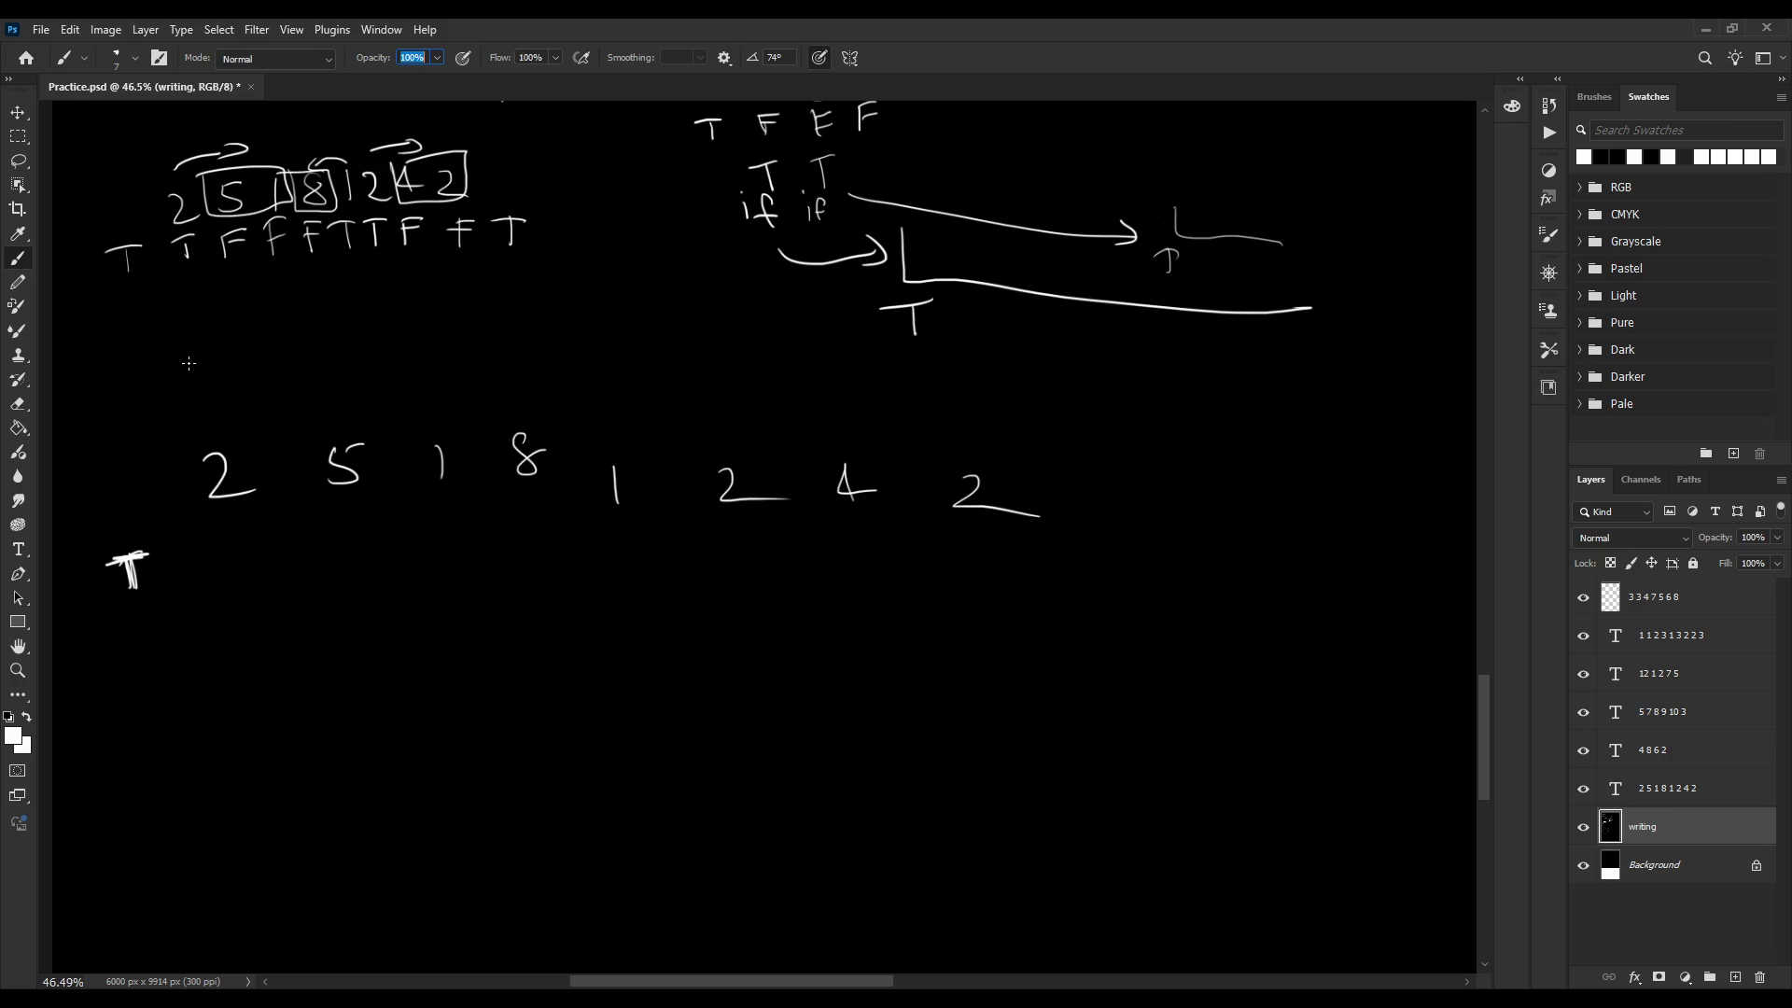
left_click(566, 881)
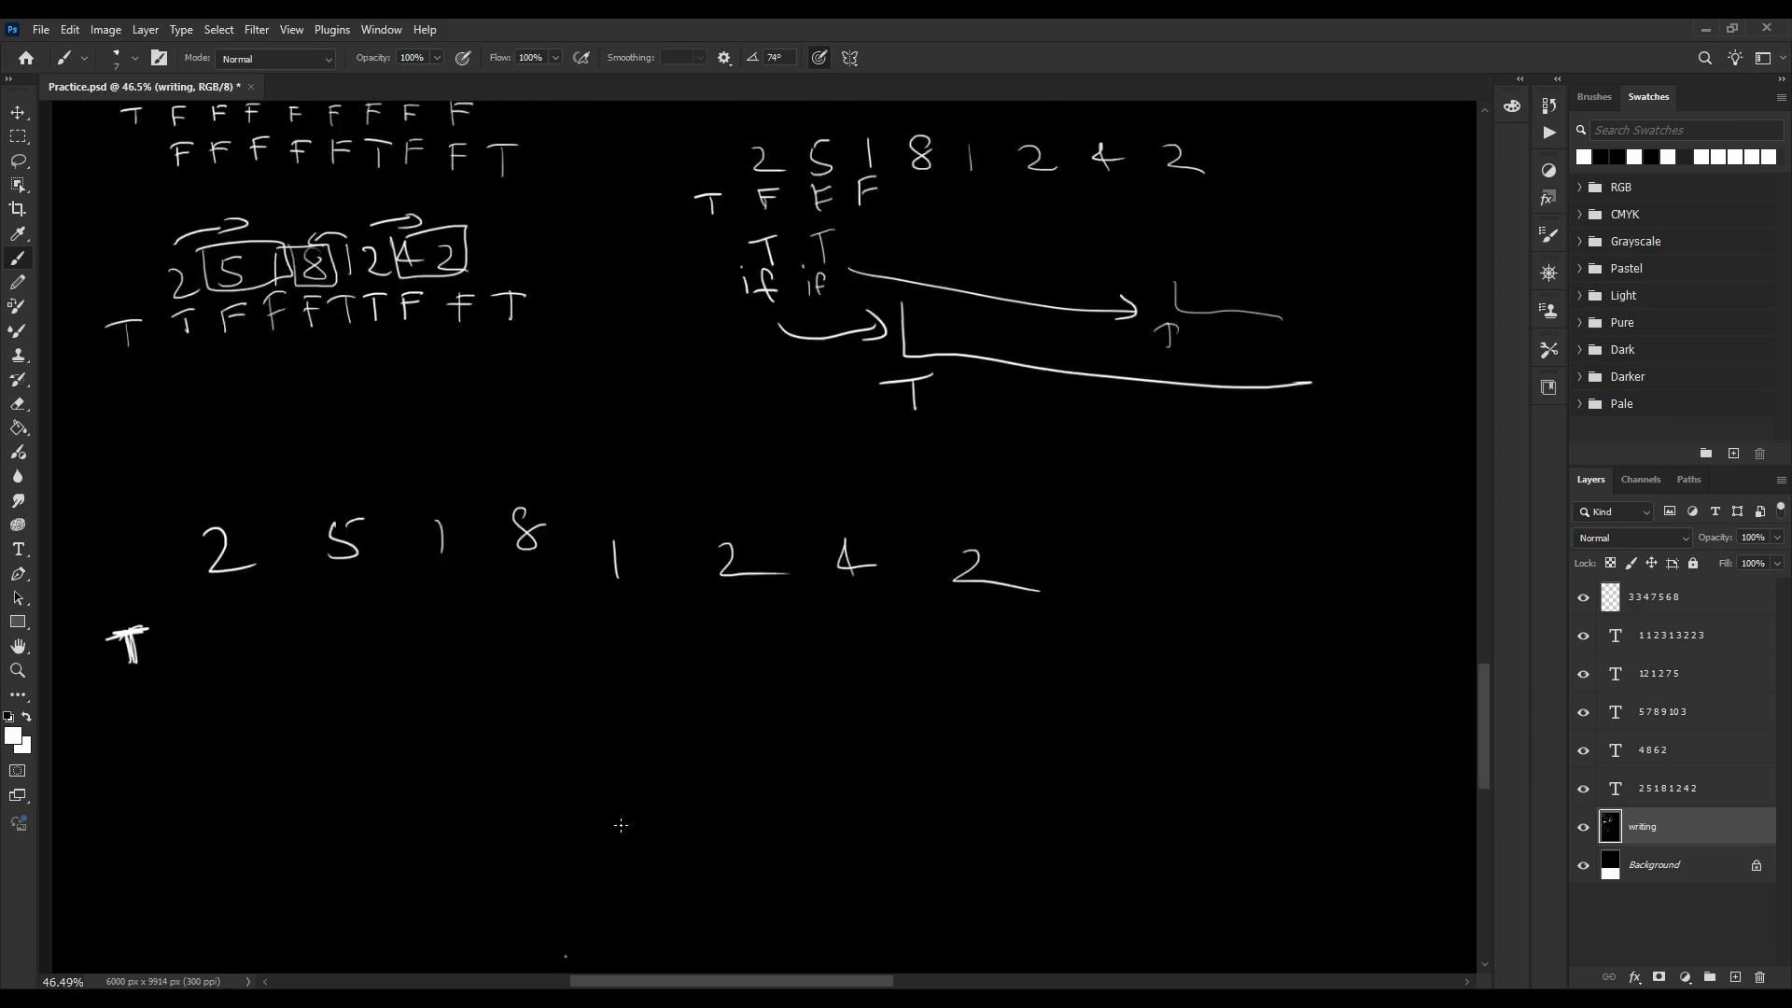
key("ctrl+z")
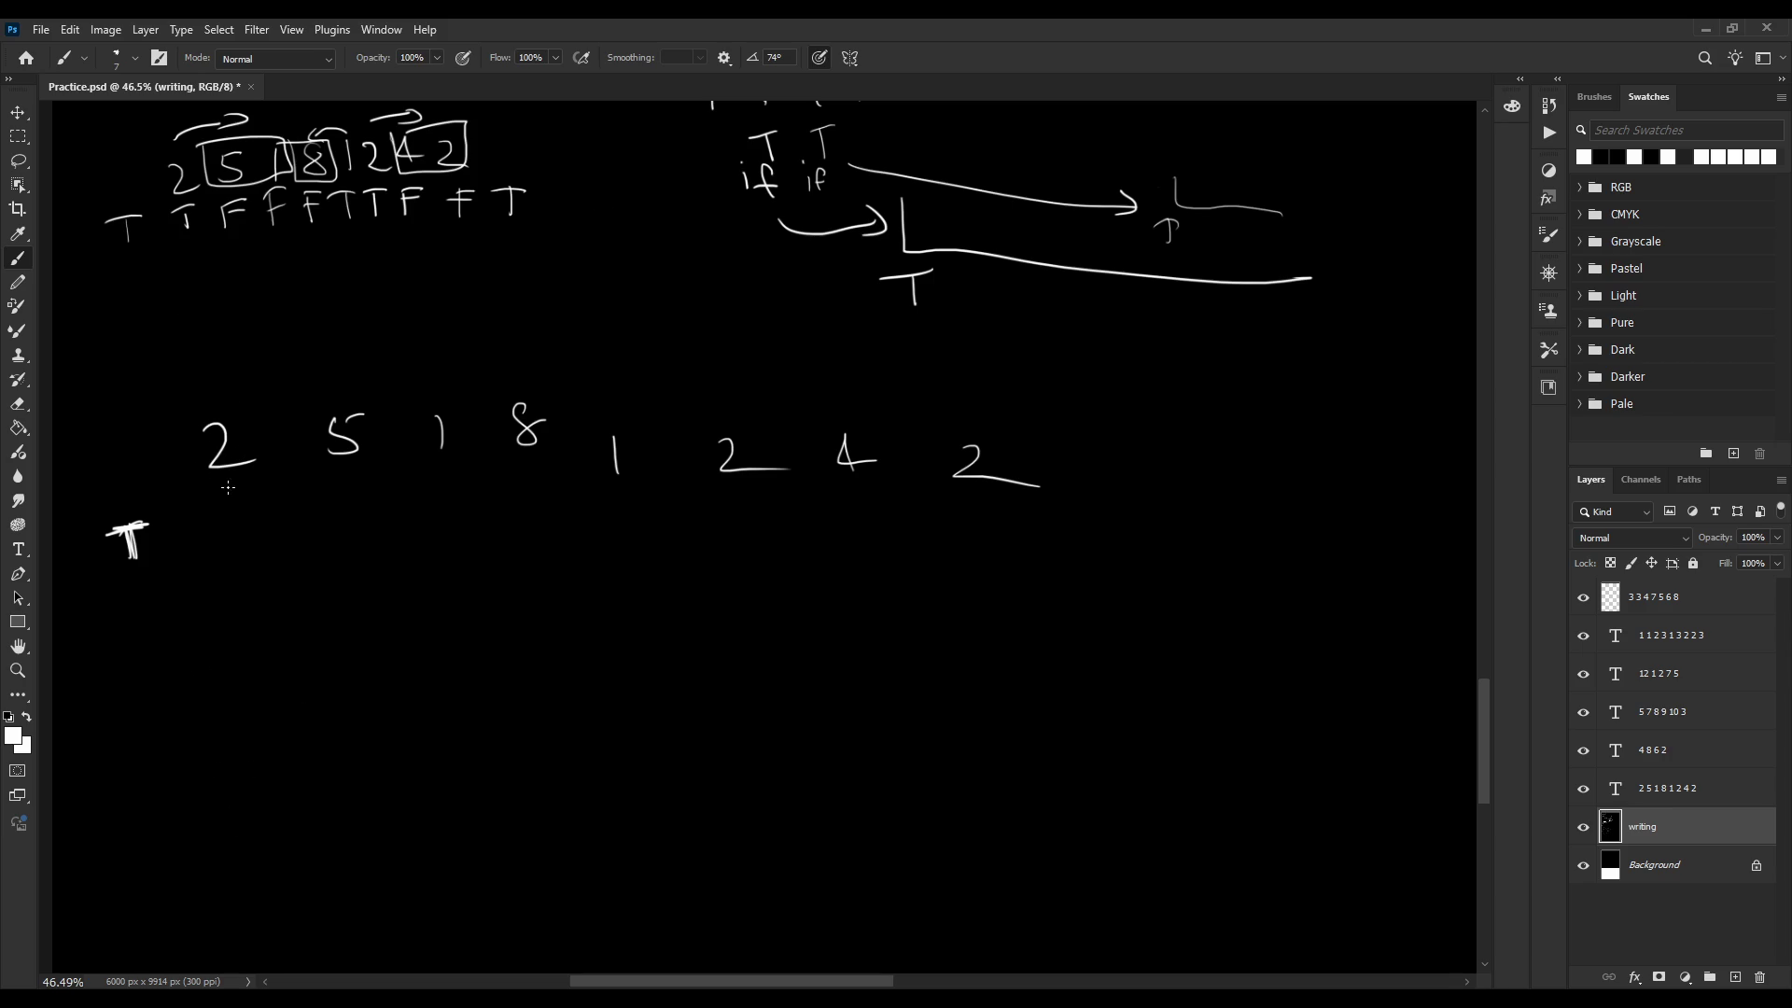
left_click_drag(154, 425, 177, 490)
key("ctrl+z")
Write F and T marks under the 5 and 1, then circle the 2 and enclose 5 1
mouse_move(207, 512)
left_mouse_down()
mouse_move(209, 543)
mouse_move(229, 509)
mouse_move(208, 530)
mouse_move(207, 513)
left_mouse_up()
mouse_move(327, 502)
left_mouse_down()
mouse_move(329, 542)
mouse_move(345, 498)
mouse_move(325, 515)
left_mouse_up()
mouse_move(434, 492)
left_mouse_down()
mouse_move(439, 537)
mouse_move(456, 482)
left_mouse_up()
key("ctrl+z")
key("ctrl+z")
key("ctrl+z")
key("ctrl+z")
left_click_drag(228, 401, 192, 417)
left_click_drag(421, 434, 317, 378)
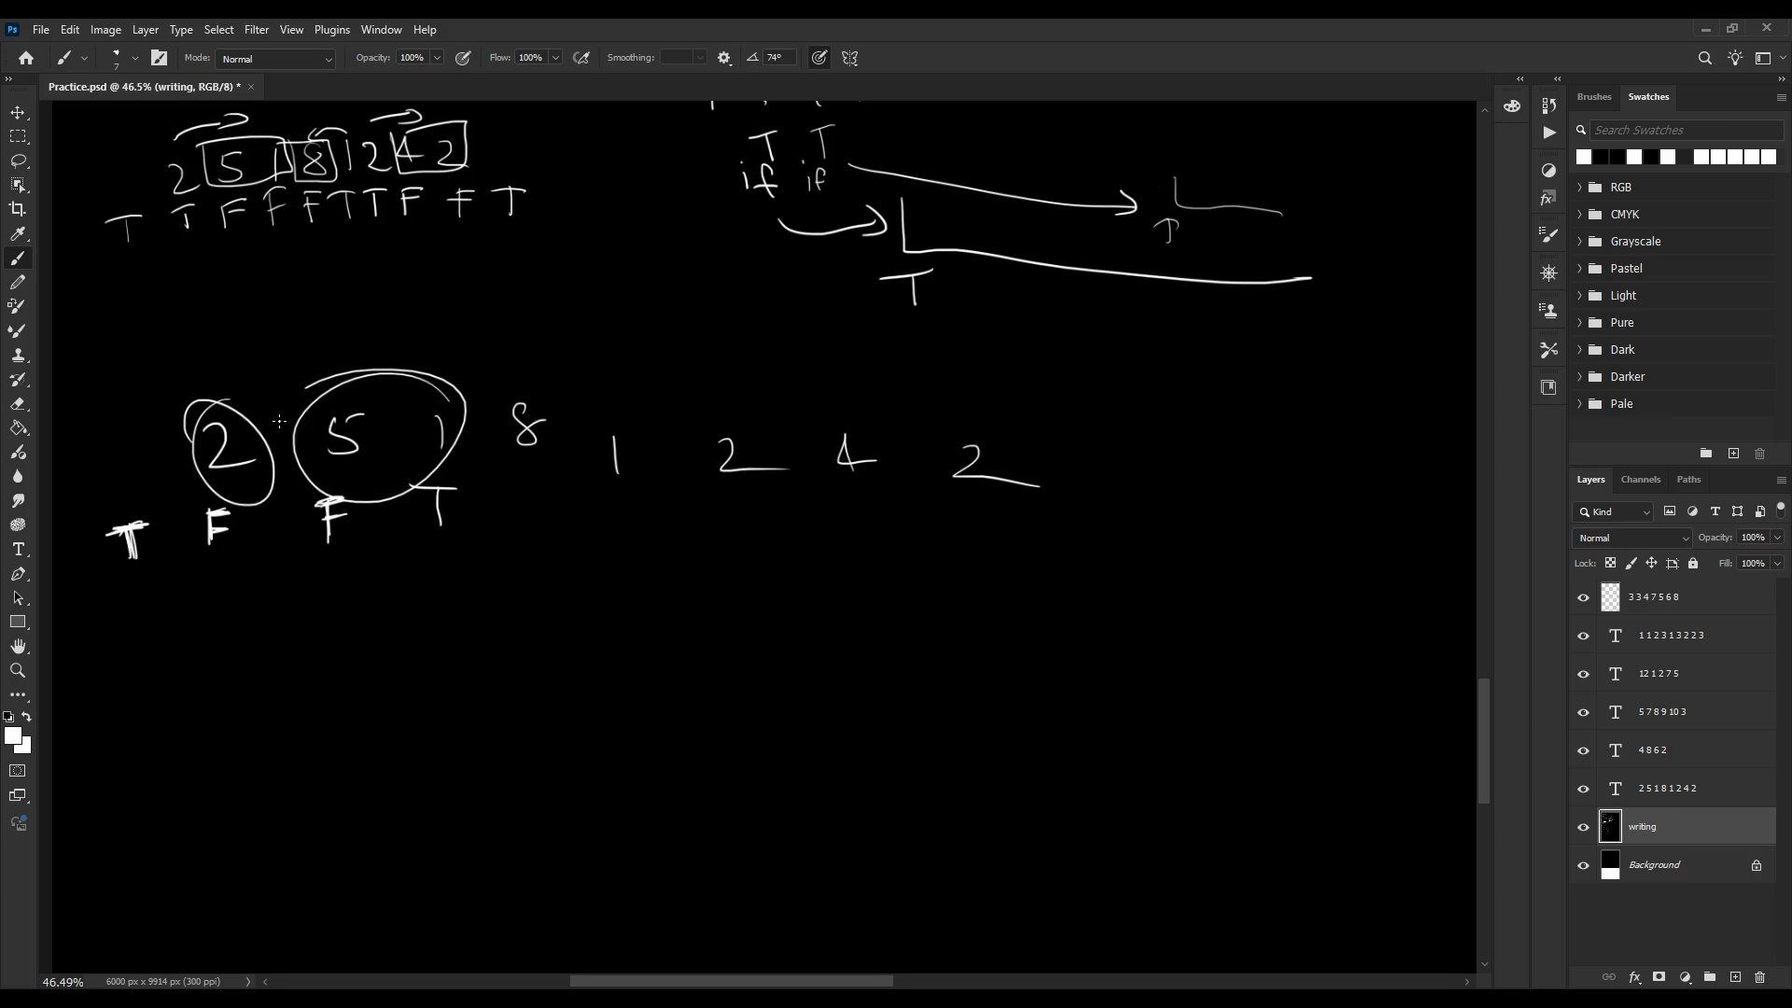
Remove the circles, redraw the 5's top bar, and undo several trial circle-and-arrow marks at the 5
key("ctrl+z")
key("ctrl+z")
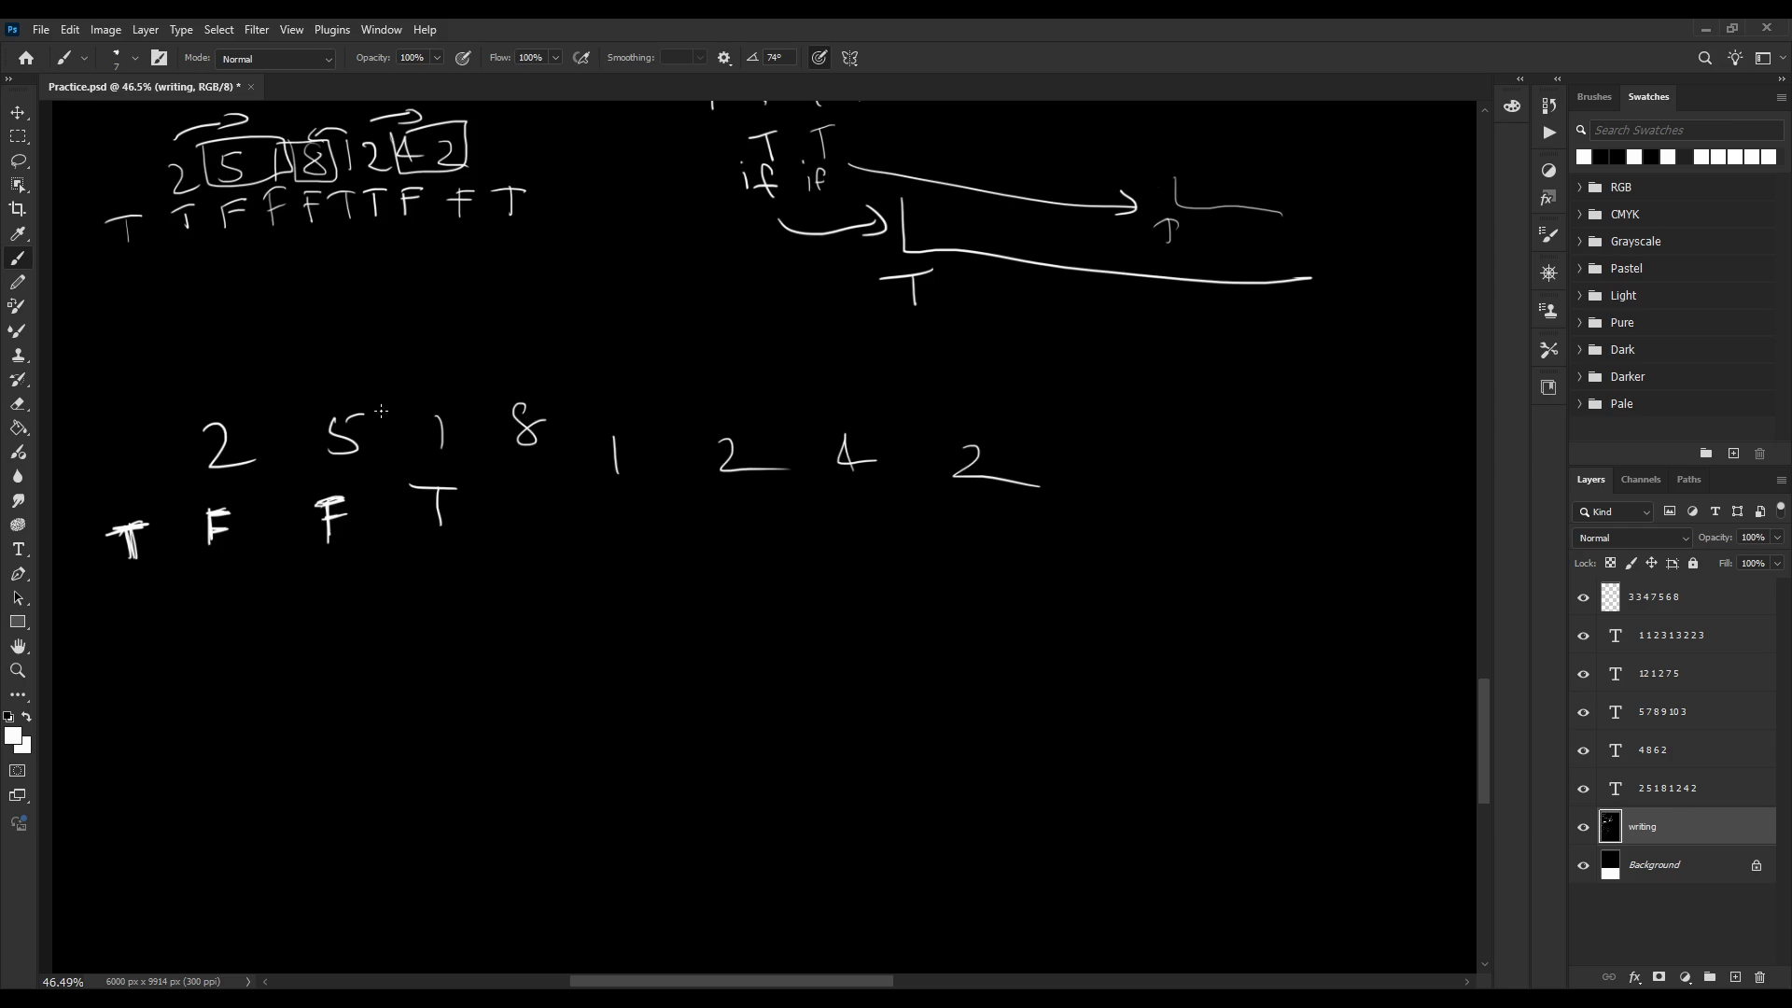
left_click_drag(338, 418, 364, 413)
mouse_move(407, 392)
left_mouse_down()
mouse_move(226, 393)
mouse_move(250, 401)
left_mouse_up()
key("ctrl+z")
key("ctrl+z")
left_click_drag(374, 411, 307, 458)
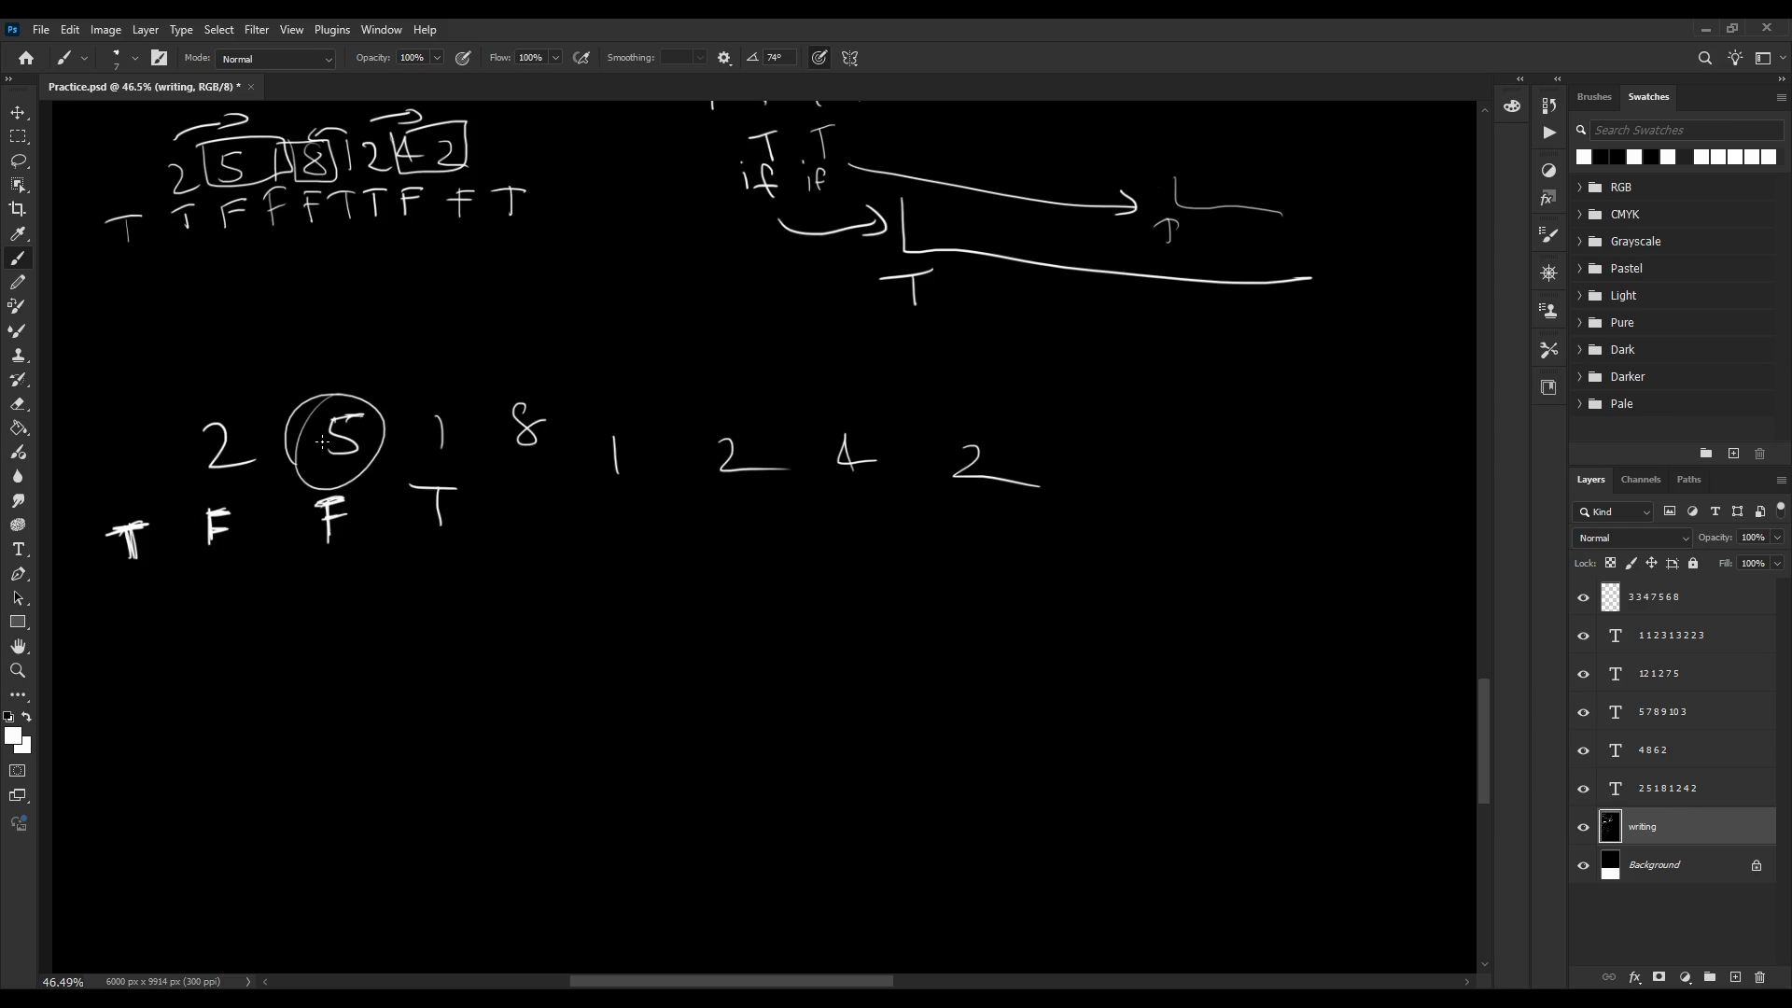
key("ctrl+z")
left_click_drag(374, 410, 283, 475)
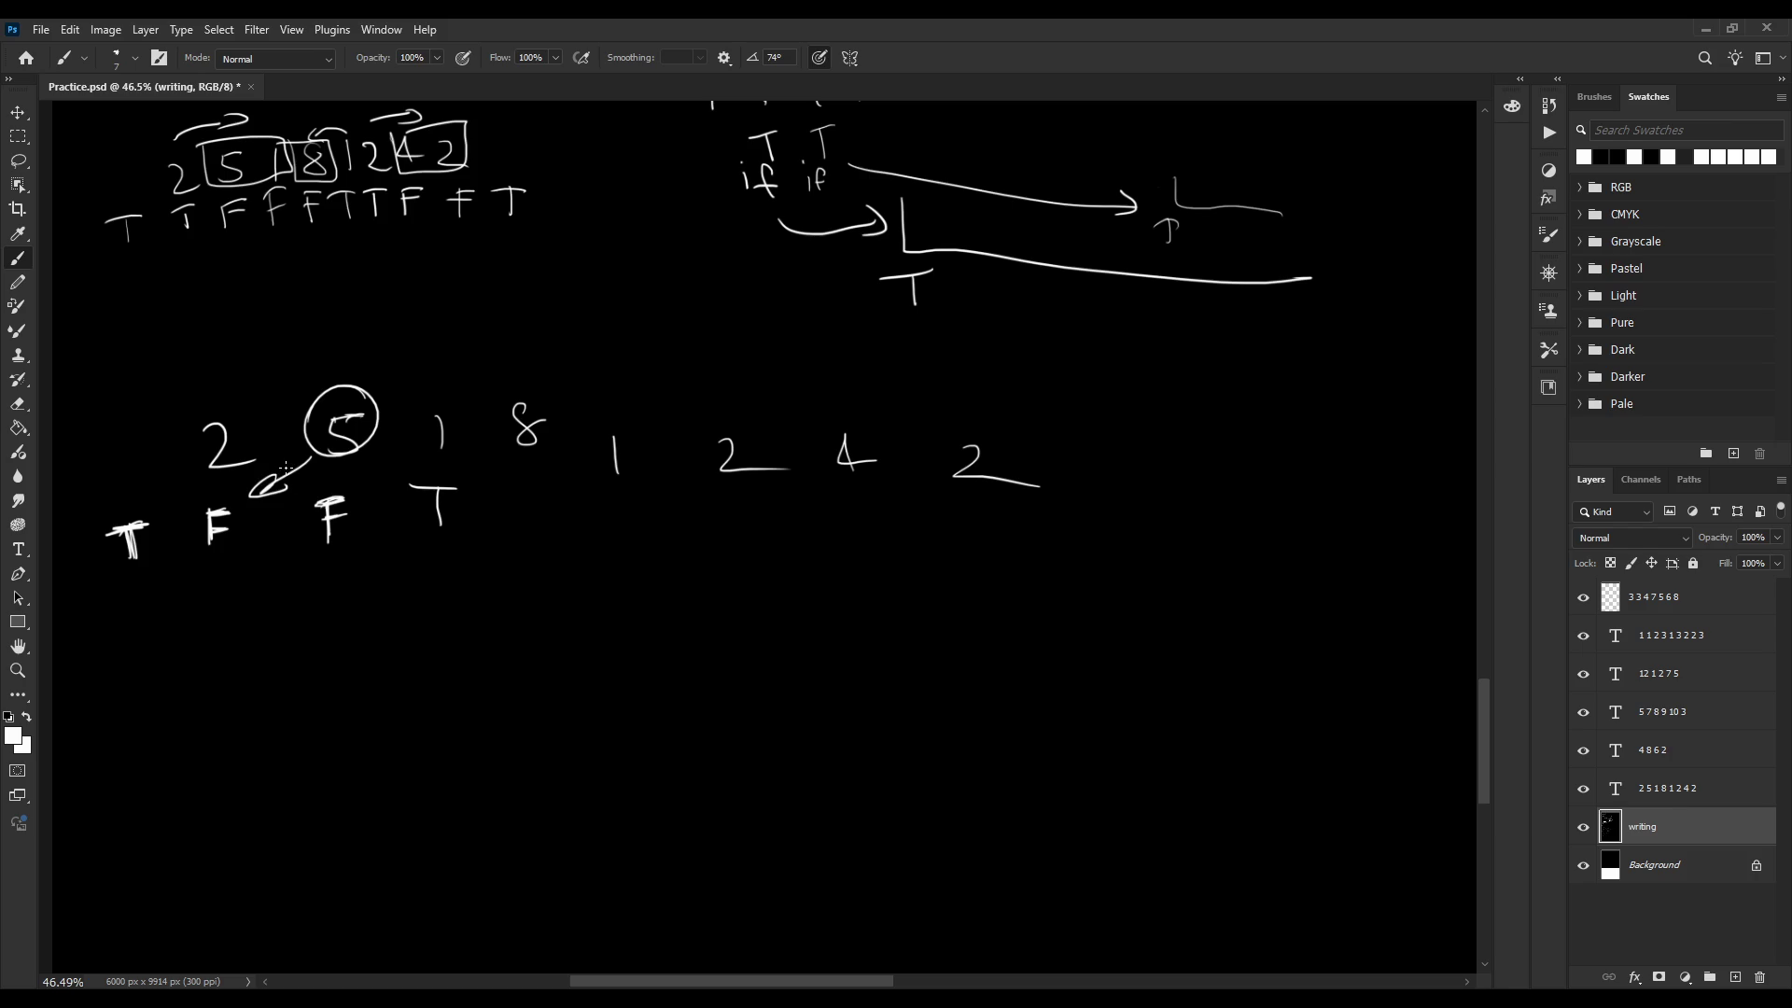
key("ctrl+z")
key("ctrl+z")
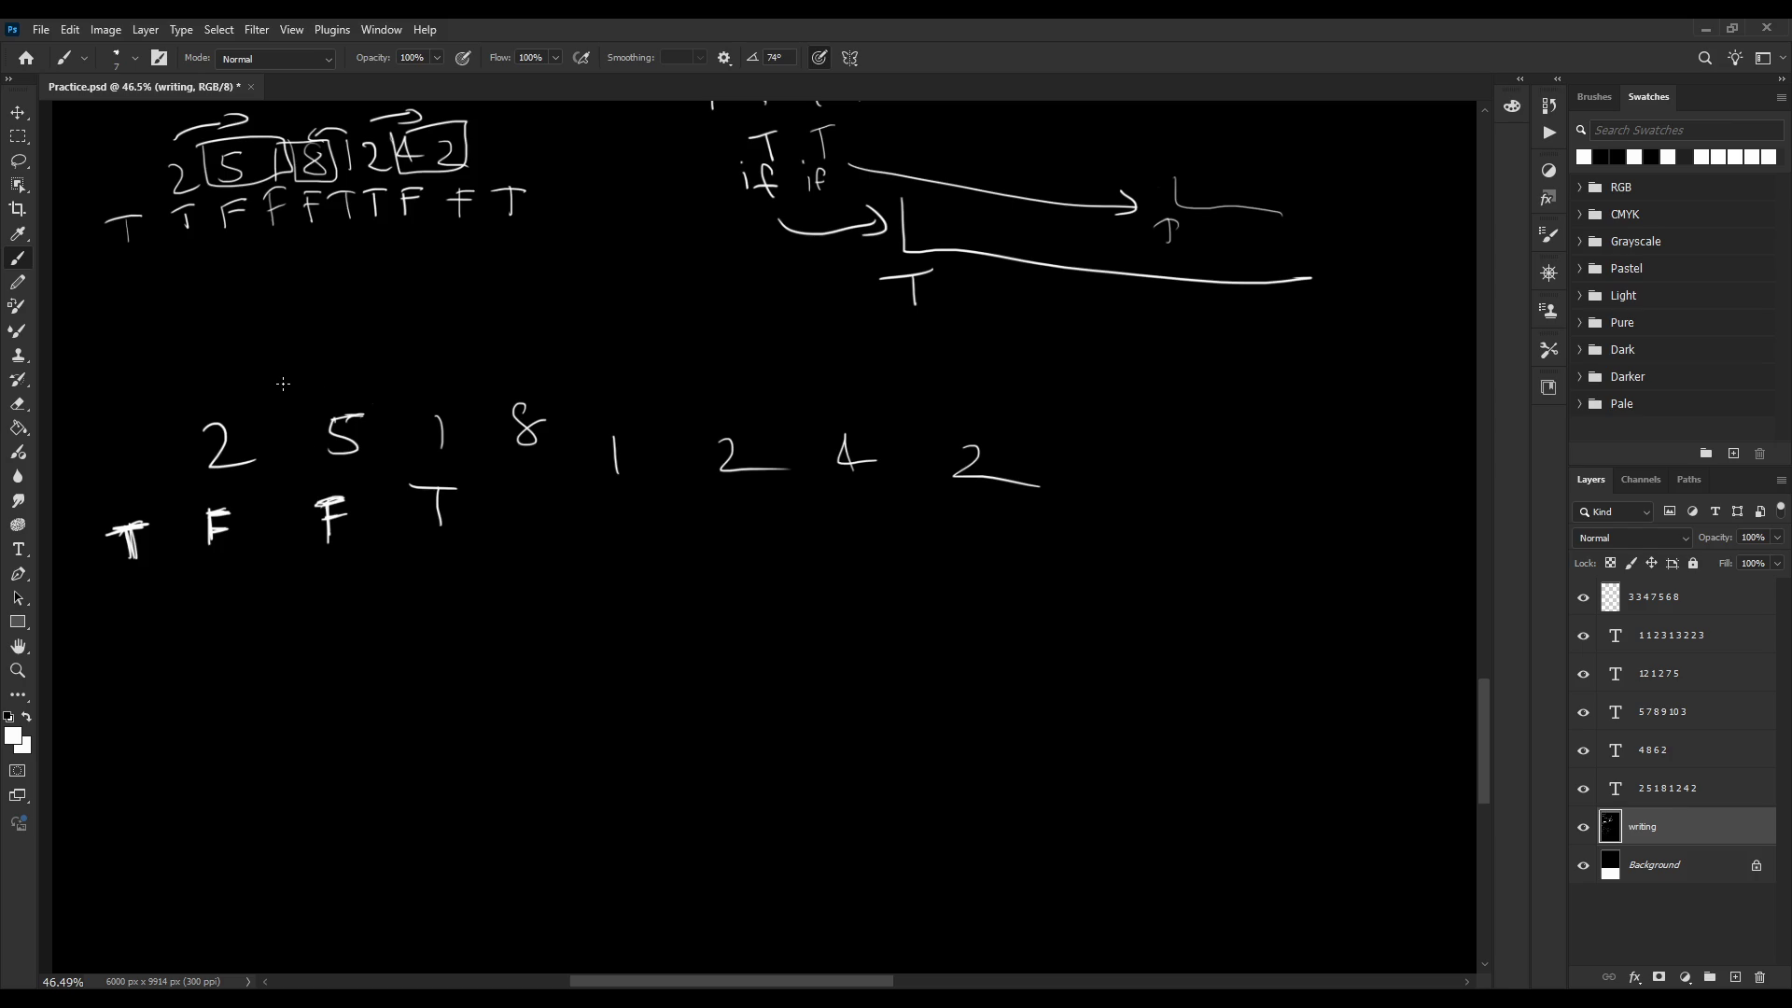
left_click_drag(324, 411, 387, 390)
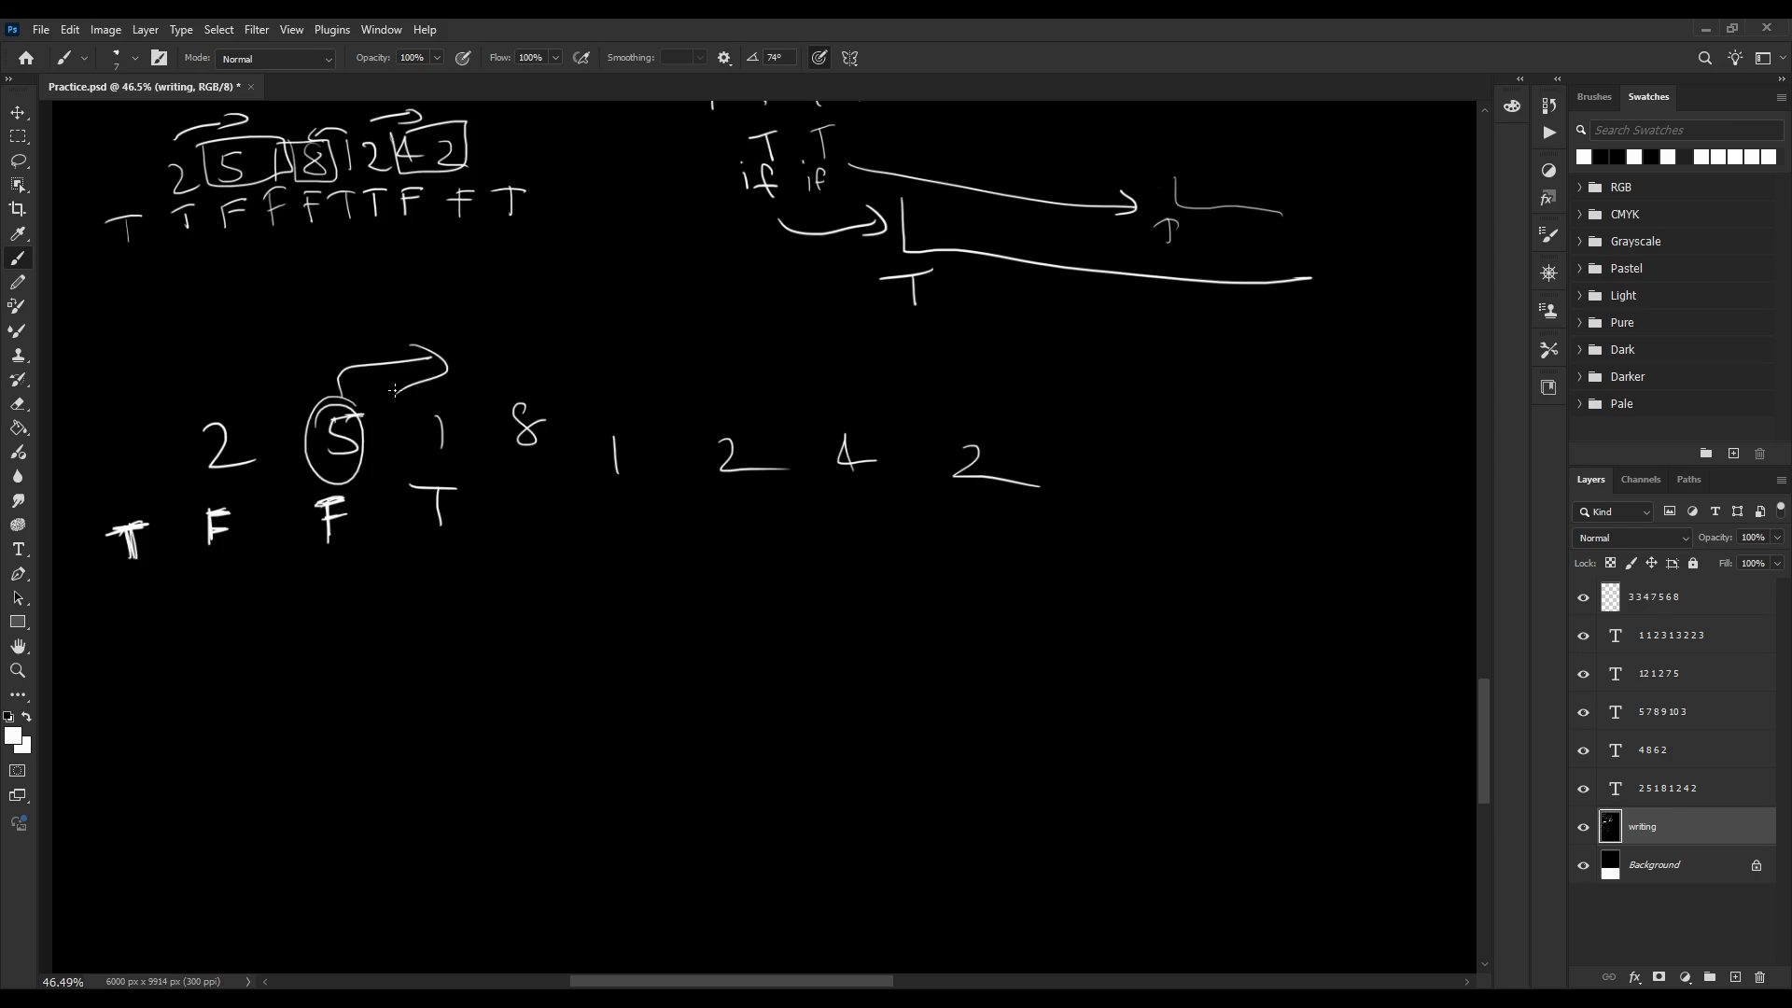
key("ctrl+z")
key("ctrl+z")
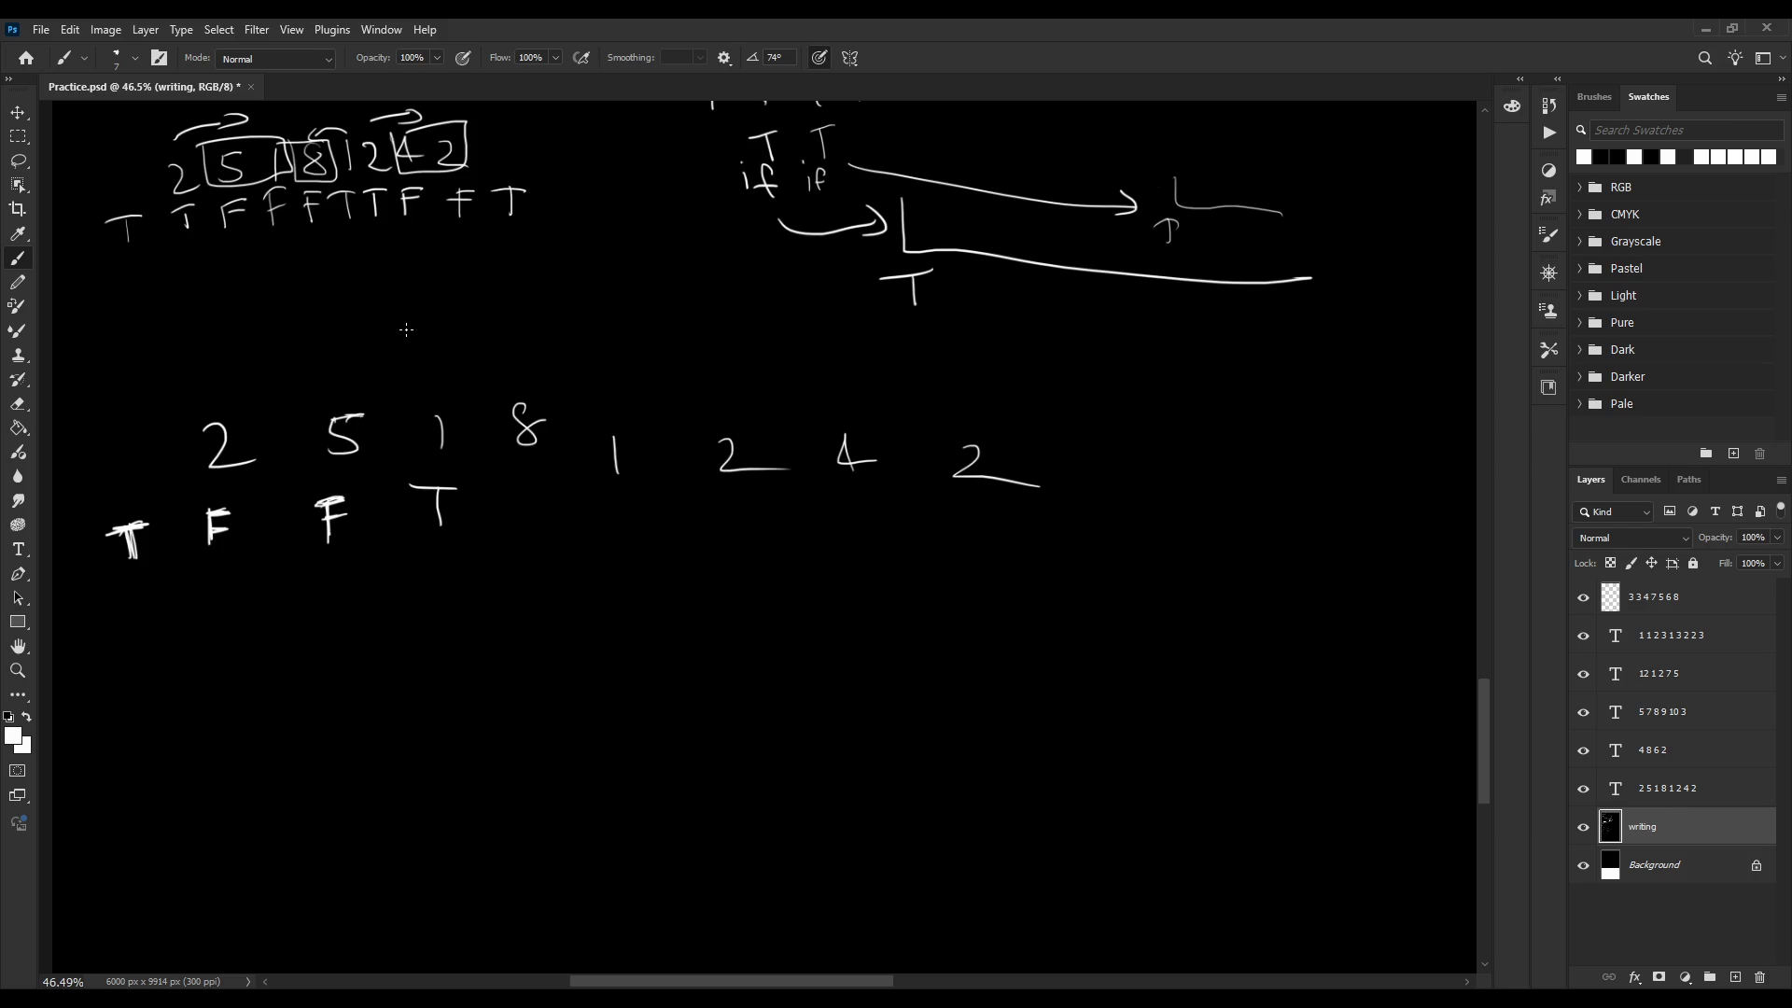
Undo trial arrows from the circled 2 toward its T and retrace the 8's top loop
left_click_drag(261, 435, 252, 429)
left_click_drag(184, 482, 159, 504)
left_click_drag(222, 409, 325, 407)
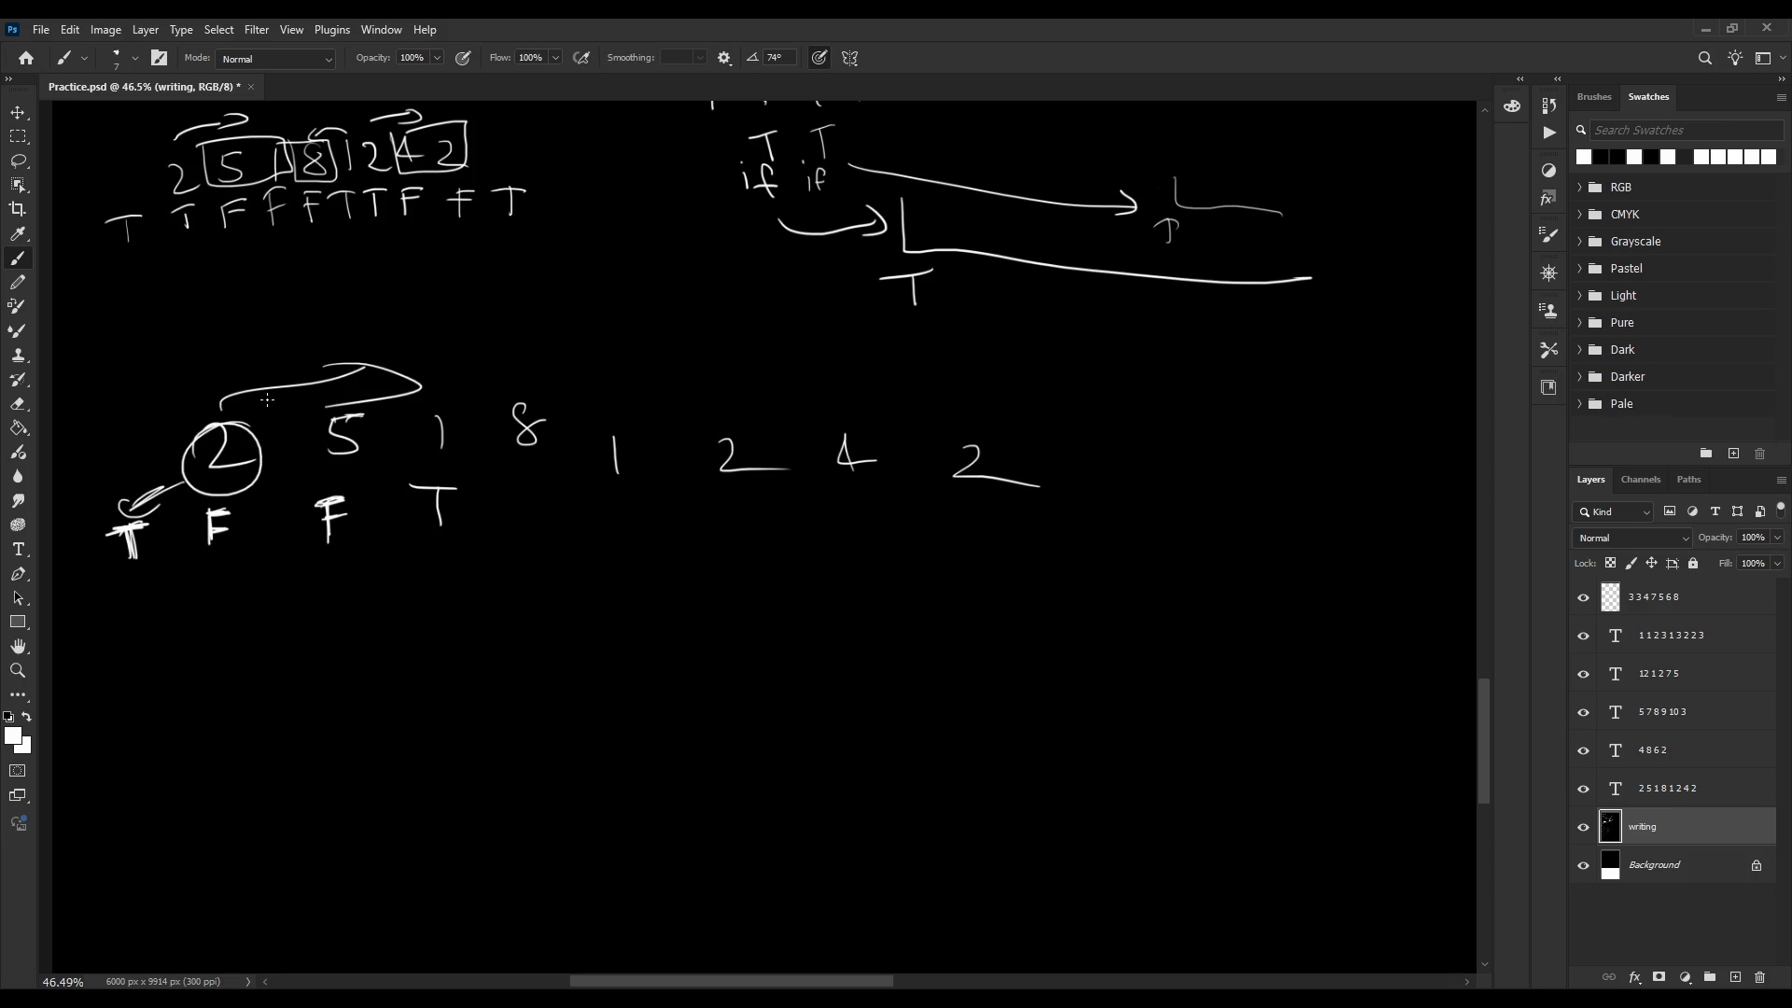
key("ctrl+z")
key("ctrl+z")
key("ctrl+z")
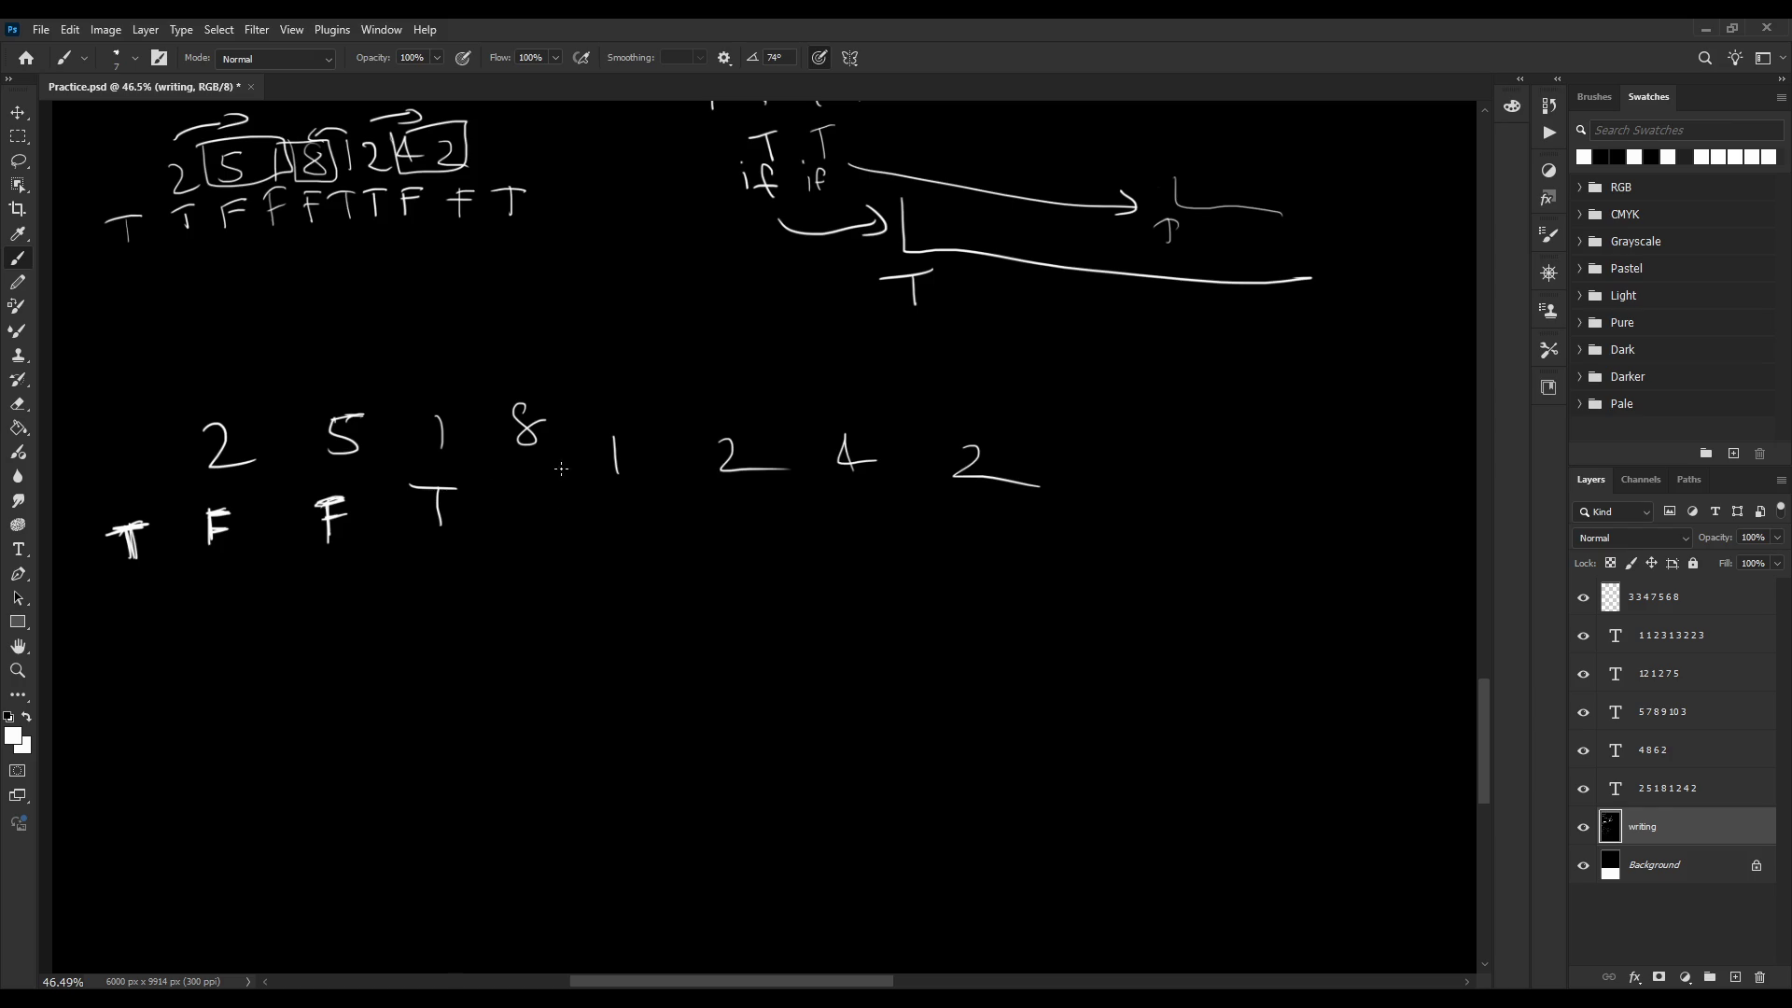
left_click_drag(544, 415, 519, 407)
Write F under the 8 and T under the second 1
left_click_drag(526, 495, 527, 528)
mouse_move(524, 494)
left_mouse_down()
mouse_move(548, 485)
mouse_move(540, 507)
left_mouse_up()
mouse_move(613, 504)
left_mouse_down()
mouse_move(615, 529)
mouse_move(595, 505)
left_mouse_up()
Try brackets over 8 1 and an arc over 2 5 1, undoing them all
mouse_move(623, 429)
left_mouse_down()
mouse_move(623, 387)
mouse_move(477, 399)
left_mouse_up()
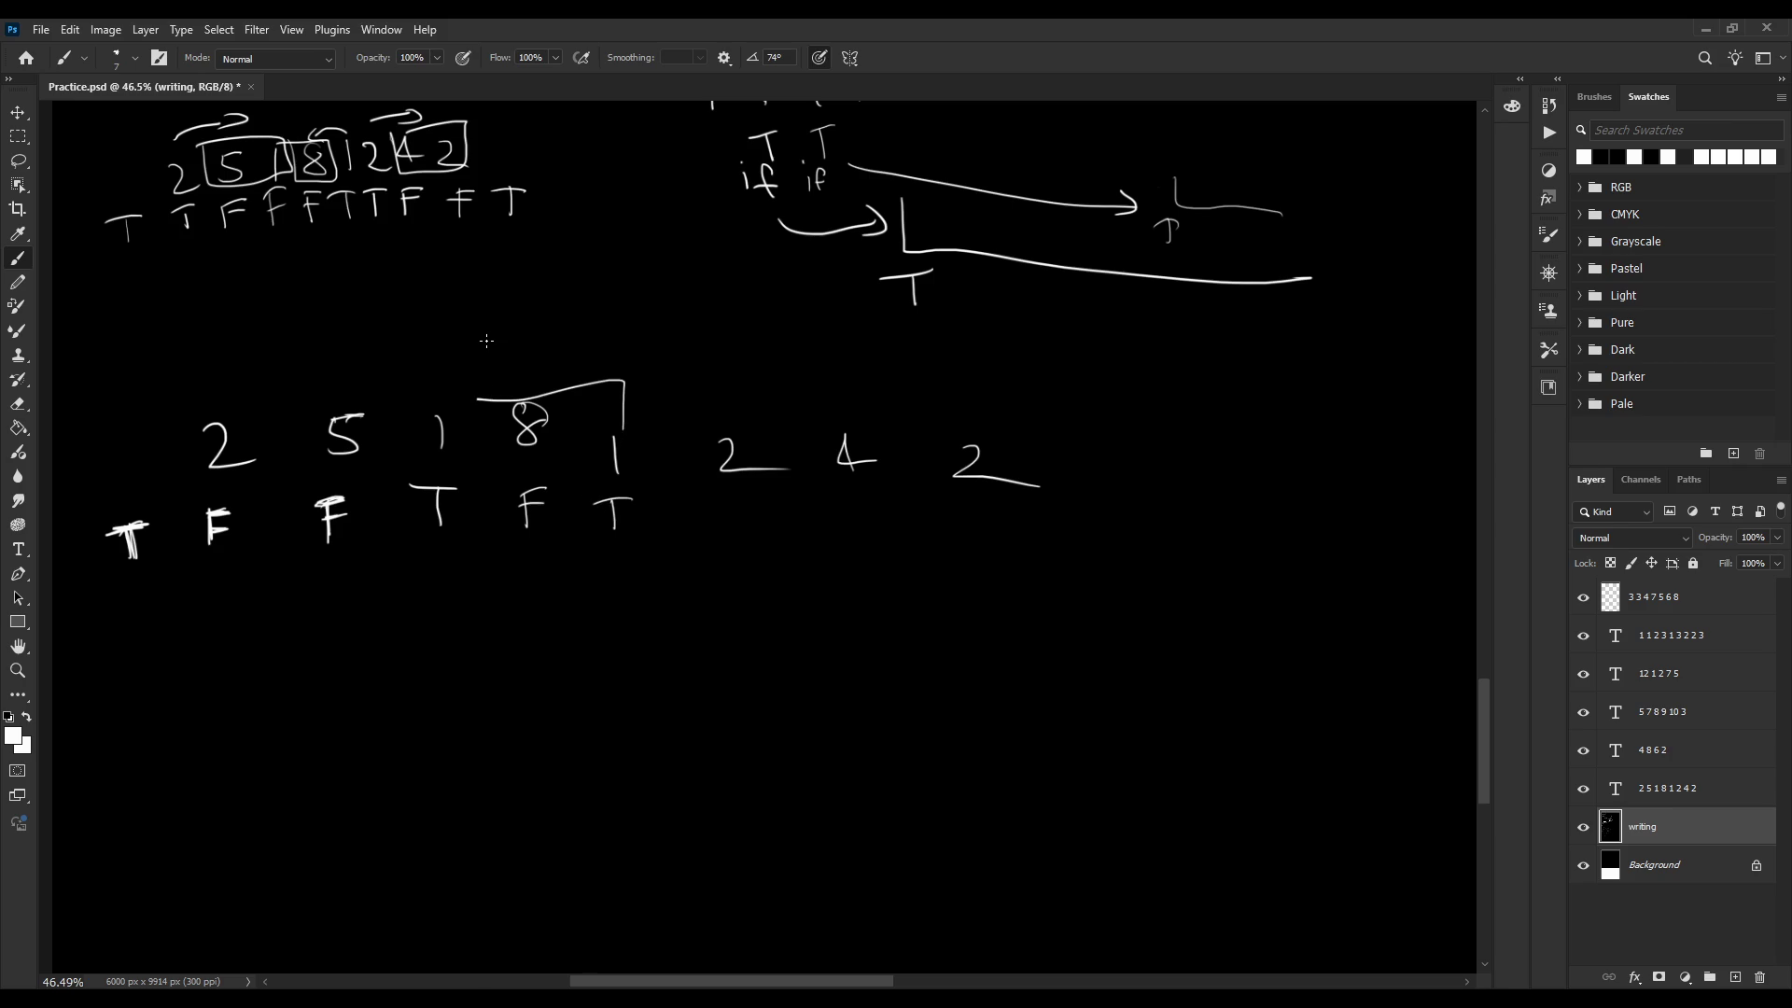
key("ctrl+z")
key("ctrl+z")
left_click_drag(602, 398, 600, 346)
mouse_move(599, 348)
left_mouse_down()
mouse_move(466, 356)
mouse_move(477, 377)
left_mouse_up()
key("ctrl+z")
key("ctrl+z")
key("ctrl+z")
key("ctrl+shift+z")
left_click_drag(187, 471, 266, 471)
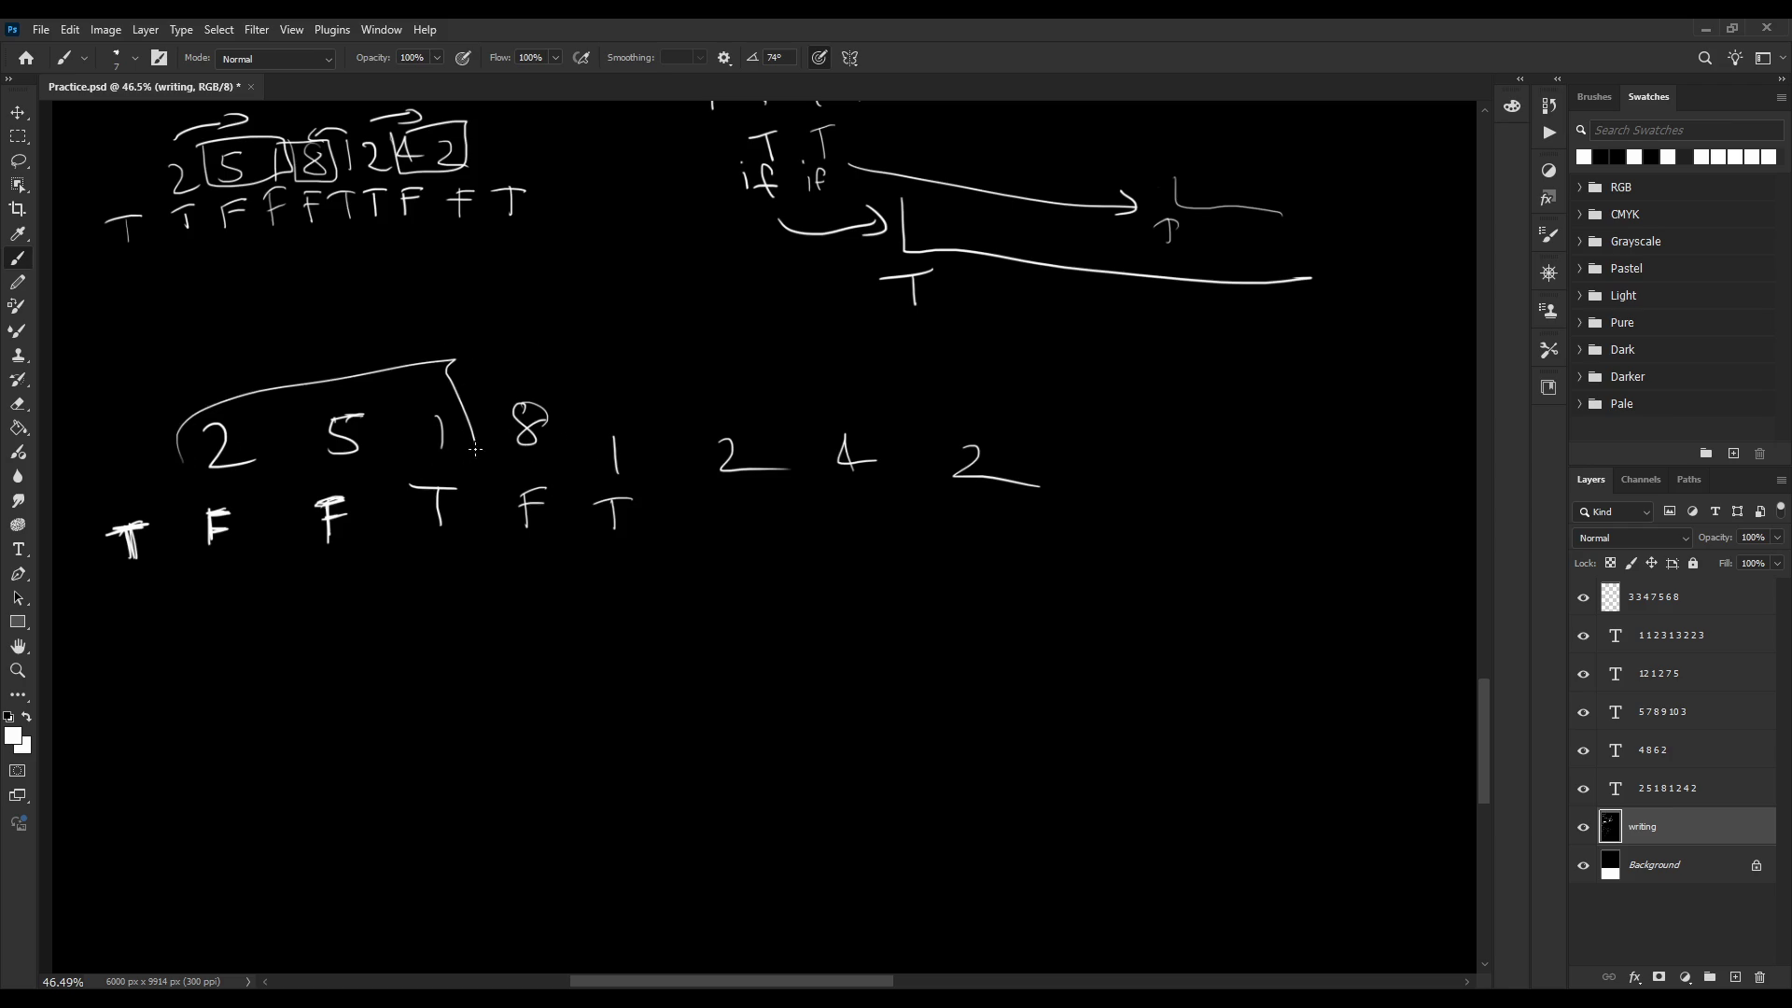
key("ctrl+z")
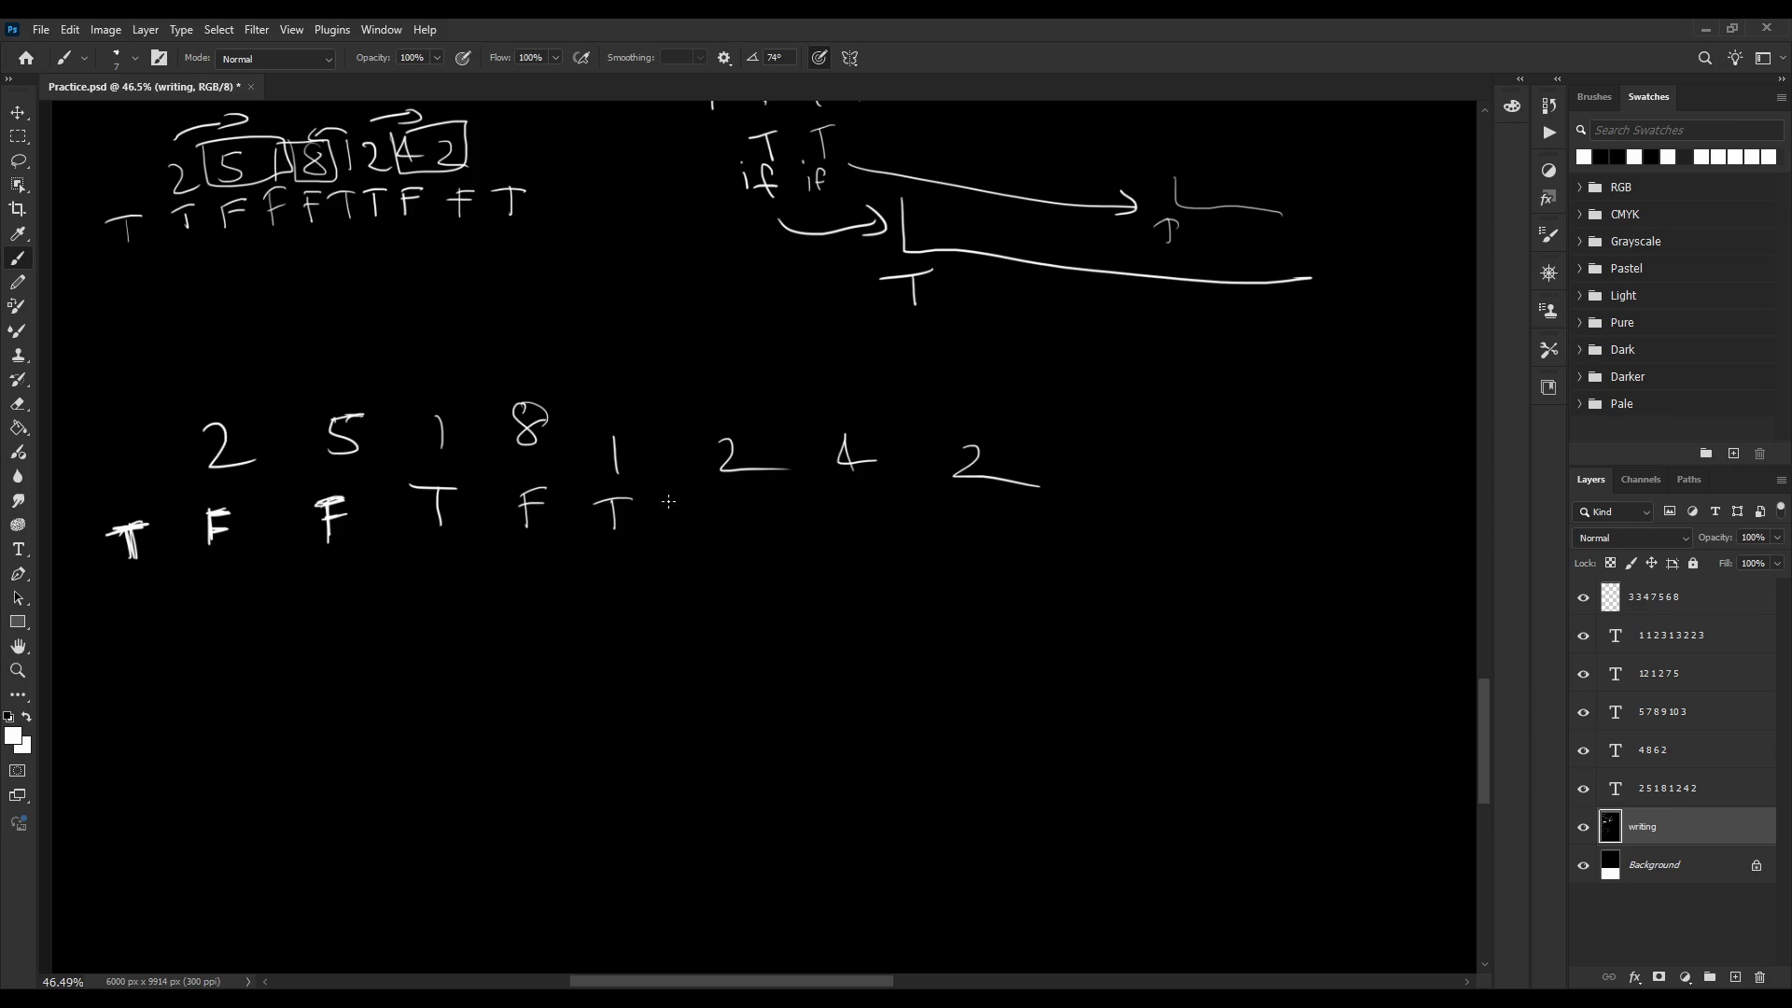
Try brackets from the 8 toward the 2 and over 1 8, undoing them
mouse_move(718, 419)
left_mouse_down()
mouse_move(550, 481)
mouse_move(574, 439)
left_mouse_up()
key("ctrl+z")
key("ctrl+z")
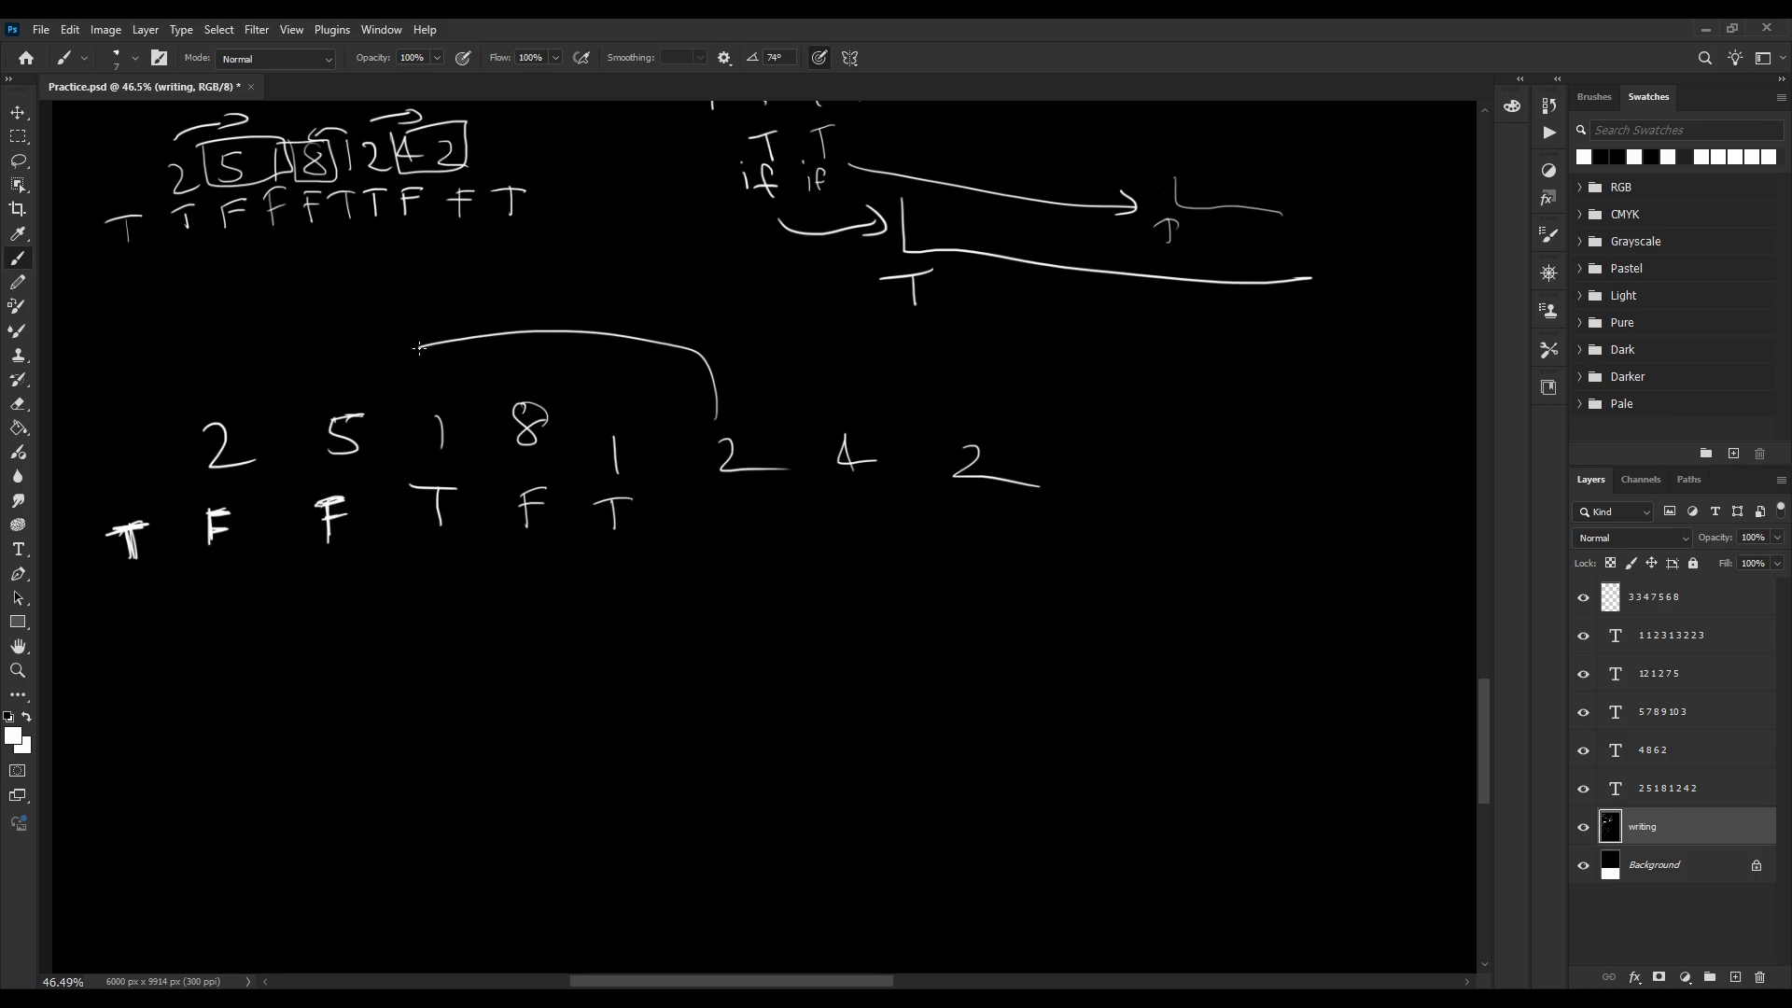
left_click_drag(717, 415, 434, 401)
key("ctrl+z")
key("ctrl+z")
key("ctrl+shift+z")
Write T under the 2 and F under the 4, discarding a trial circle
key("ctrl+z")
key("ctrl+z")
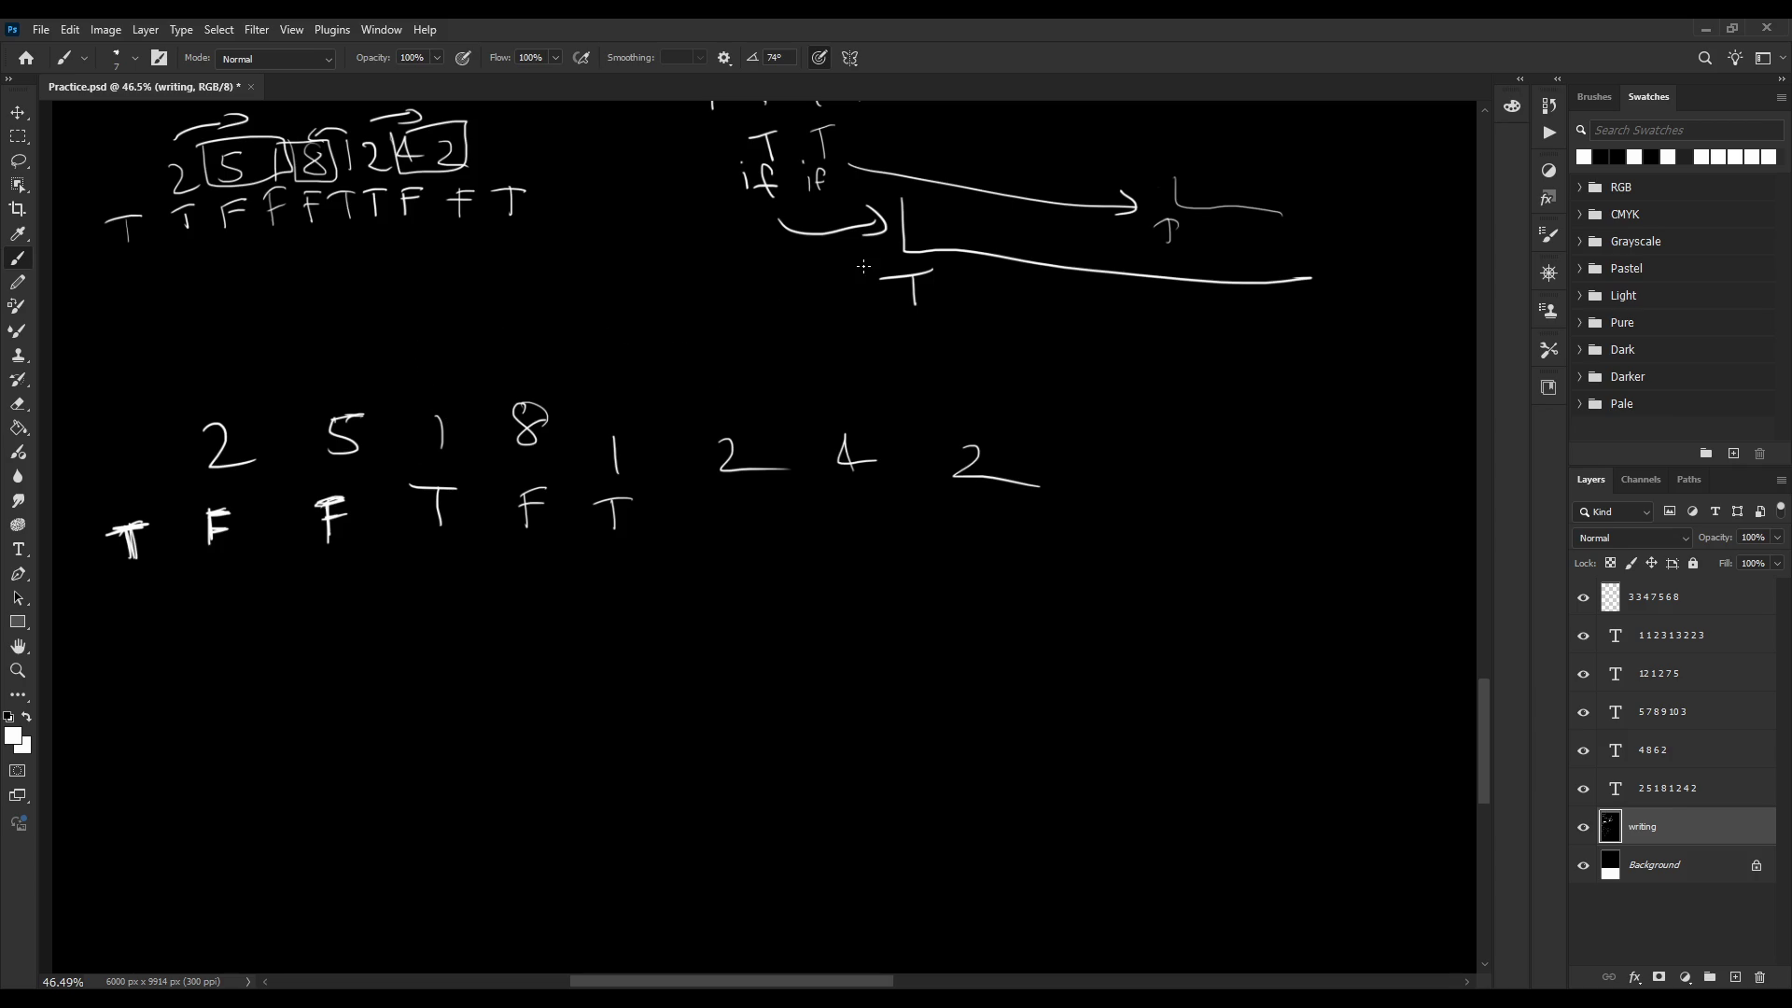
left_click_drag(729, 492, 729, 530)
left_click_drag(749, 490, 701, 497)
left_click_drag(897, 446, 885, 435)
key("ctrl+z")
mouse_move(853, 500)
left_mouse_down()
mouse_move(856, 540)
mouse_move(879, 501)
left_mouse_up()
Write T under the last 2 and draw a bracket over 1 2 4 2
key("ctrl+z")
key("ctrl+z")
mouse_move(829, 494)
left_mouse_down()
mouse_move(828, 528)
mouse_move(854, 497)
mouse_move(840, 504)
left_mouse_up()
mouse_move(964, 426)
left_mouse_down()
mouse_move(806, 373)
mouse_move(630, 392)
mouse_move(634, 431)
left_mouse_up()
key("ctrl+z")
mouse_move(977, 510)
left_mouse_down()
mouse_move(978, 539)
mouse_move(996, 510)
left_mouse_up()
mouse_move(976, 439)
left_mouse_down()
mouse_move(656, 411)
mouse_move(650, 481)
left_mouse_up()
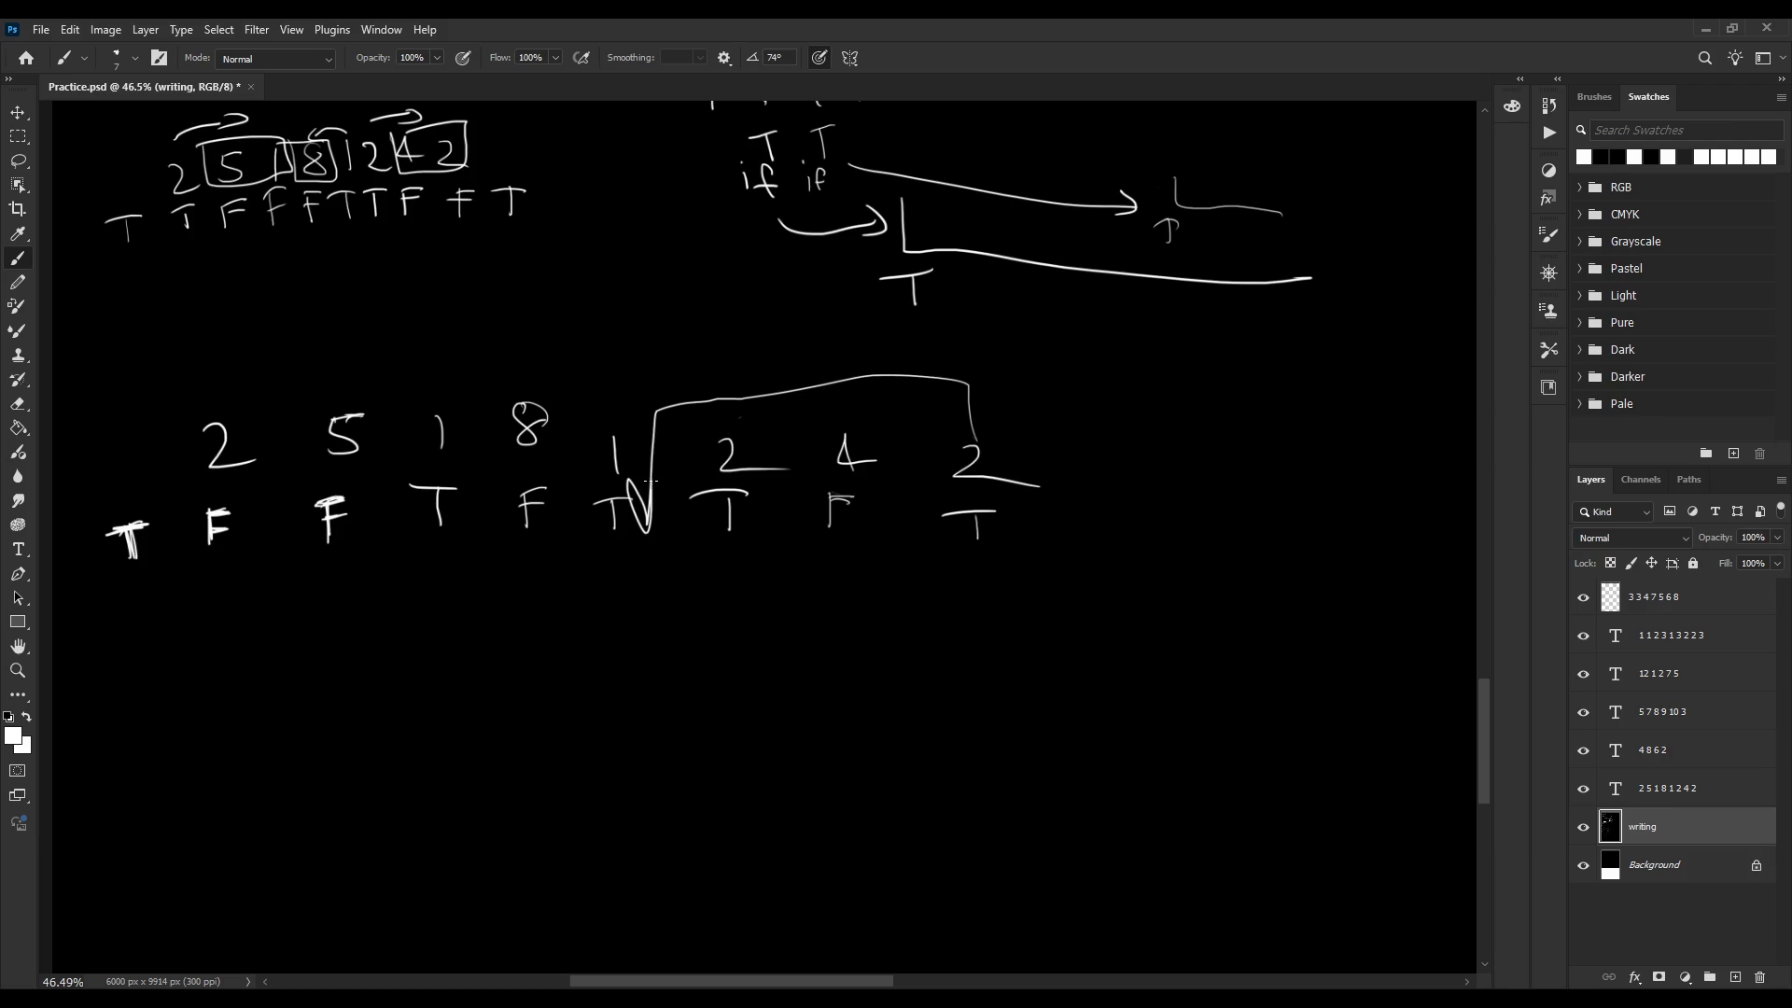
key("ctrl+z")
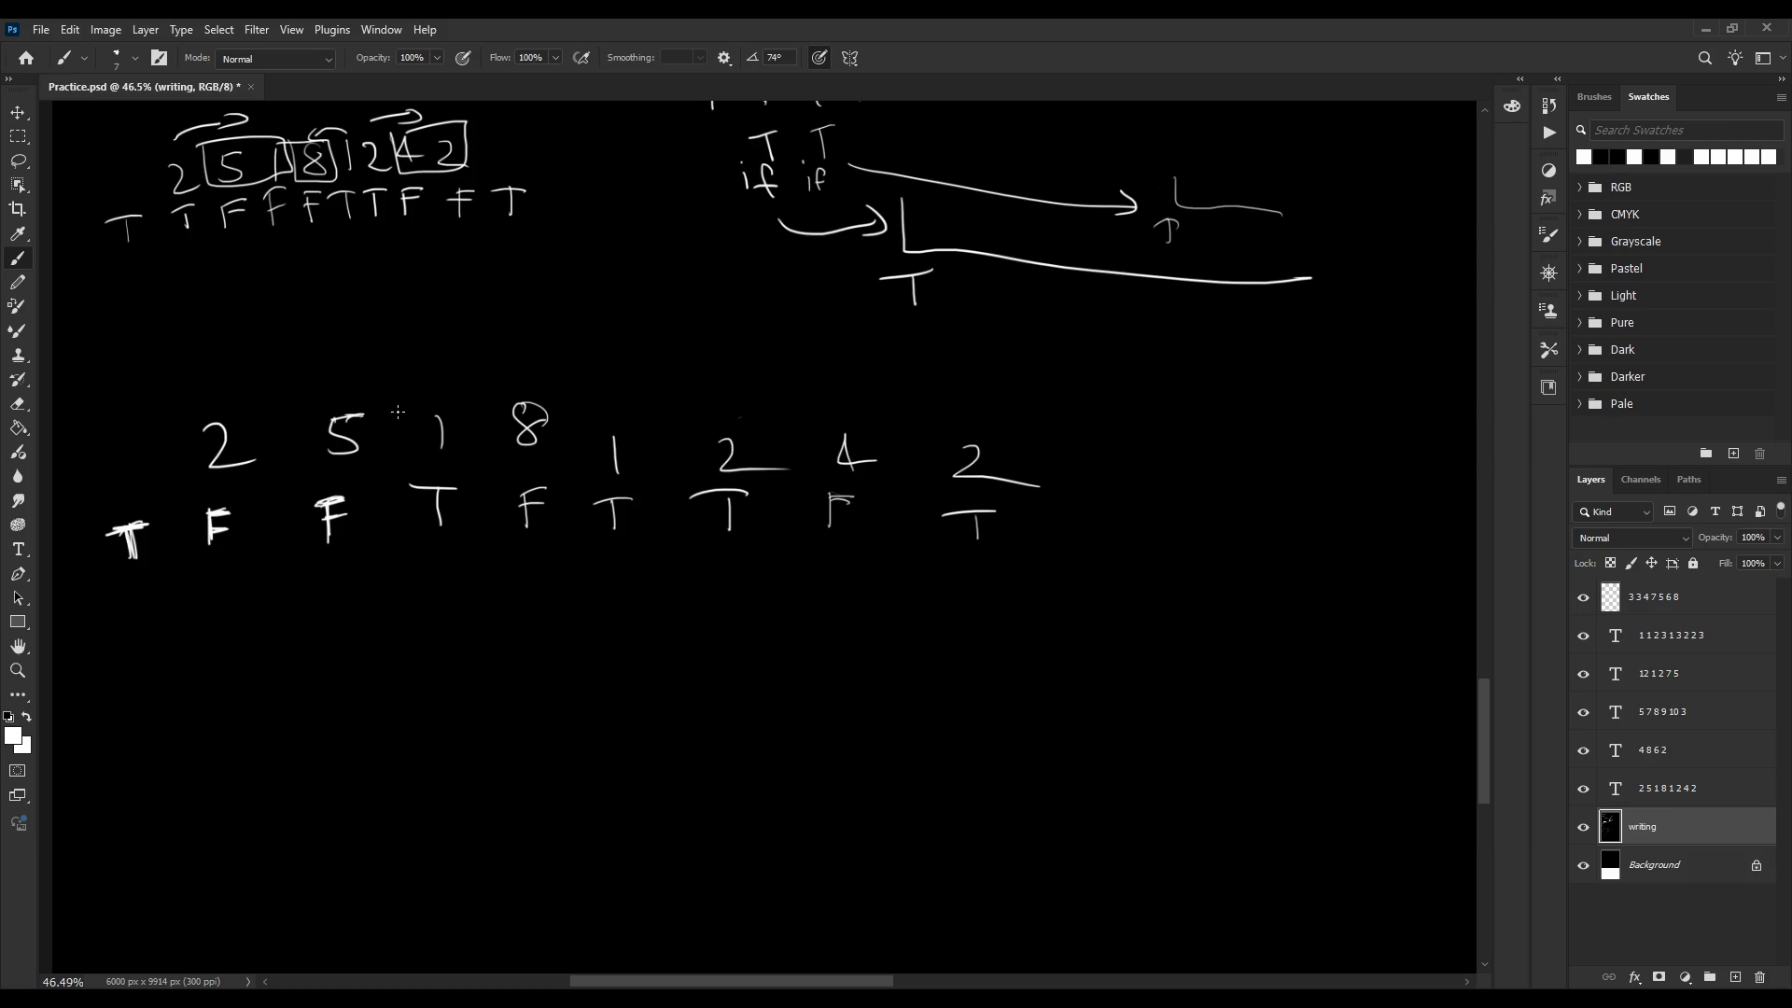
mouse_move(437, 386)
left_mouse_down()
mouse_move(292, 383)
mouse_move(312, 428)
left_mouse_up()
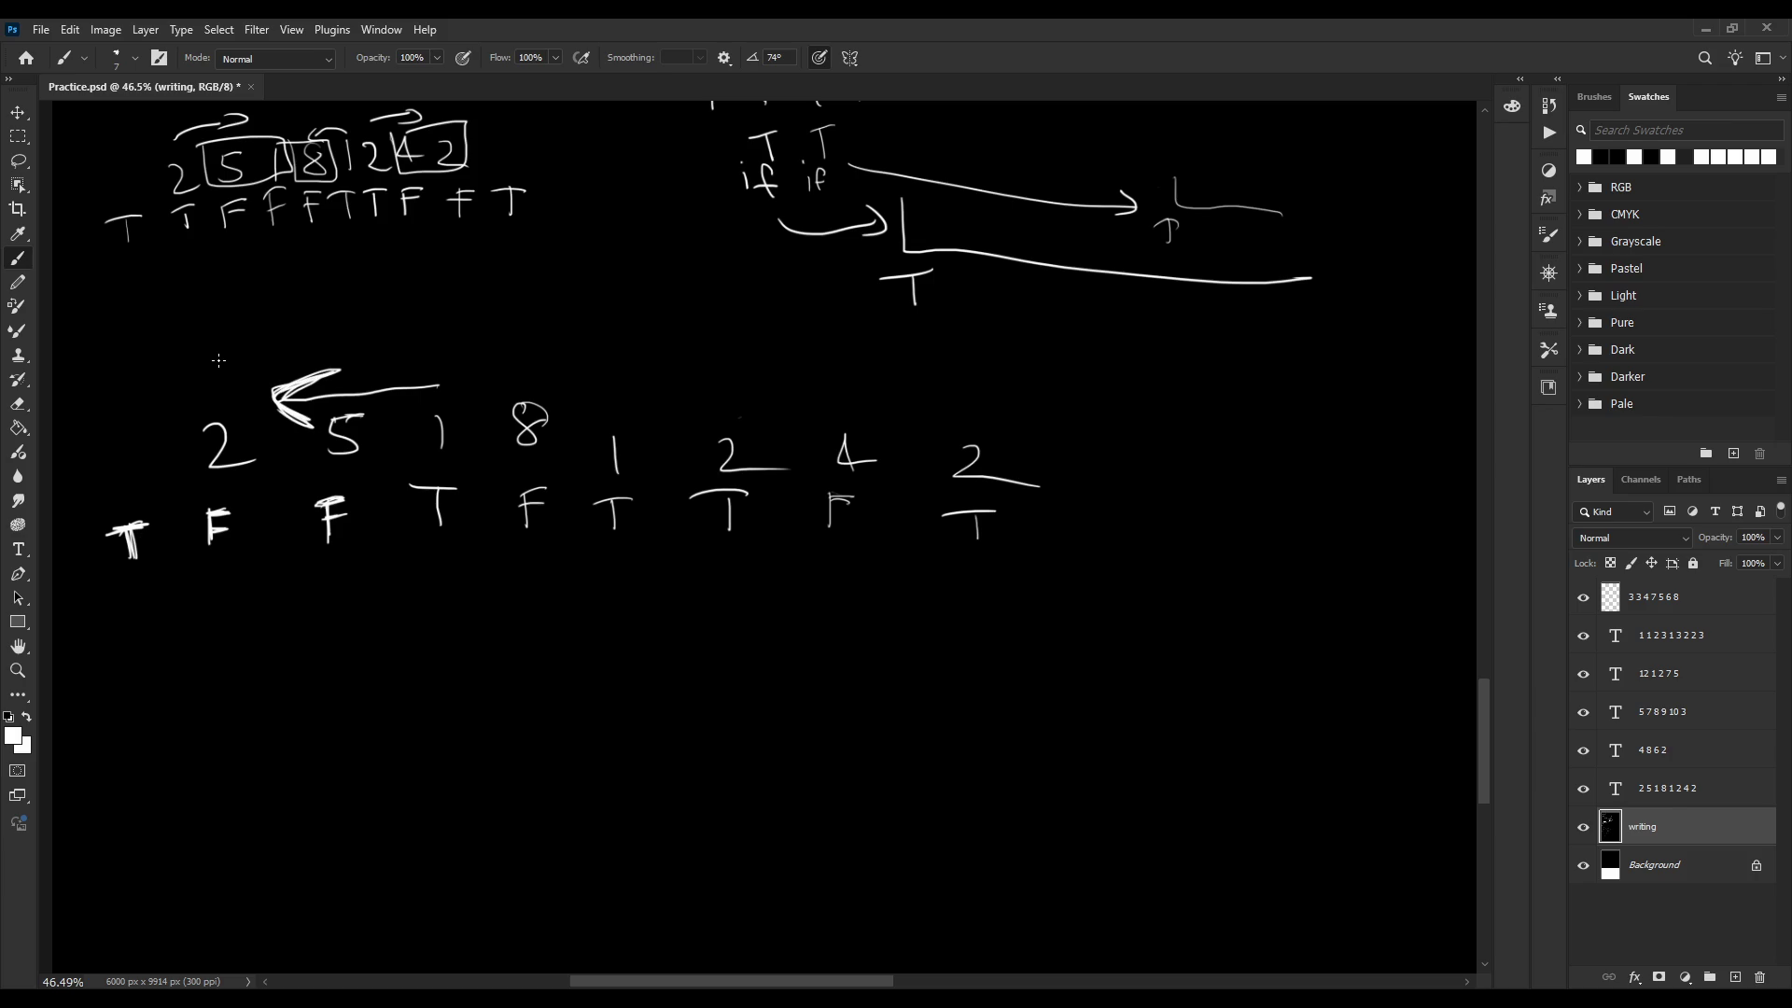
key("ctrl+z")
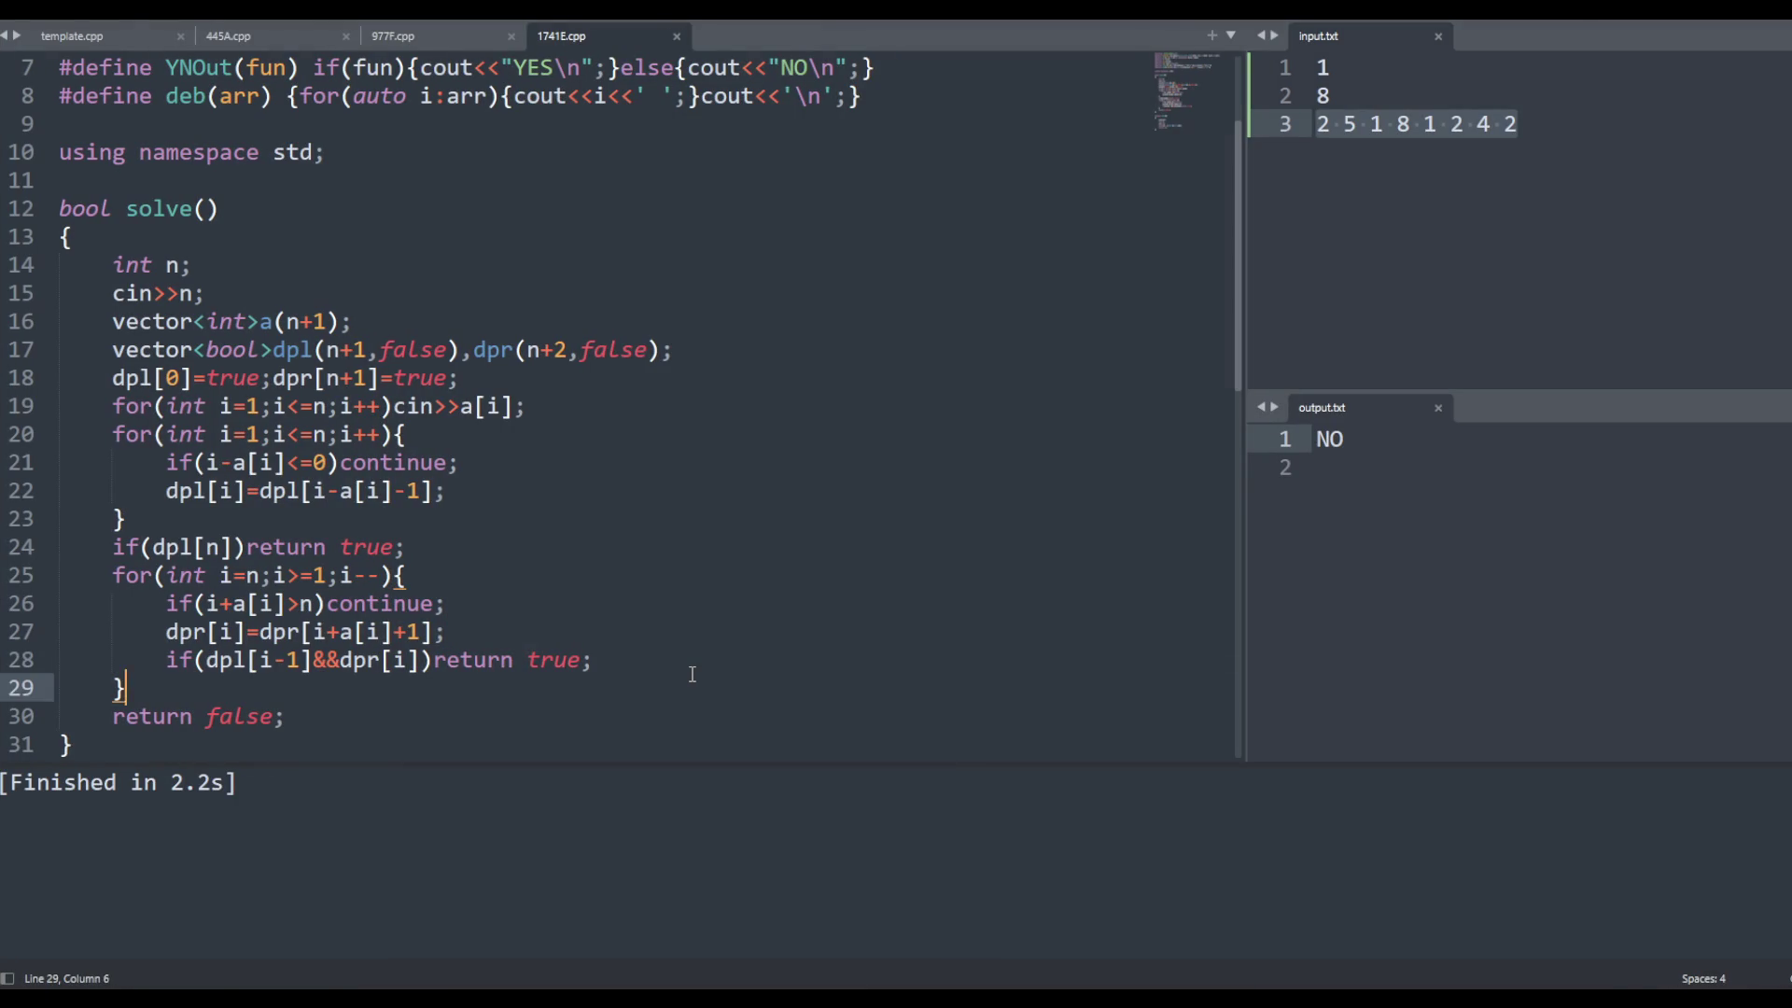
Select lines 26–28 of 1741E.cpp, then move to the dpl/dpr declaration line
left_click_drag(58, 687, 59, 603)
left_click(125, 378)
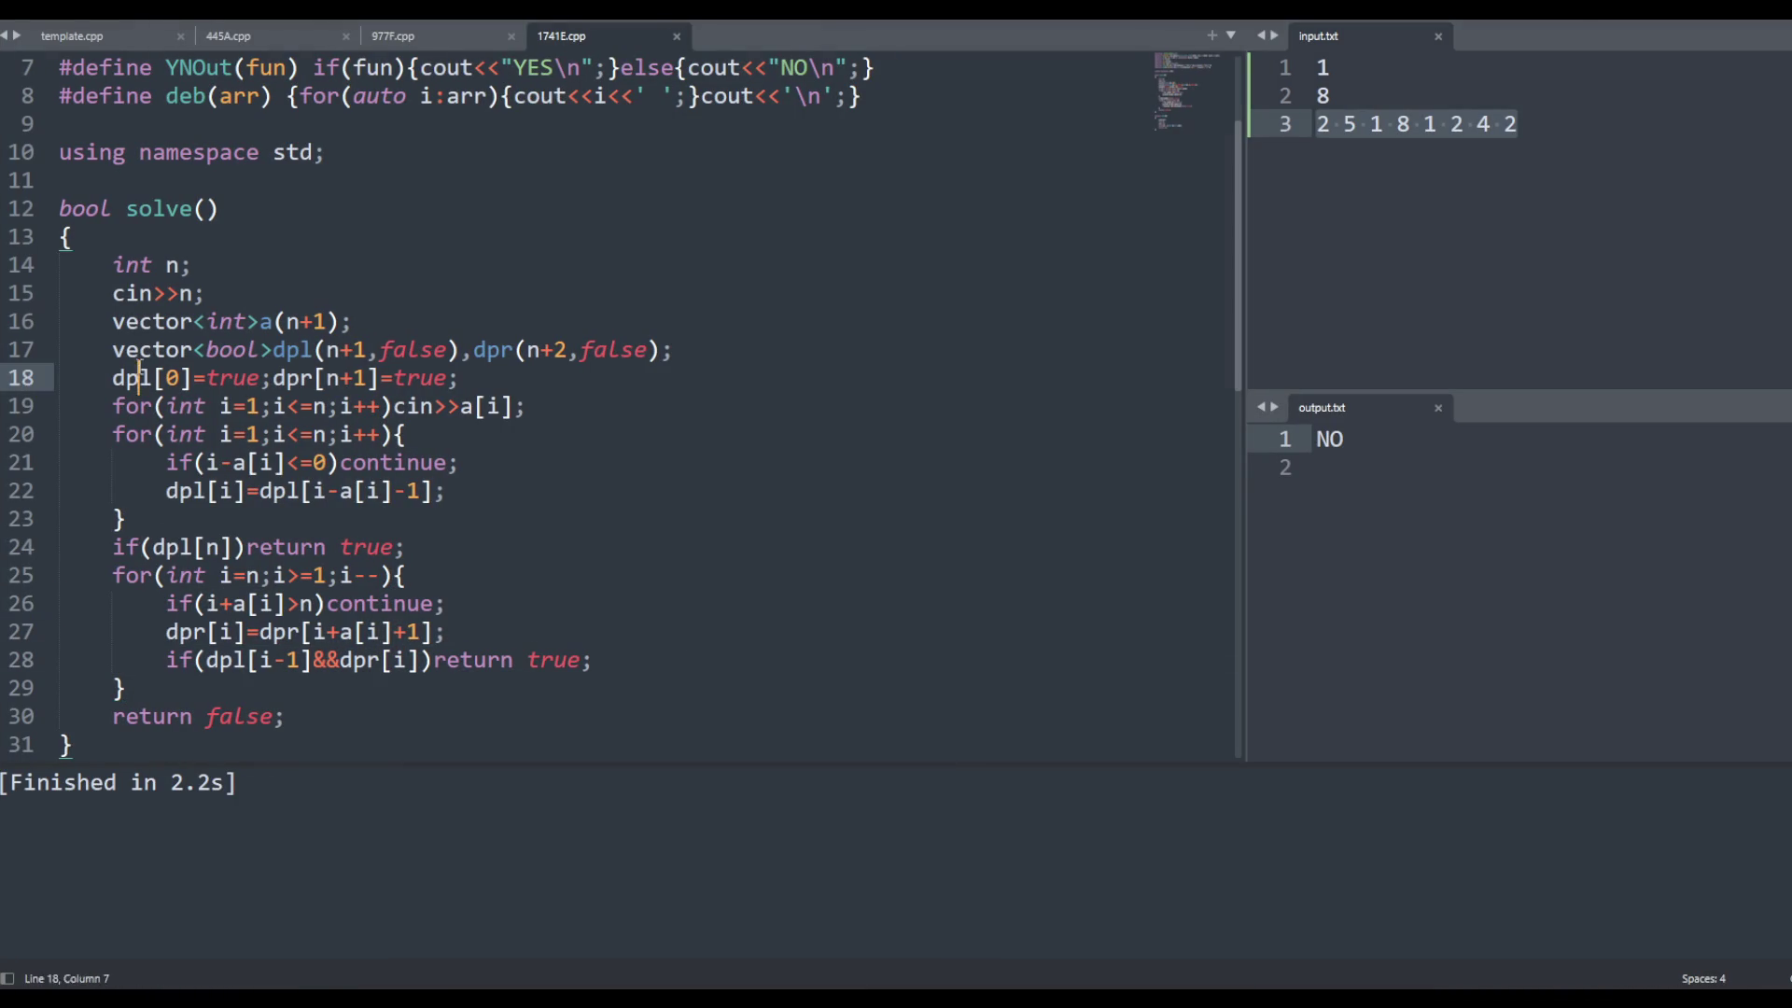
Replace the dpl/dpr declaration with vector<bool>dp(n+1,false);
triple_click(183, 353)
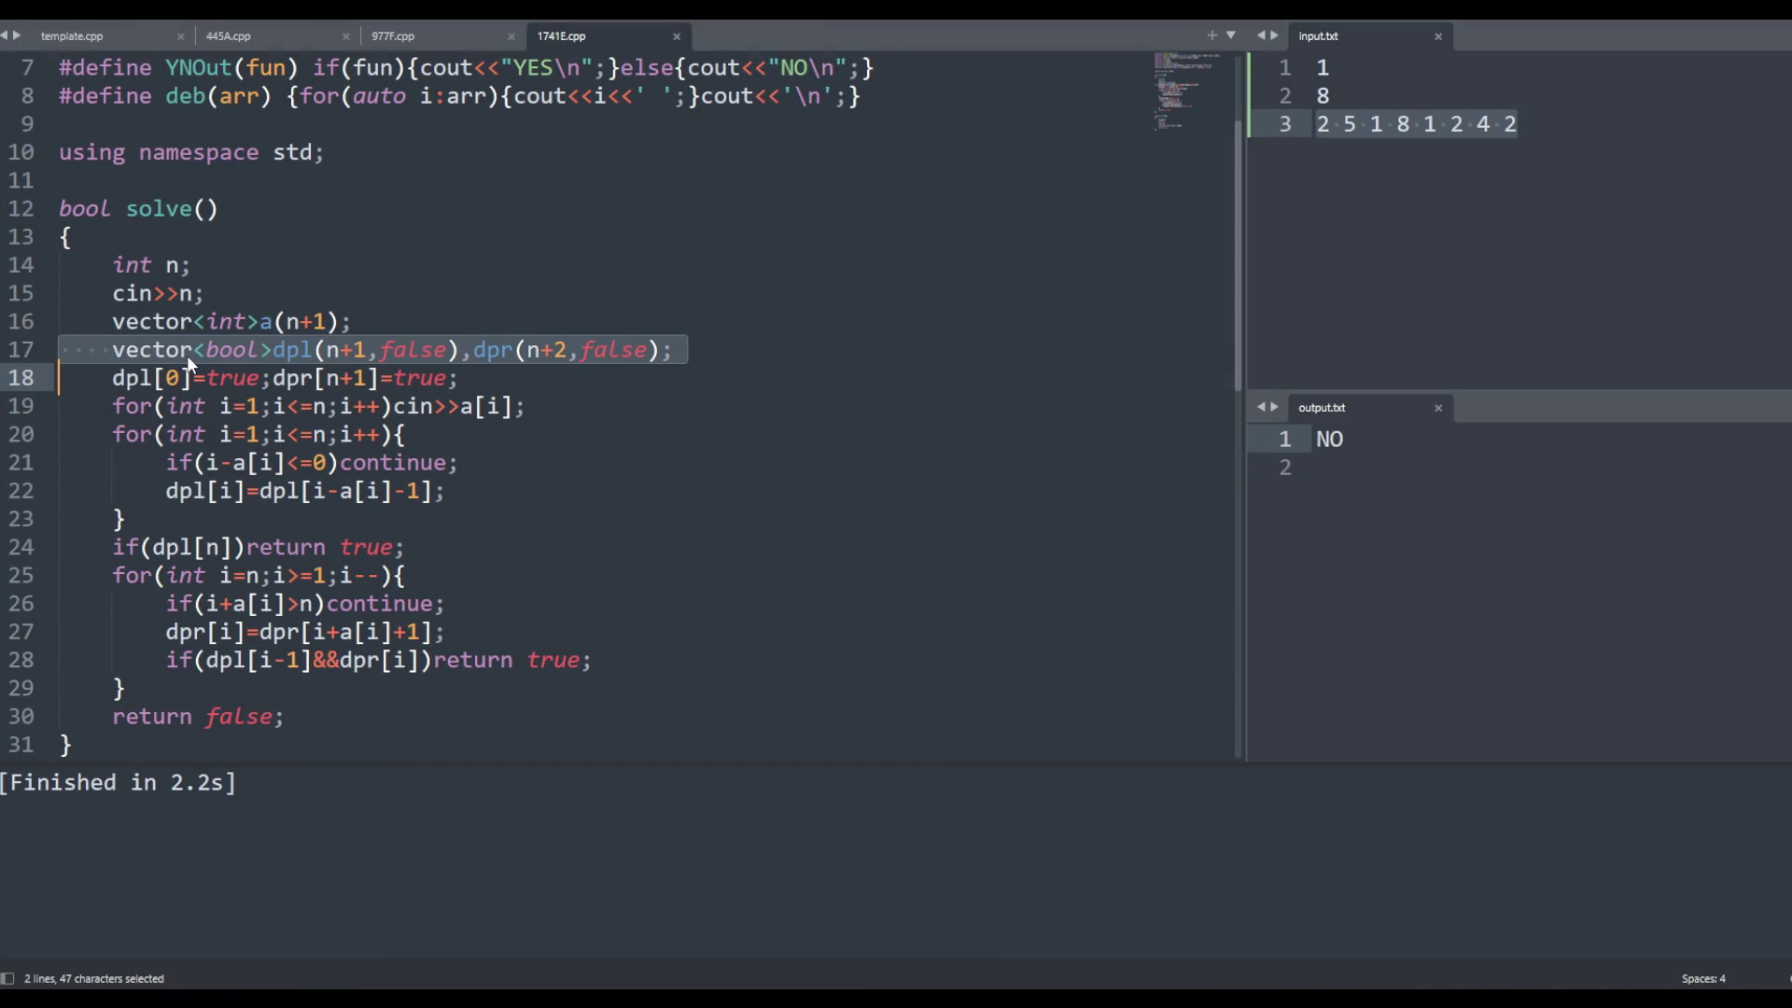
key("BackSpace")
key("ctrl+shift+Return")
type("vector<bool>dp")
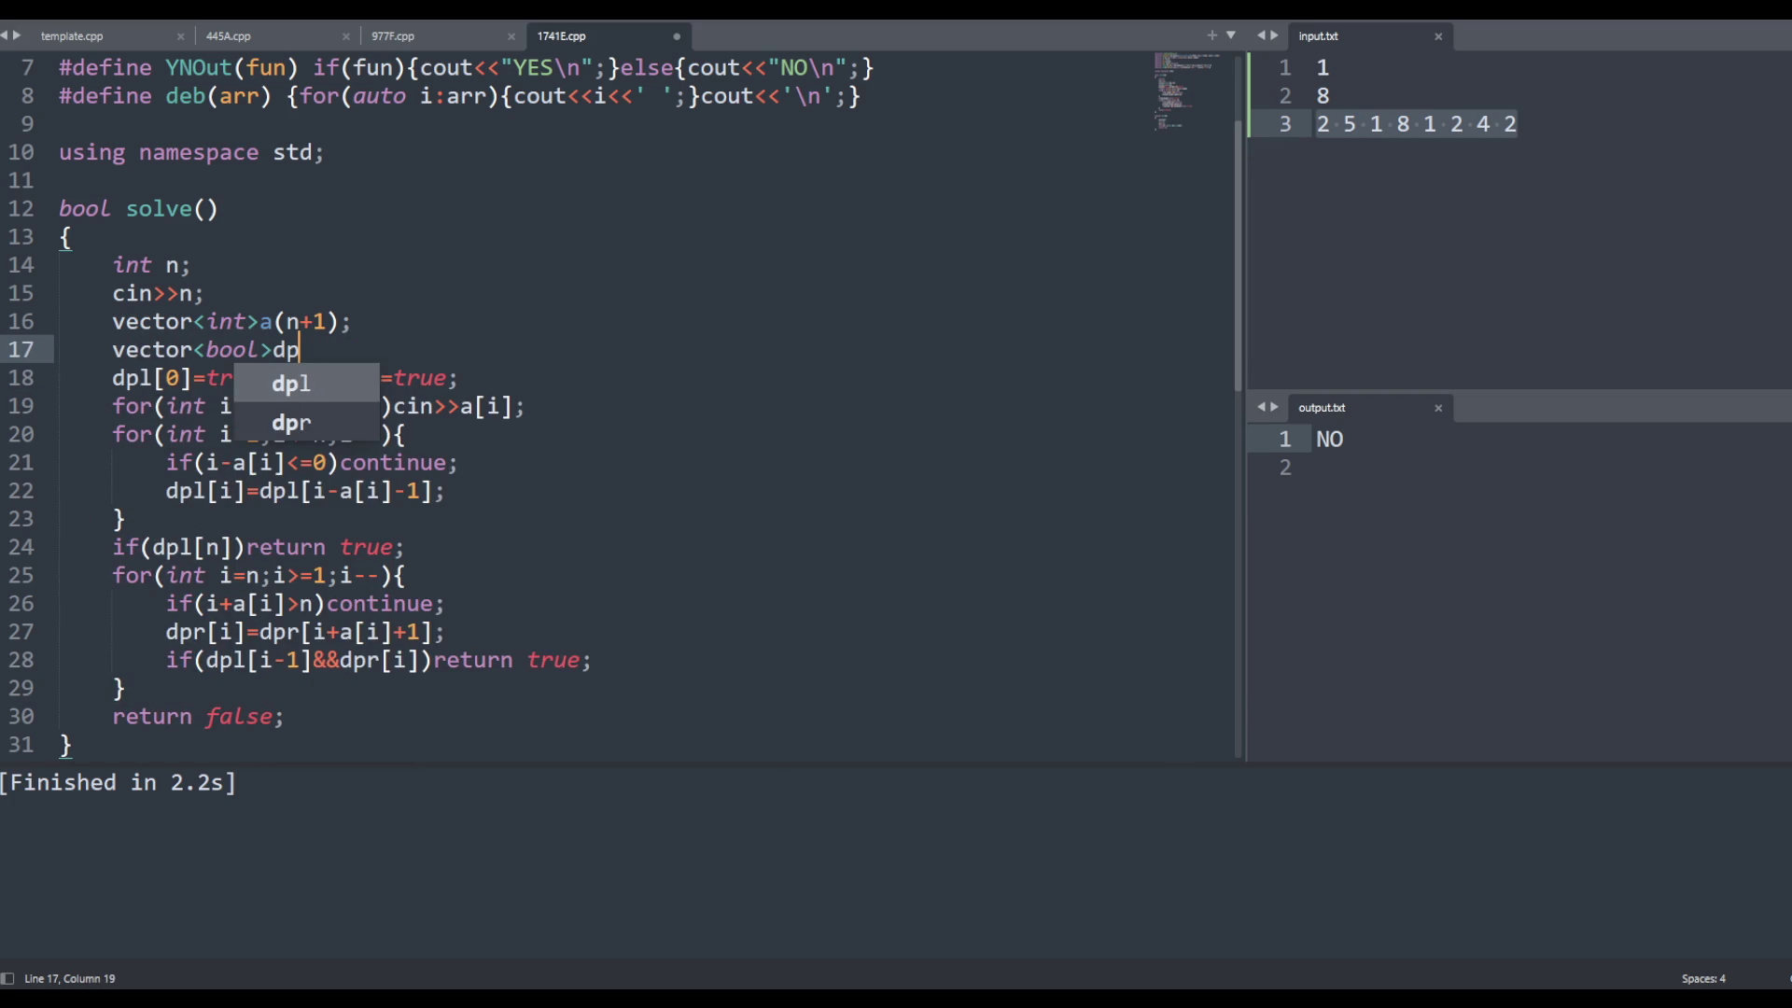
type("(n+1,false);")
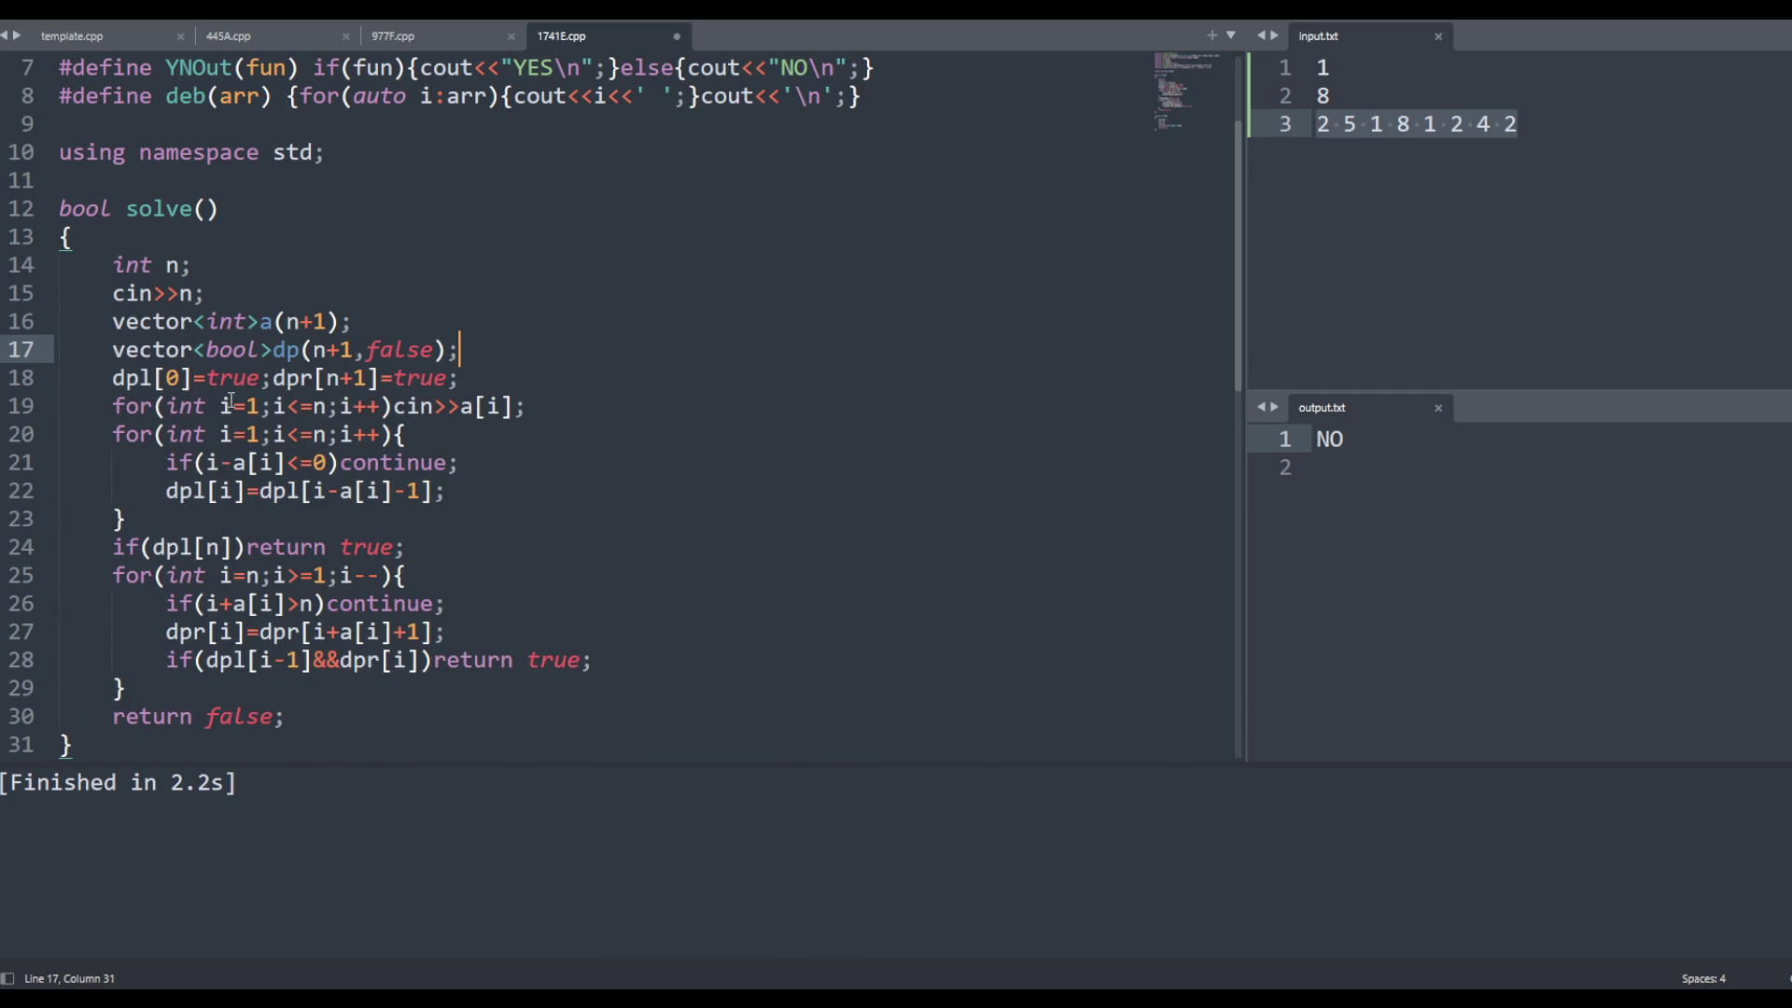
Delete the dpr[n+1]=true initialisation, rename dpl[0] to dp[0], and split the input loop onto its own line
left_click_drag(578, 378, 273, 378)
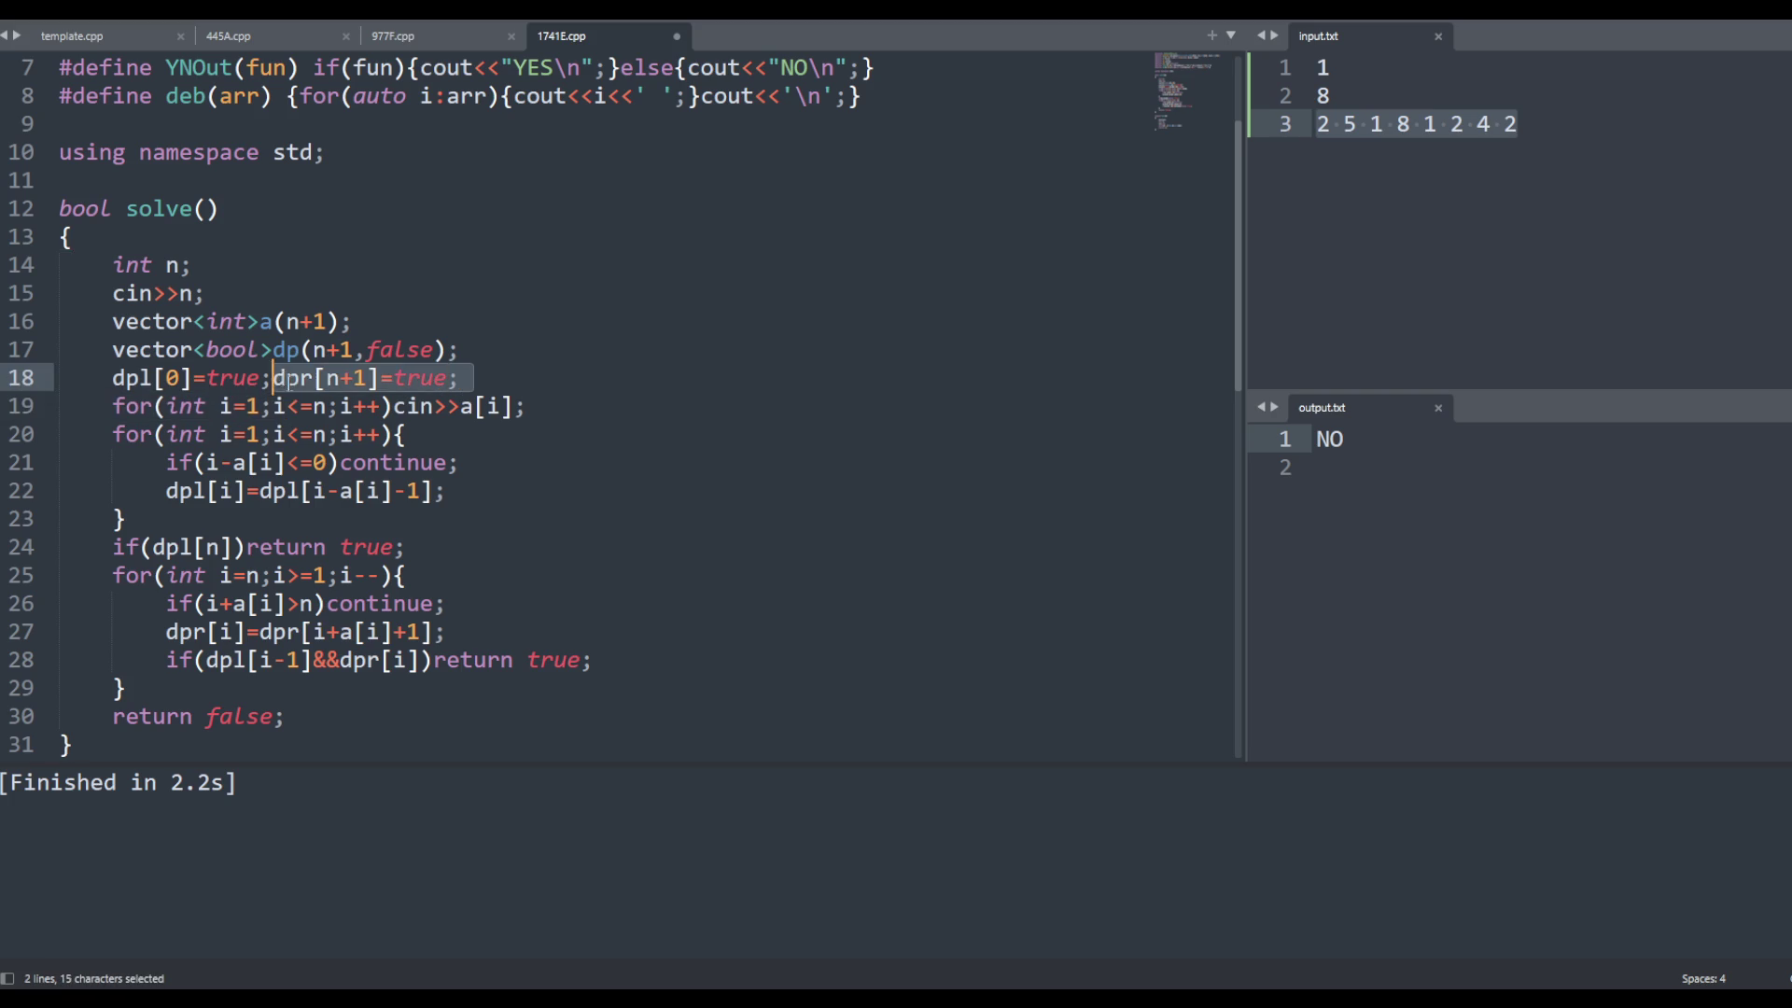
key("Delete")
key("Delete")
left_click(137, 381)
key("Delete")
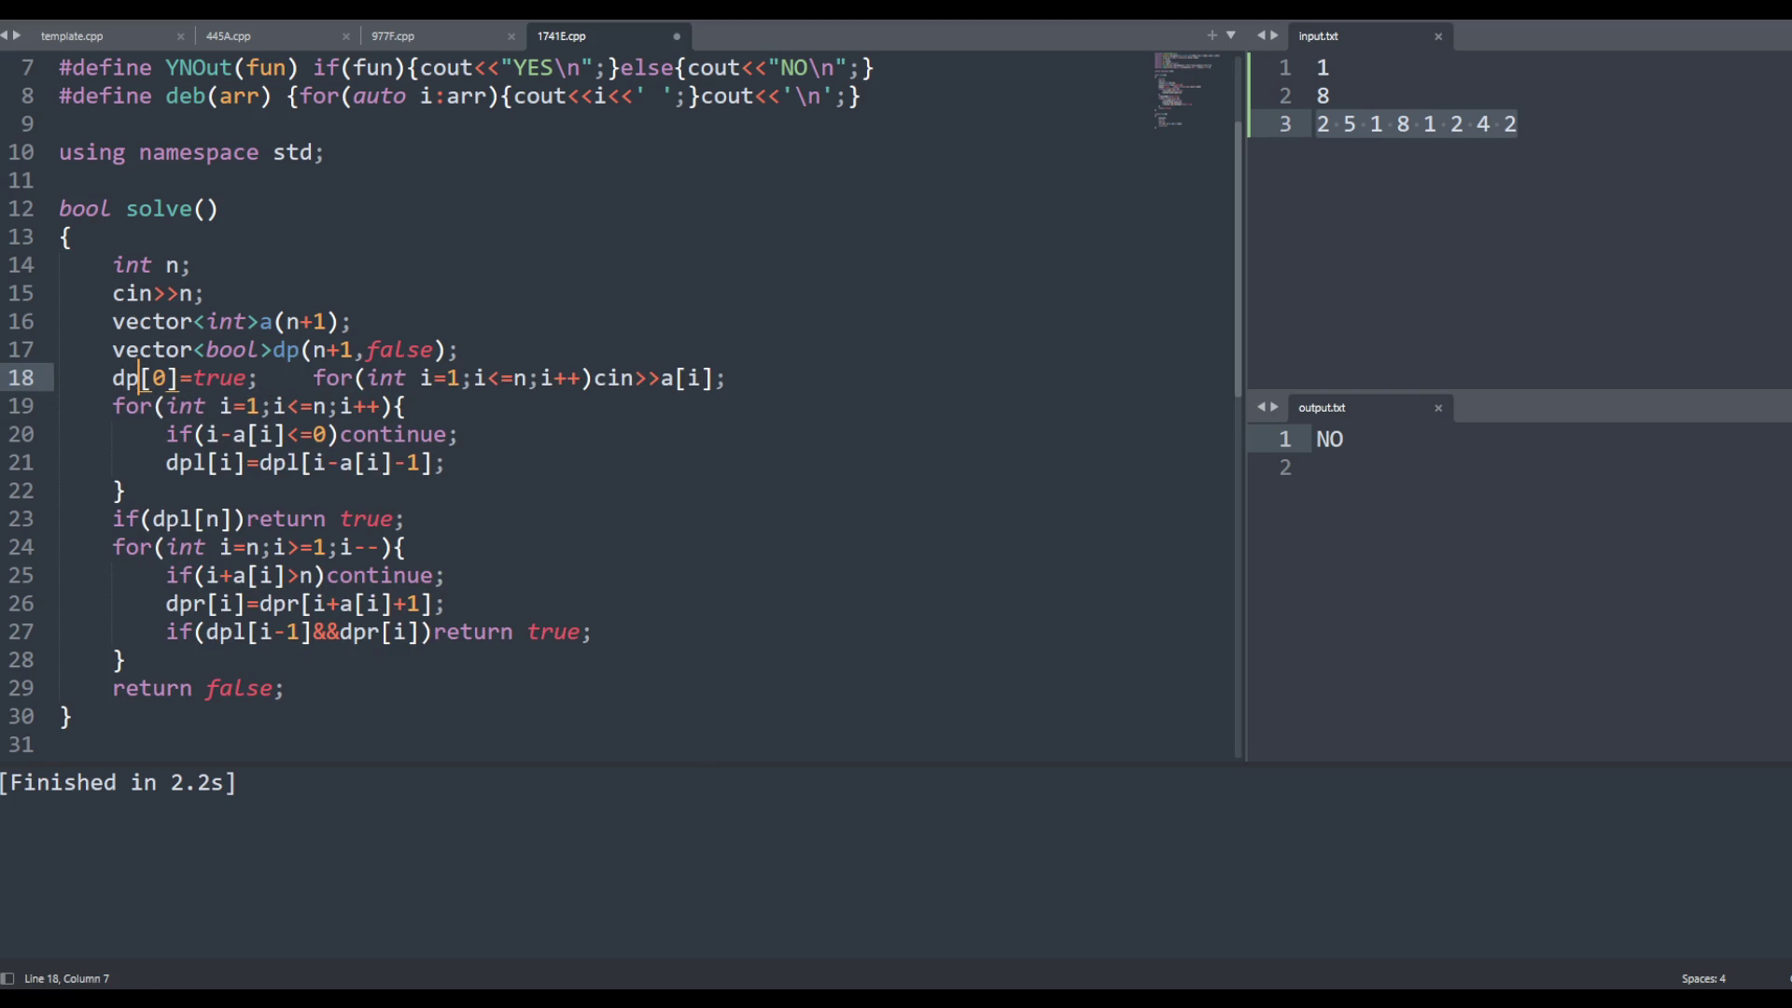
left_click(314, 378)
key("Return")
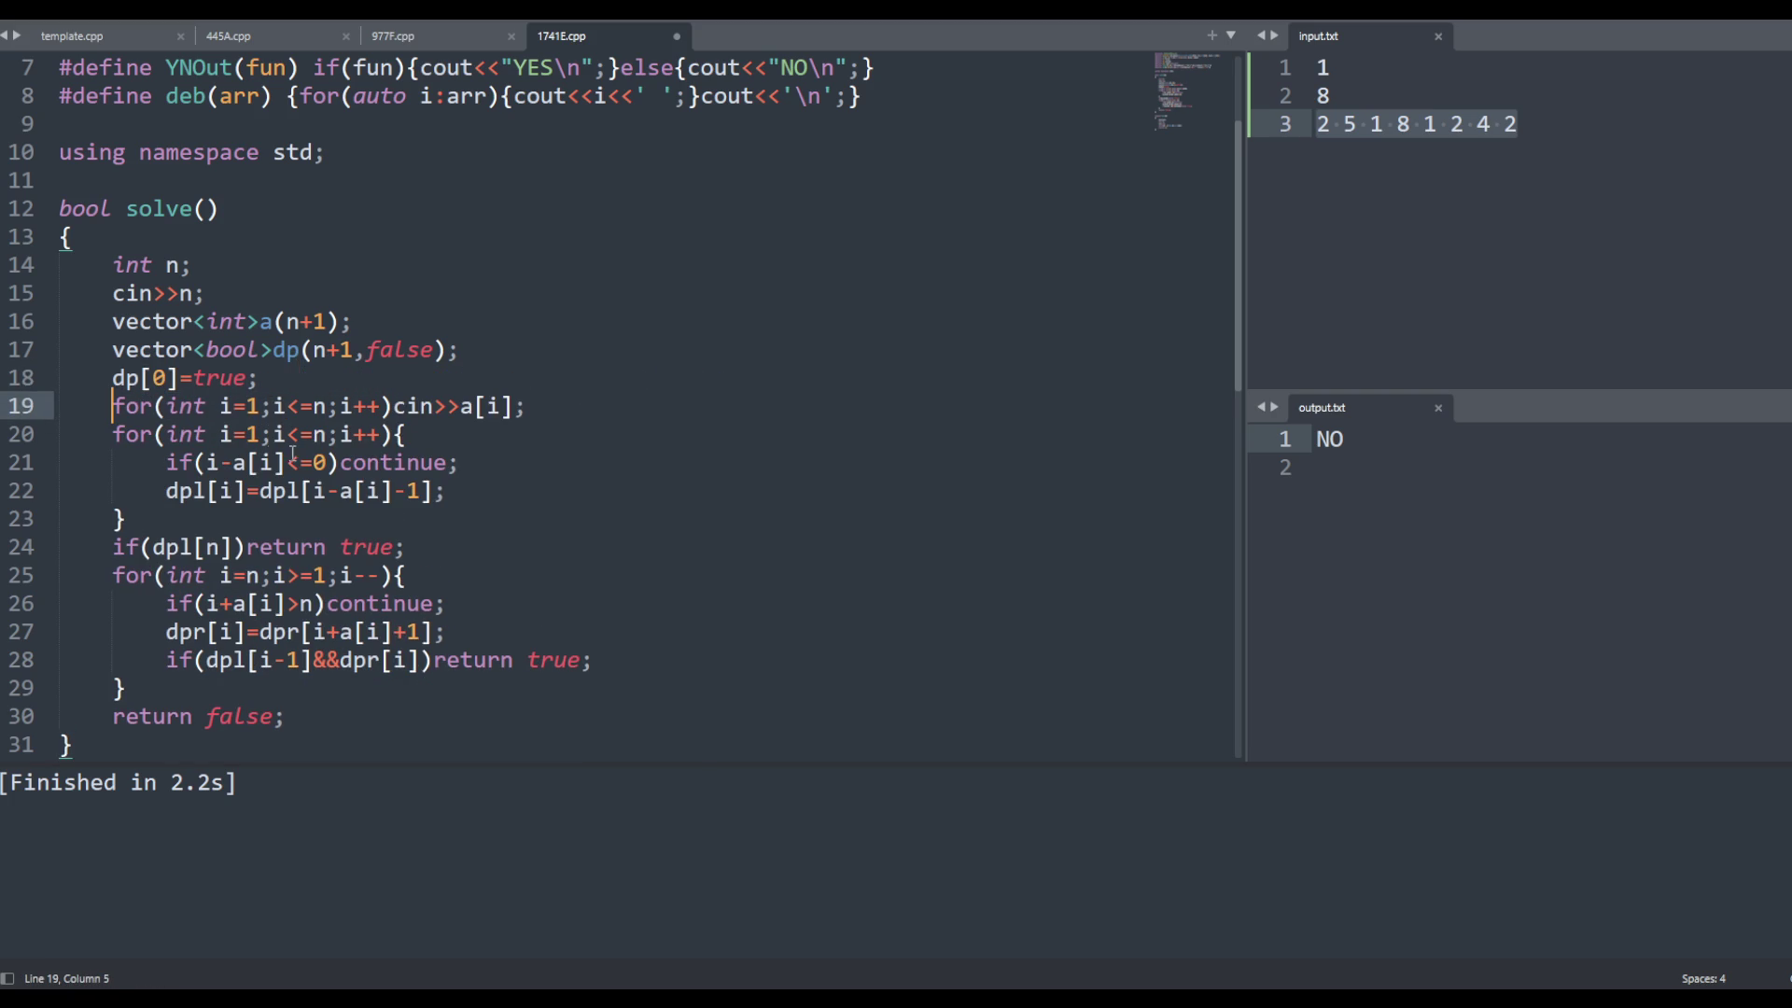
Delete the old dpl/dpr loop logic, leaving a blank line inside the for-loop
left_click(180, 464)
left_click_drag(59, 462, 60, 691)
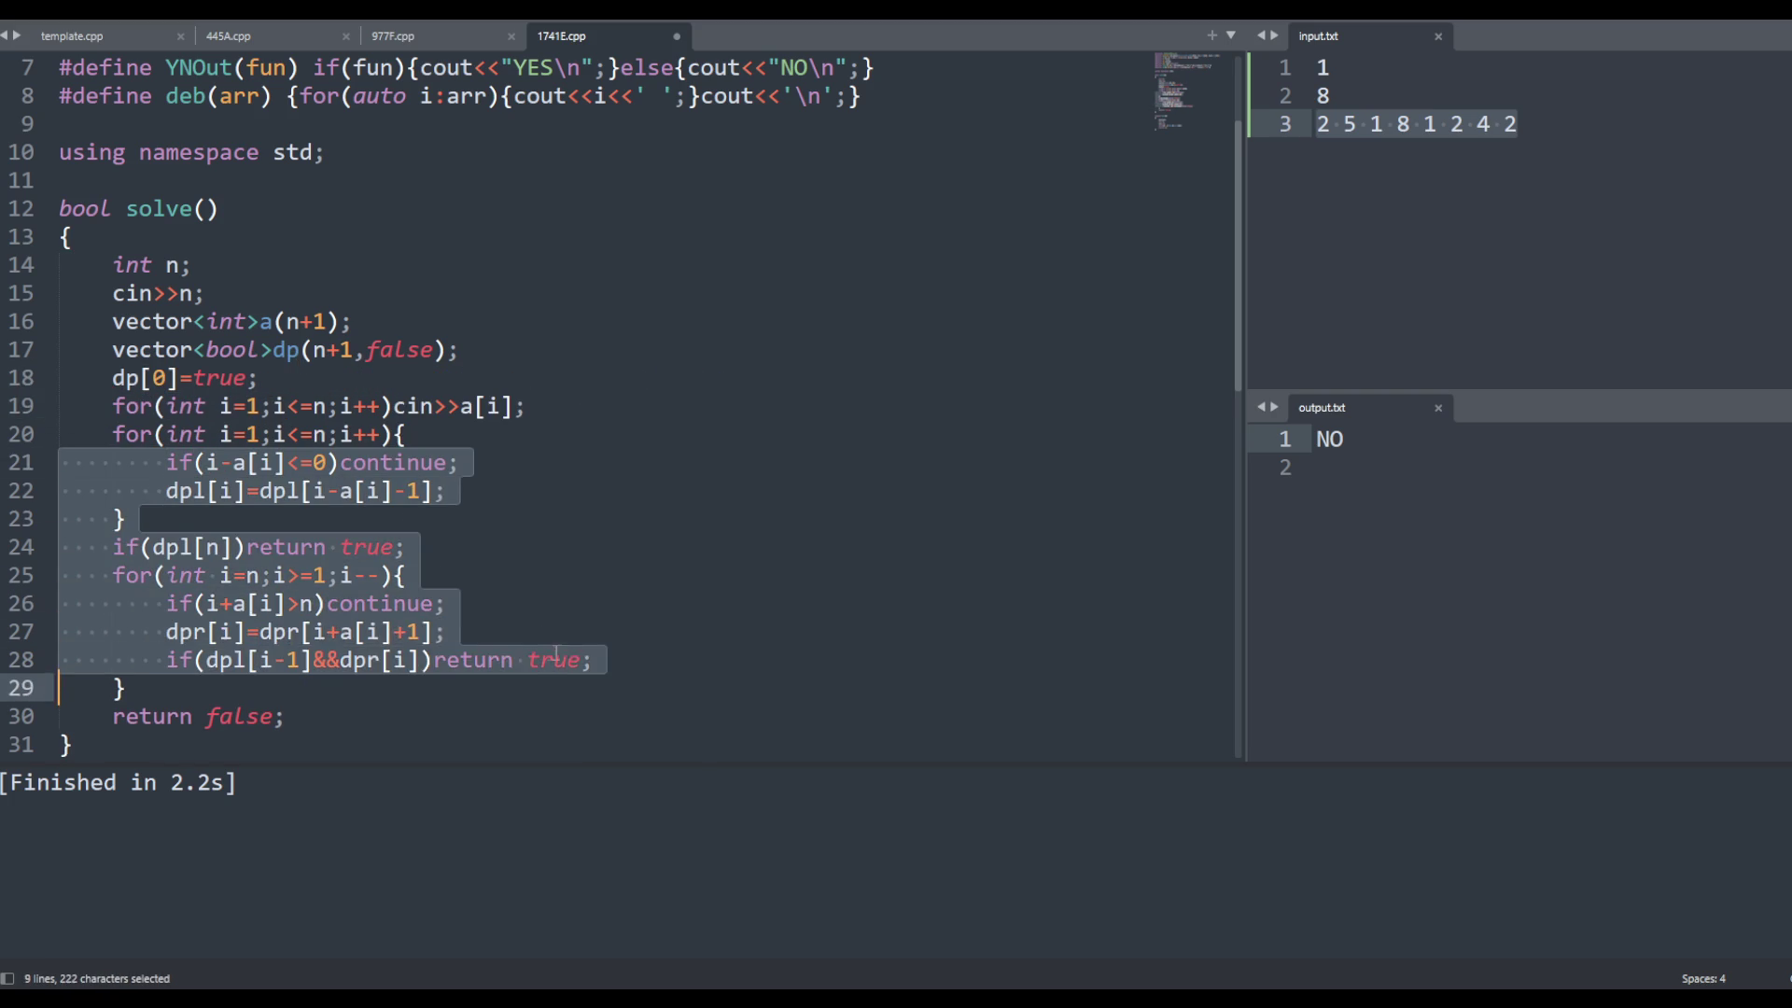
key("Delete")
left_click(455, 442)
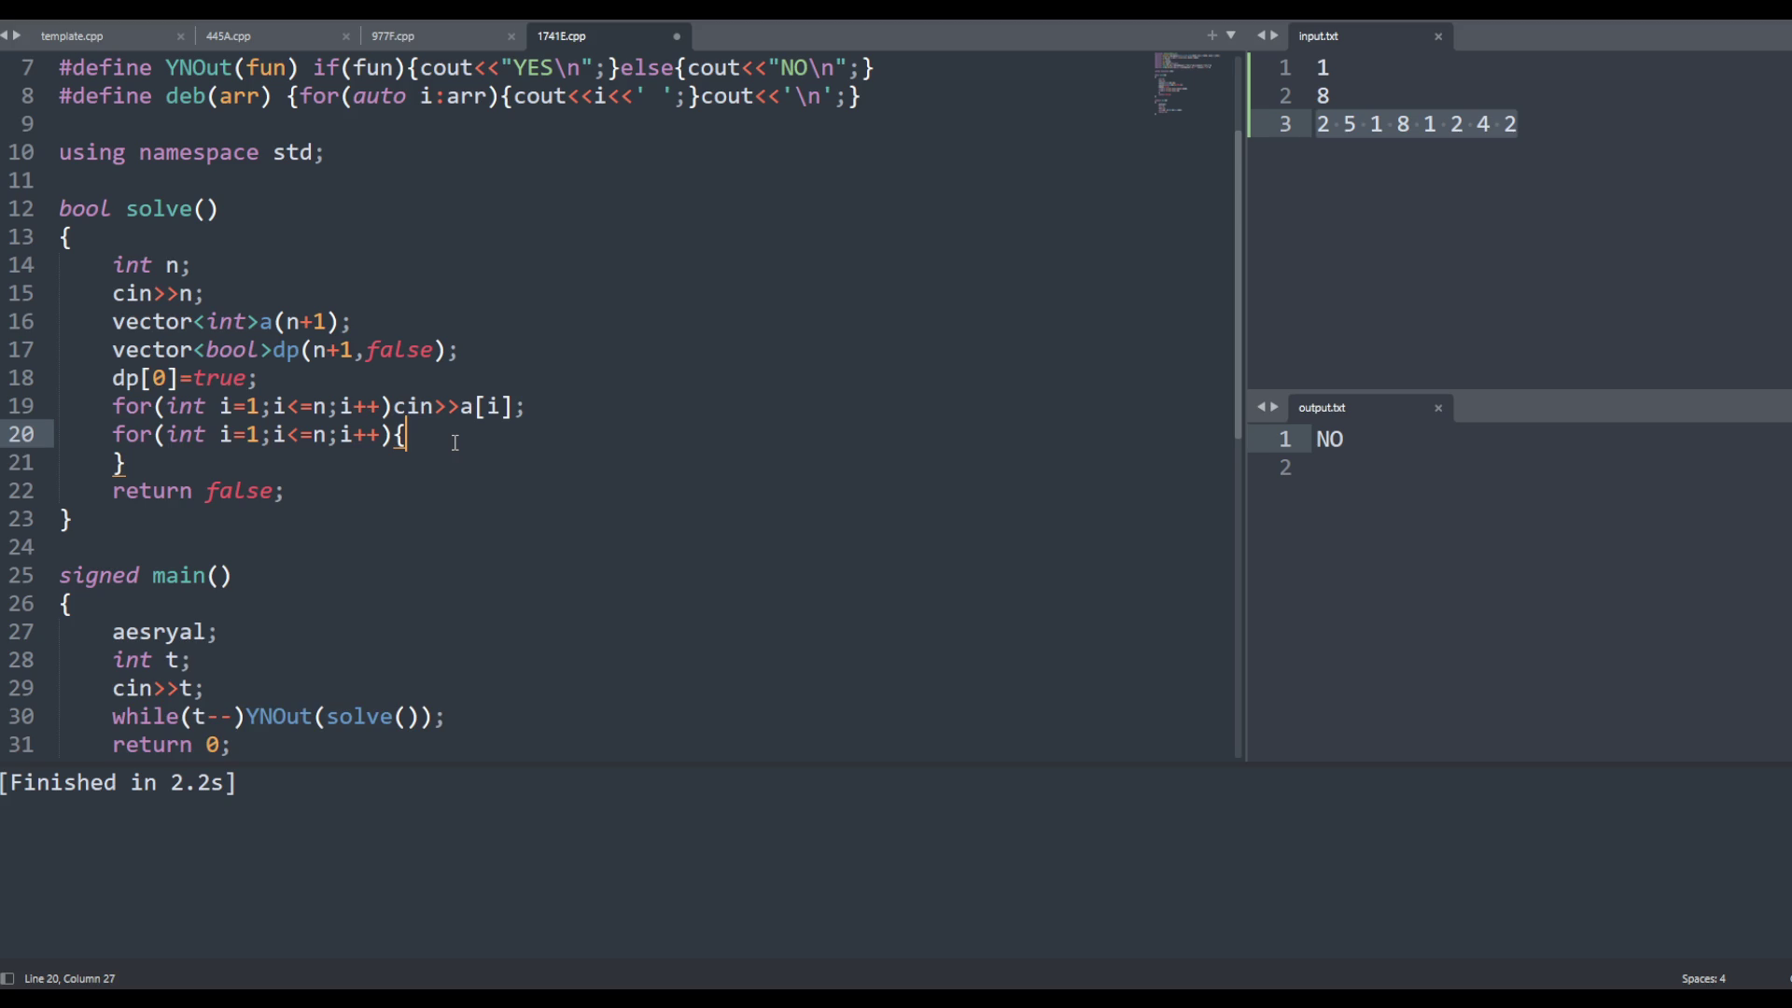
key("Return")
Change the return value from false to dp[n] and save the file
double_click(241, 518)
type("dp[b]")
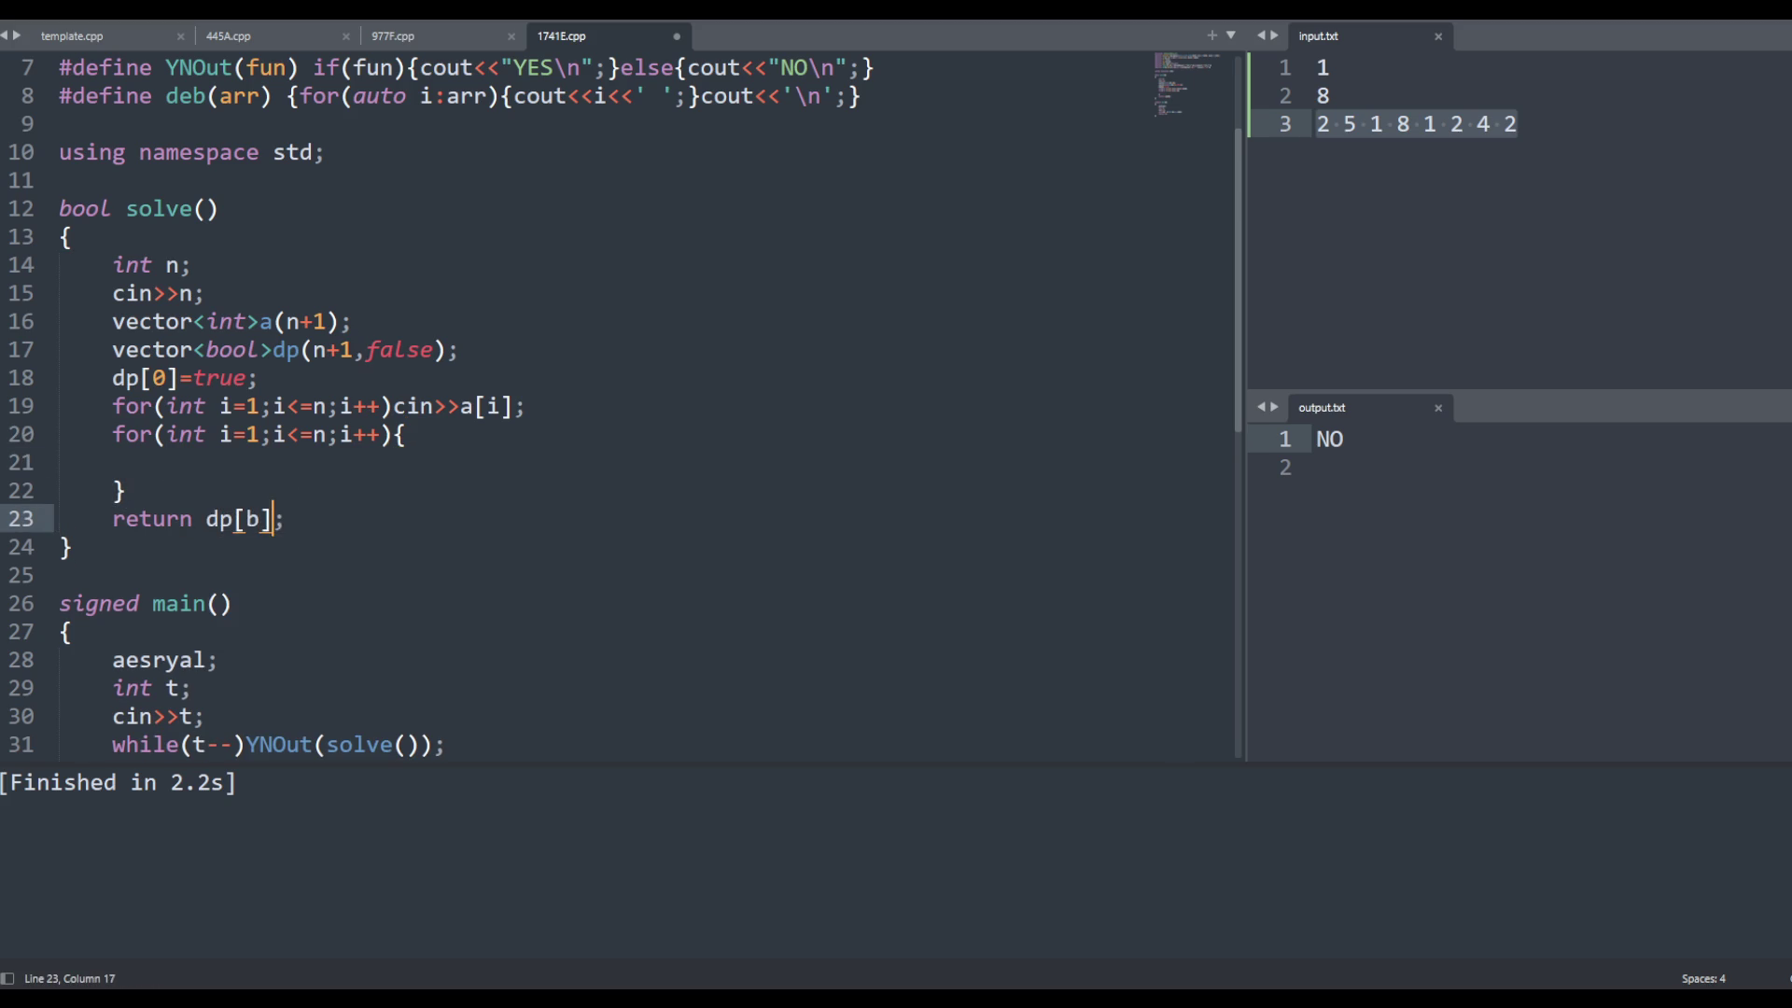
key("Down")
key("Escape")
key("Up")
key("End")
key("Left")
key("Left")
key("BackSpace")
type("n")
key("Up")
key("Up")
key("ctrl+s")
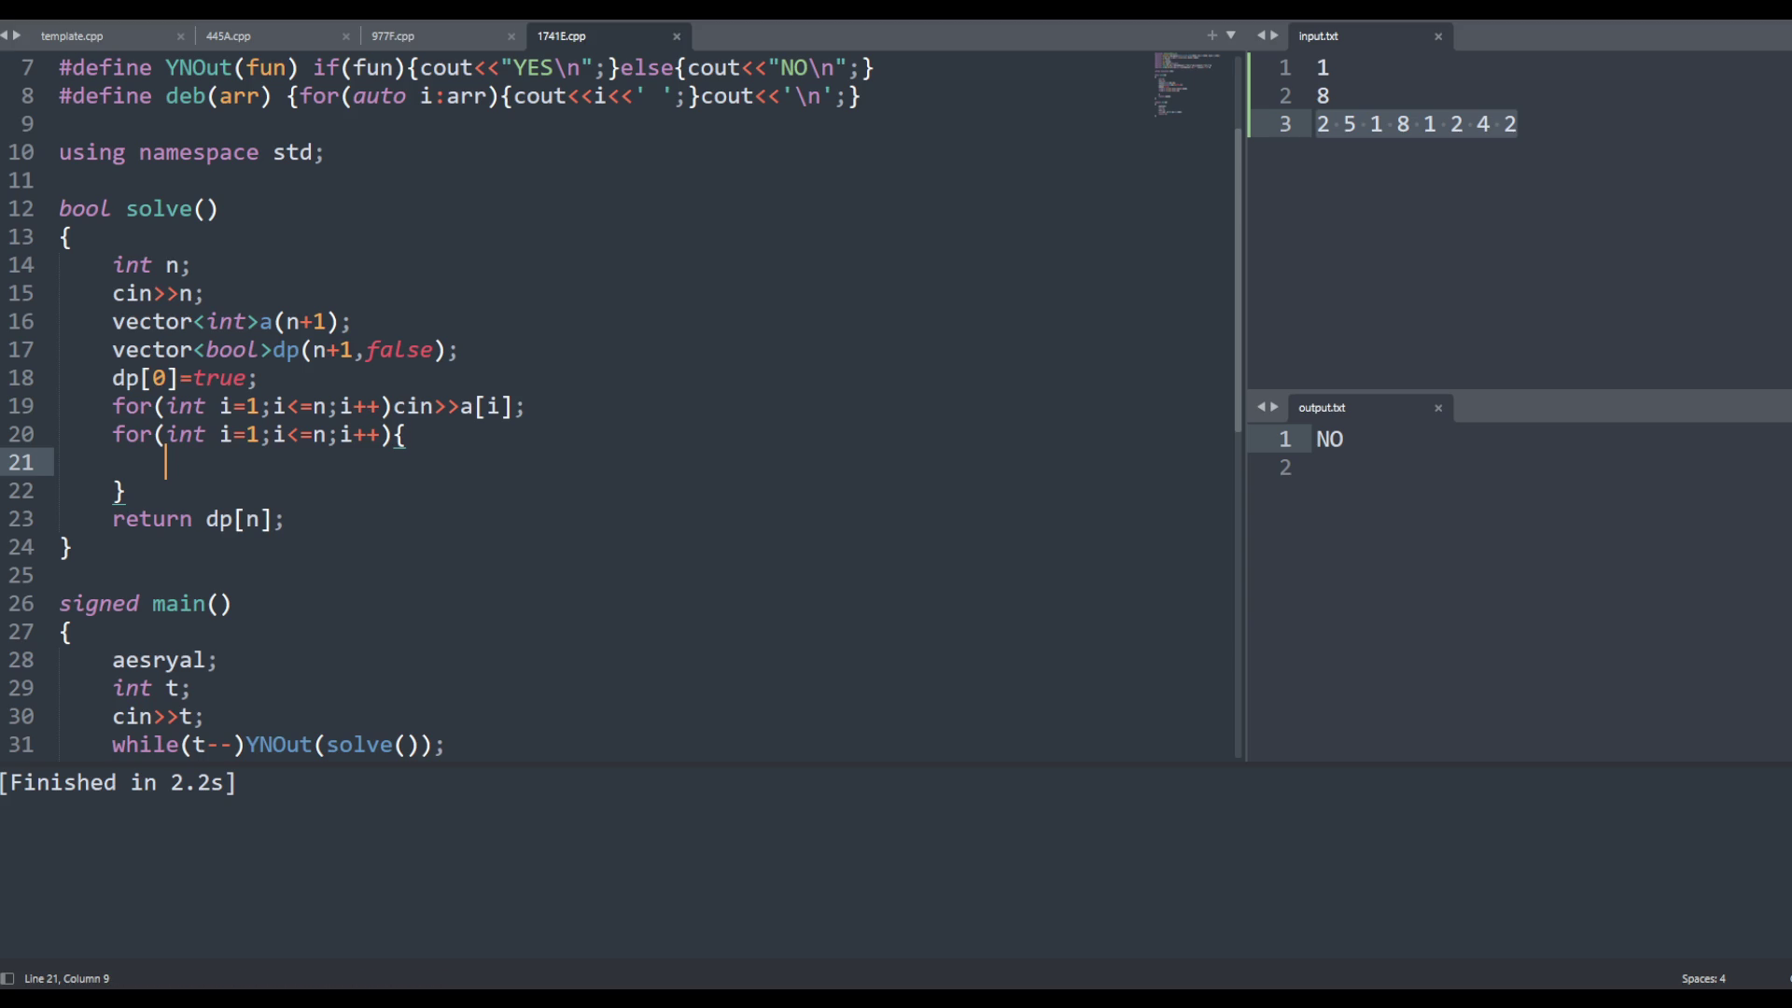
key("ctrl+s")
Start the loop body with the condition if(i-a[i]
type("dp")
key("BackSpace")
key("BackSpace")
type("if(")
type("a[i]")
key("Left")
key("Left")
key("Left")
key("Left")
key("Right")
key("Right")
key("Right")
key("Right")
key("Left")
key("Left")
key("Left")
key("Left")
type("i-")
key("Right")
key("Right")
key("Right")
Add an 'index 0 1 2 3' note line at the top of the loop
left_click(313, 434)
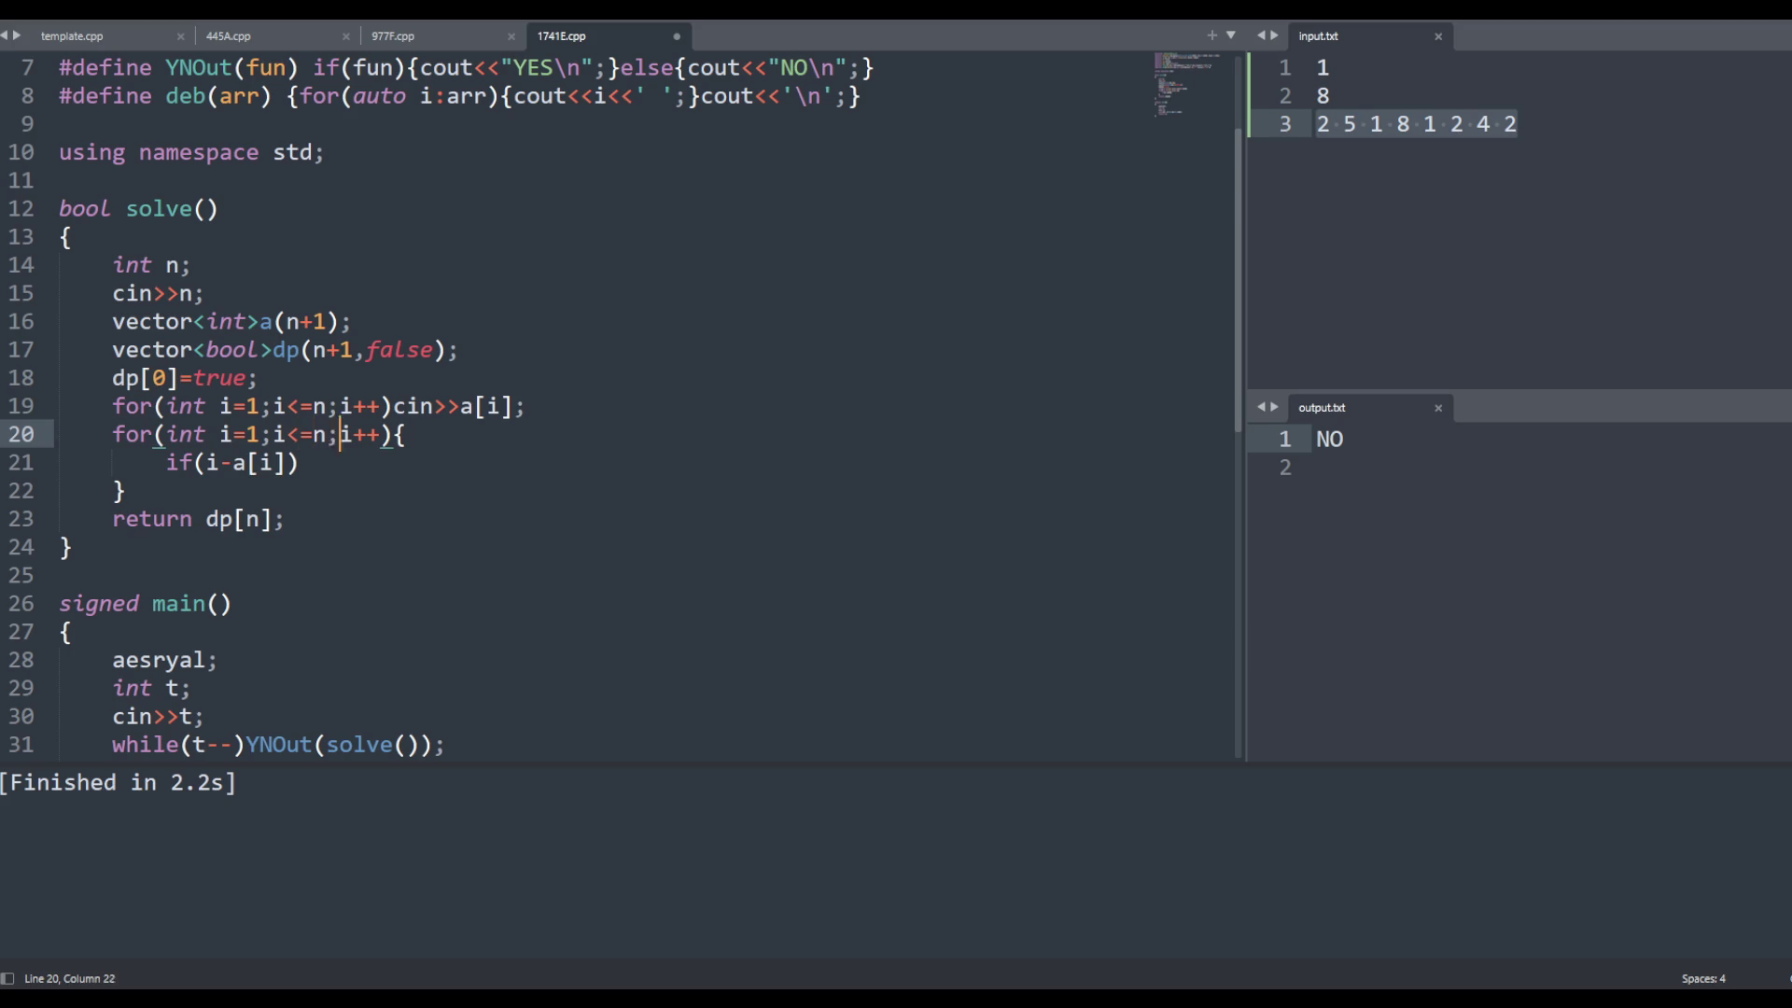
key("End")
key("Down")
key("Up")
key("Return")
type("0 1 2 3")
key("Home")
type("index")
Add a 'value 1 1 2' note line above the if statement
key("Down")
key("Left")
key("Left")
key("Left")
key("Left")
key("Left")
key("Left")
key("Return")
key("Up")
key("Tab")
key("BackSpace")
key("BackSpace")
type("value   ")
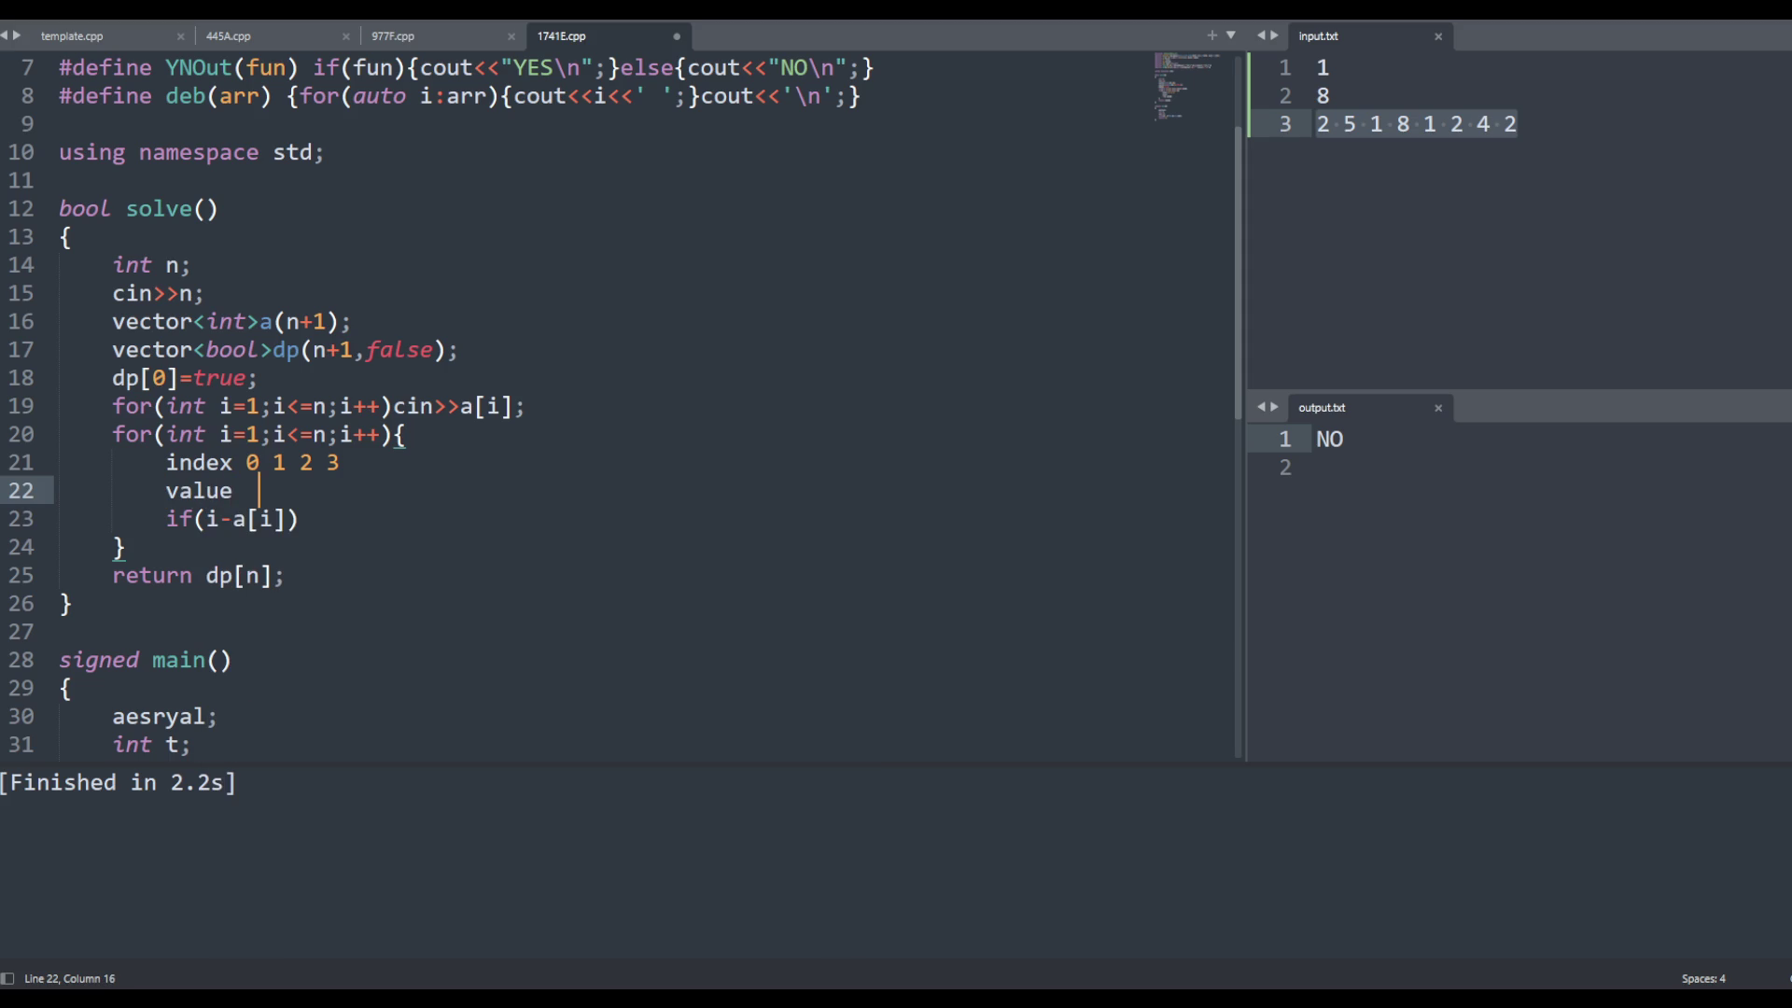
type("1 1")
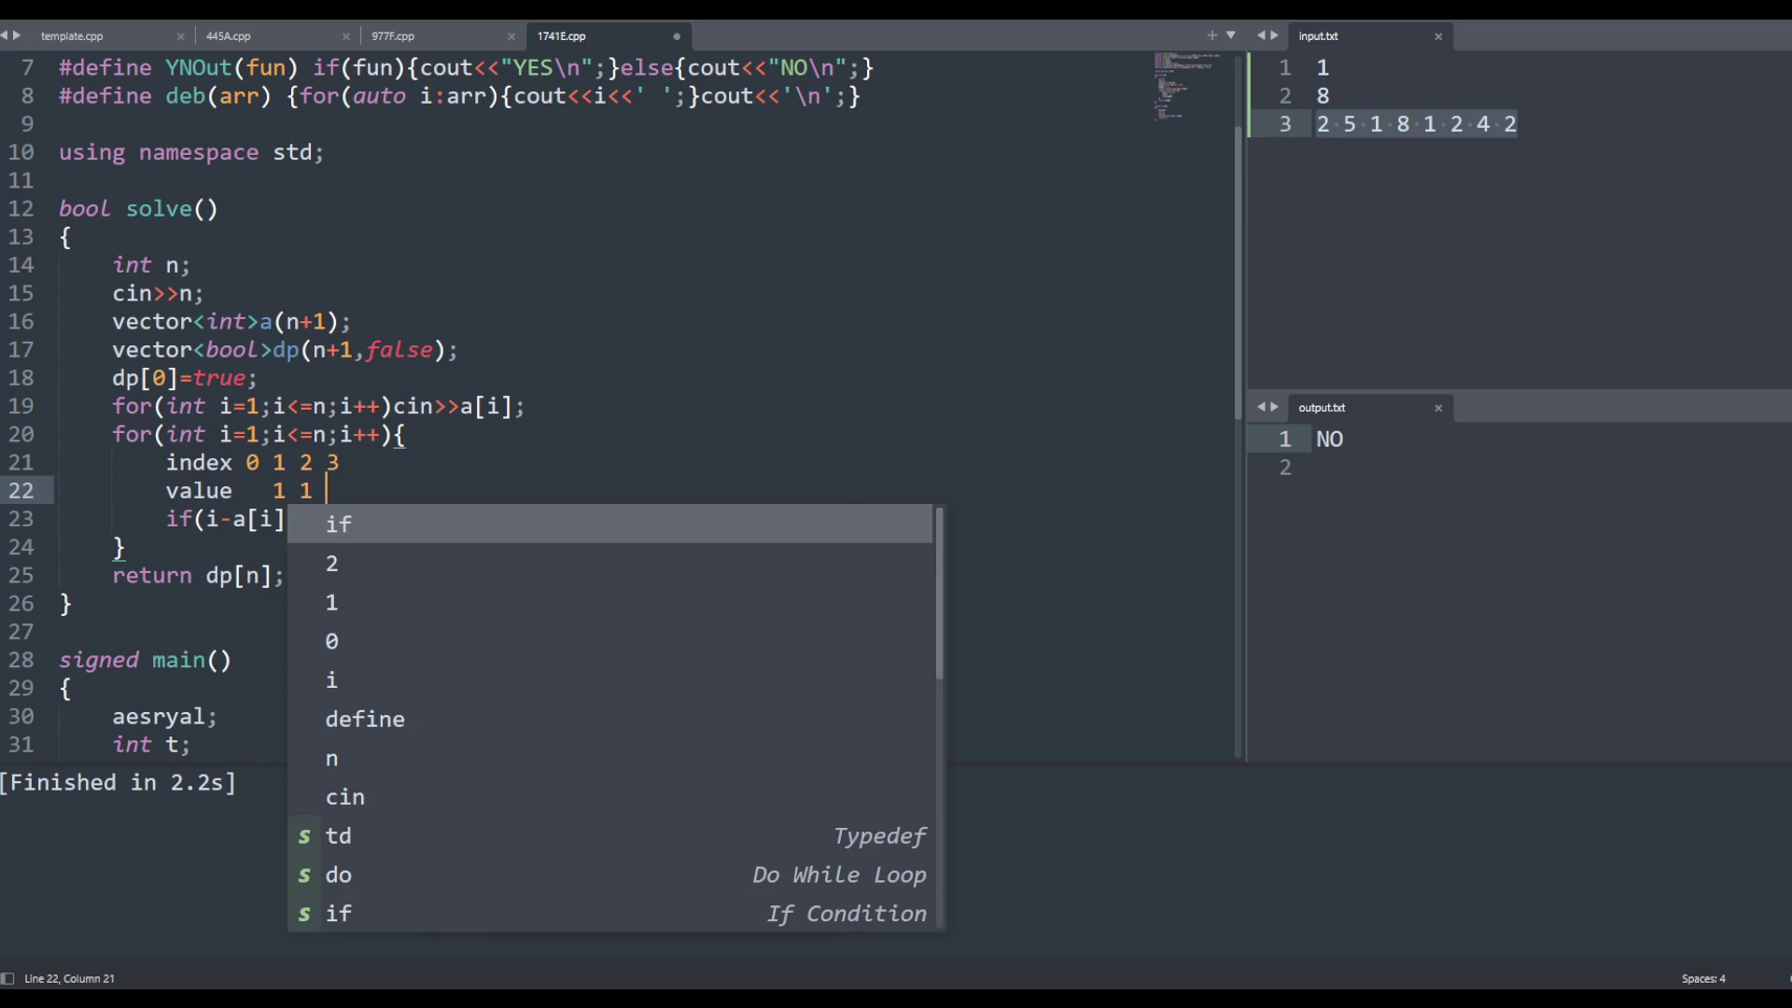
key("Escape")
type("2")
key("Left")
key("Left")
Complete the condition as if(i-a[i]<=0) and save the file
key("Left")
key("Left")
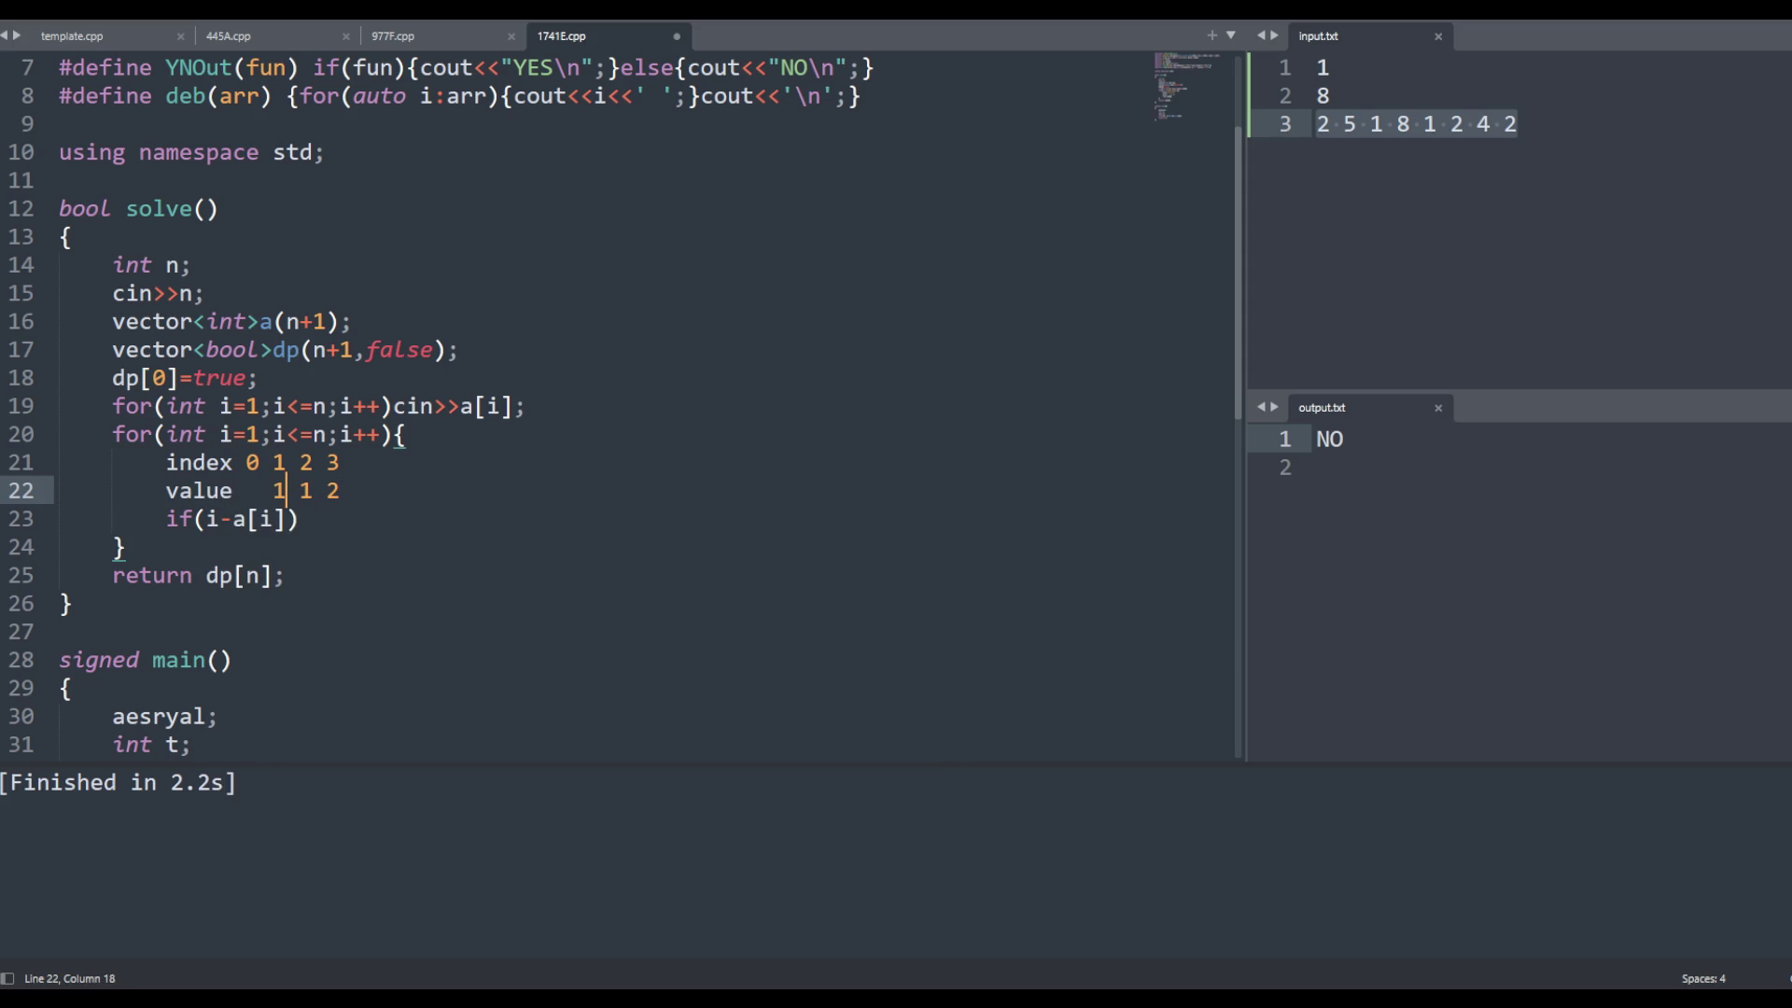
key("shift+Up")
key("Down")
key("Down")
key("Up")
key("Right")
key("Right")
key("Up")
key("Down")
key("Down")
key("shift+Home")
left_click(285, 518)
type("<=")
key("Right")
key("Left")
type("0")
key("Right")
key("ctrl+s")
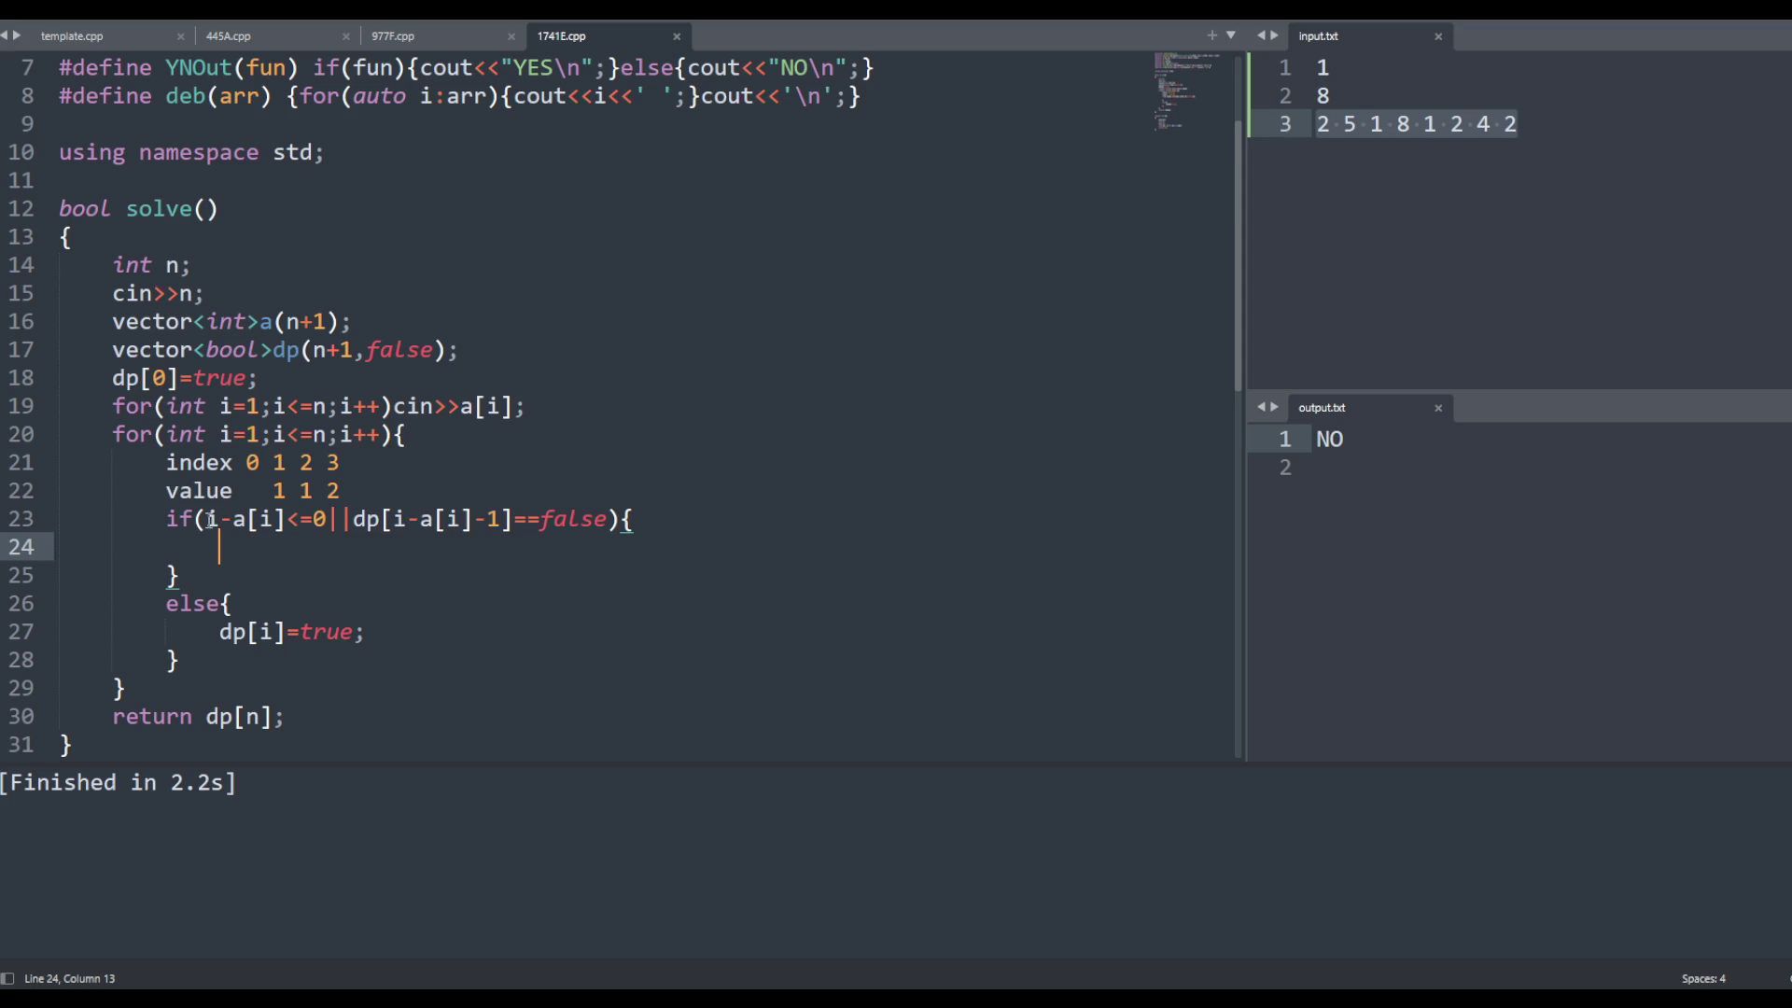
Declare int d=0; on empty line 24 inside the if branch and save
left_click_drag(211, 520, 328, 523)
left_click(354, 549)
type("int ")
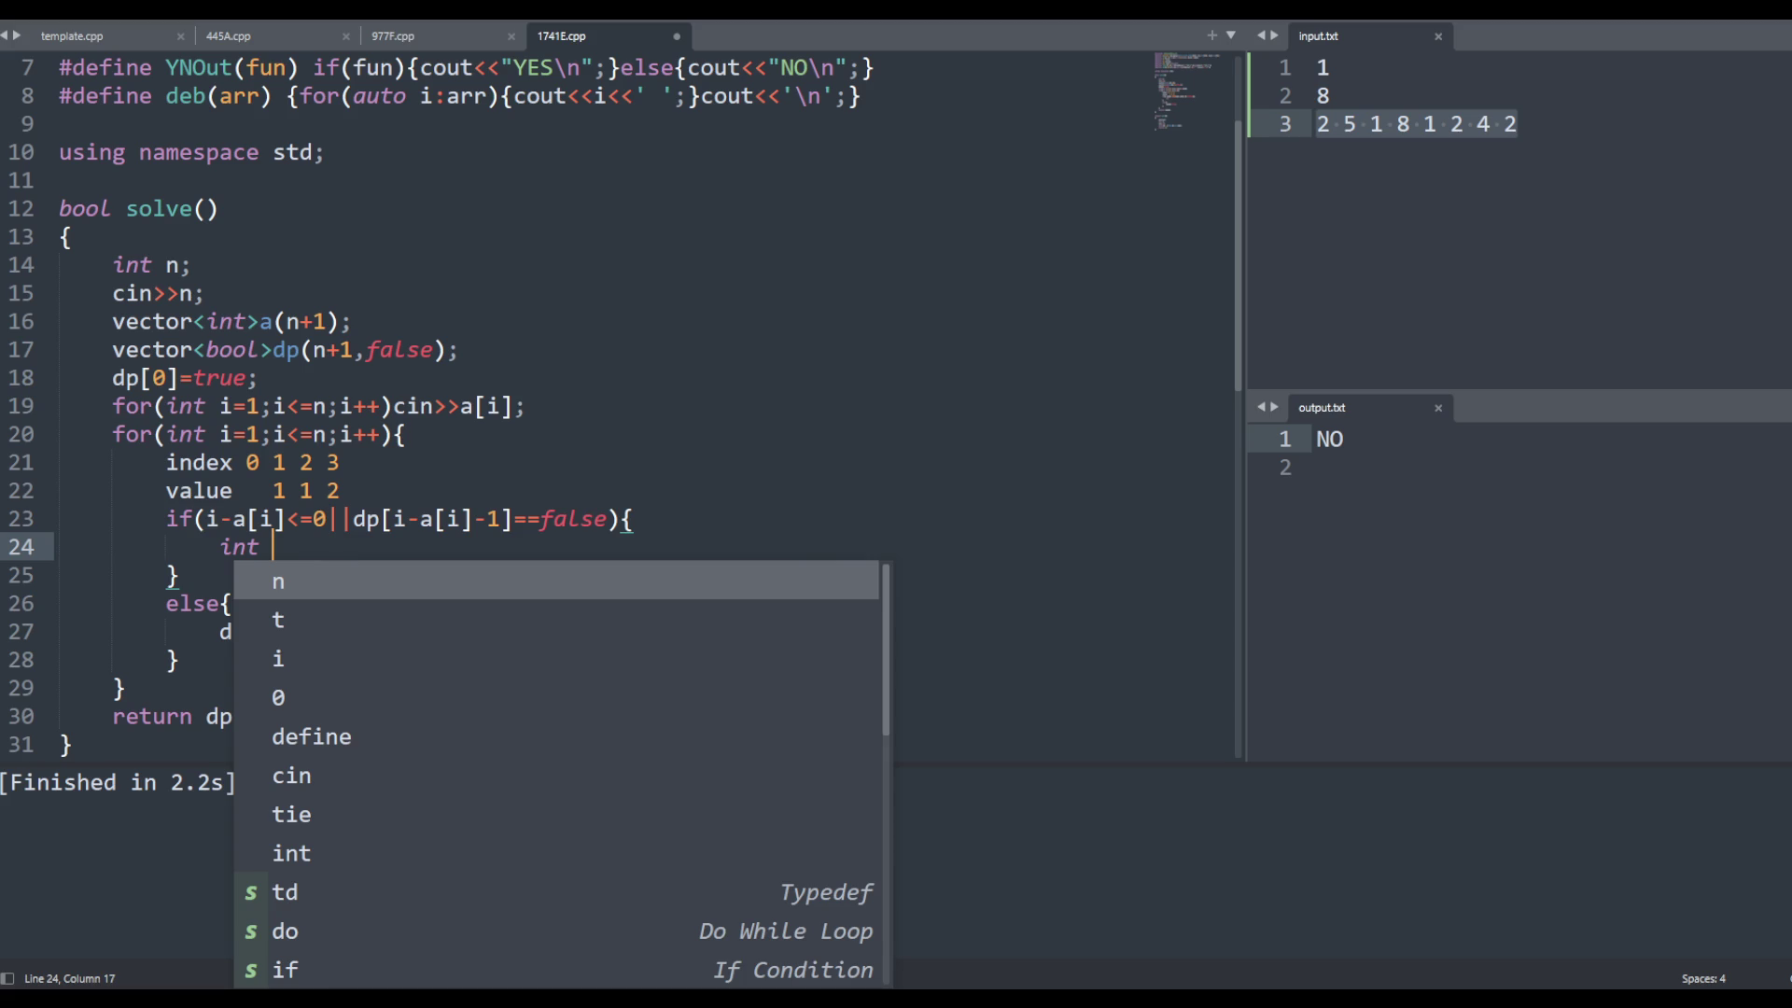
type("dist")
key("BackSpace")
key("BackSpace")
key("BackSpace")
type("=")
key("BackSpace")
type("=0;")
key("ctrl+s")
Write the loop header for(int j=i;j>=1;j--){ below the d declaration
key("Return")
type("for(int j=i")
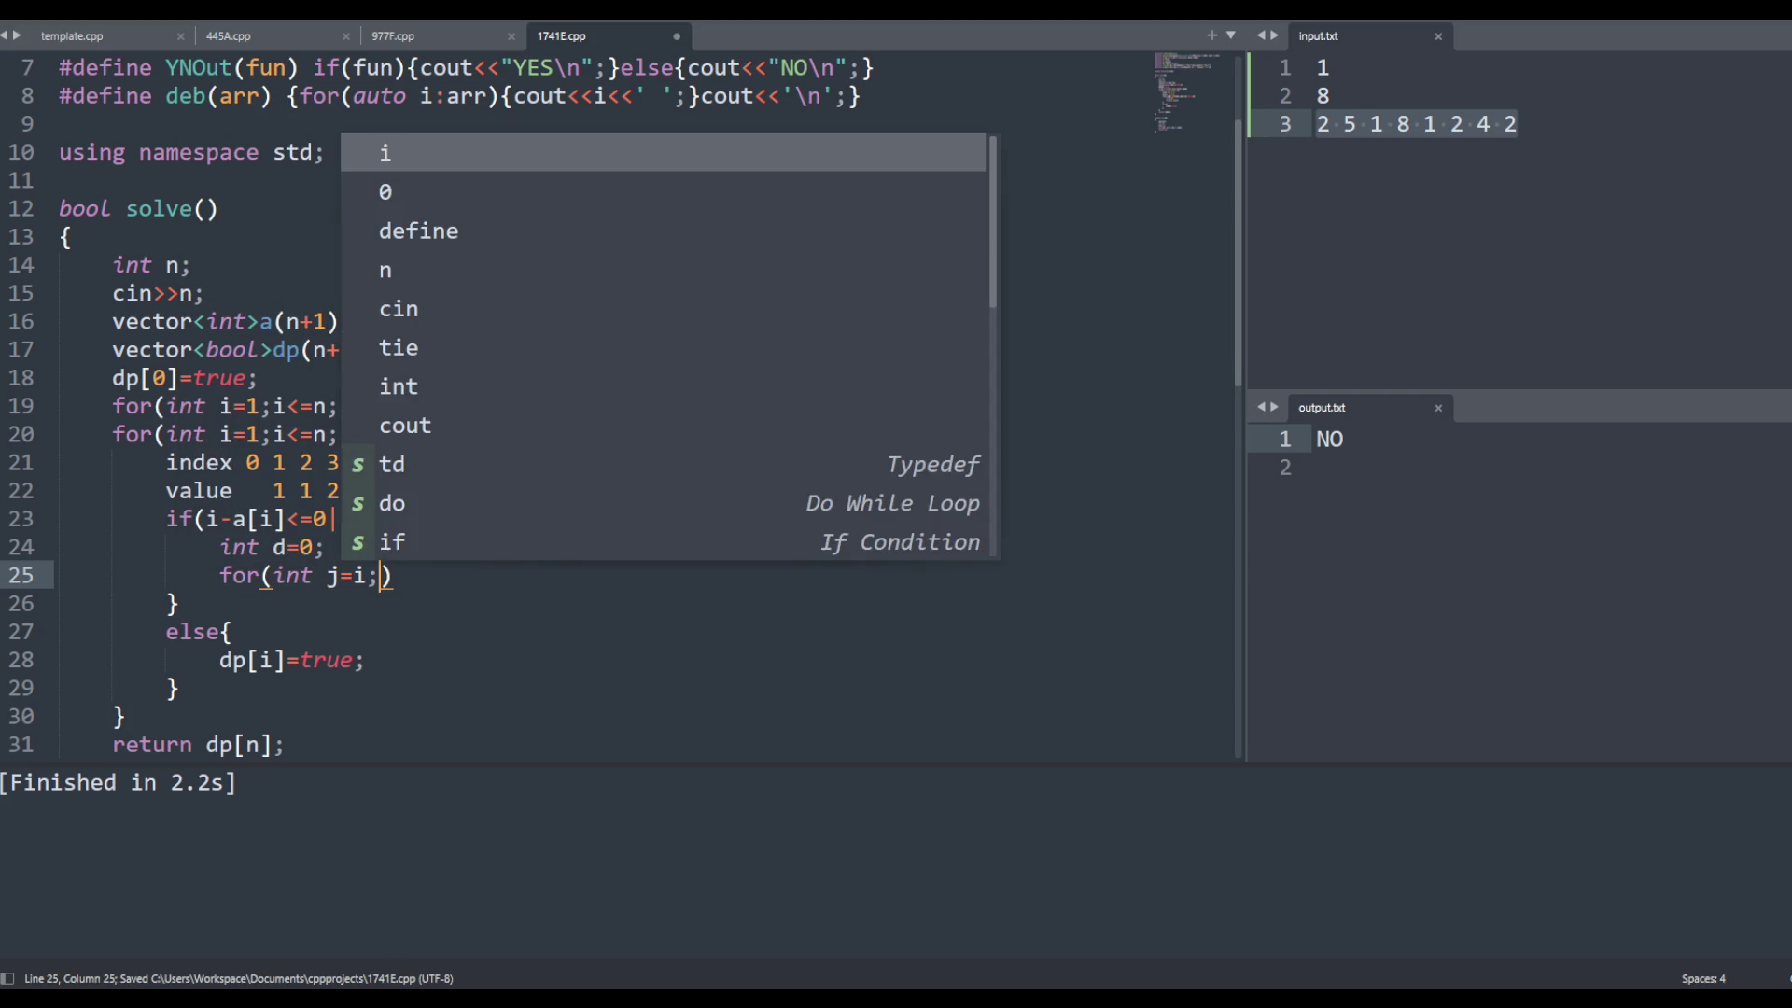
type(";j<")
key("BackSpace")
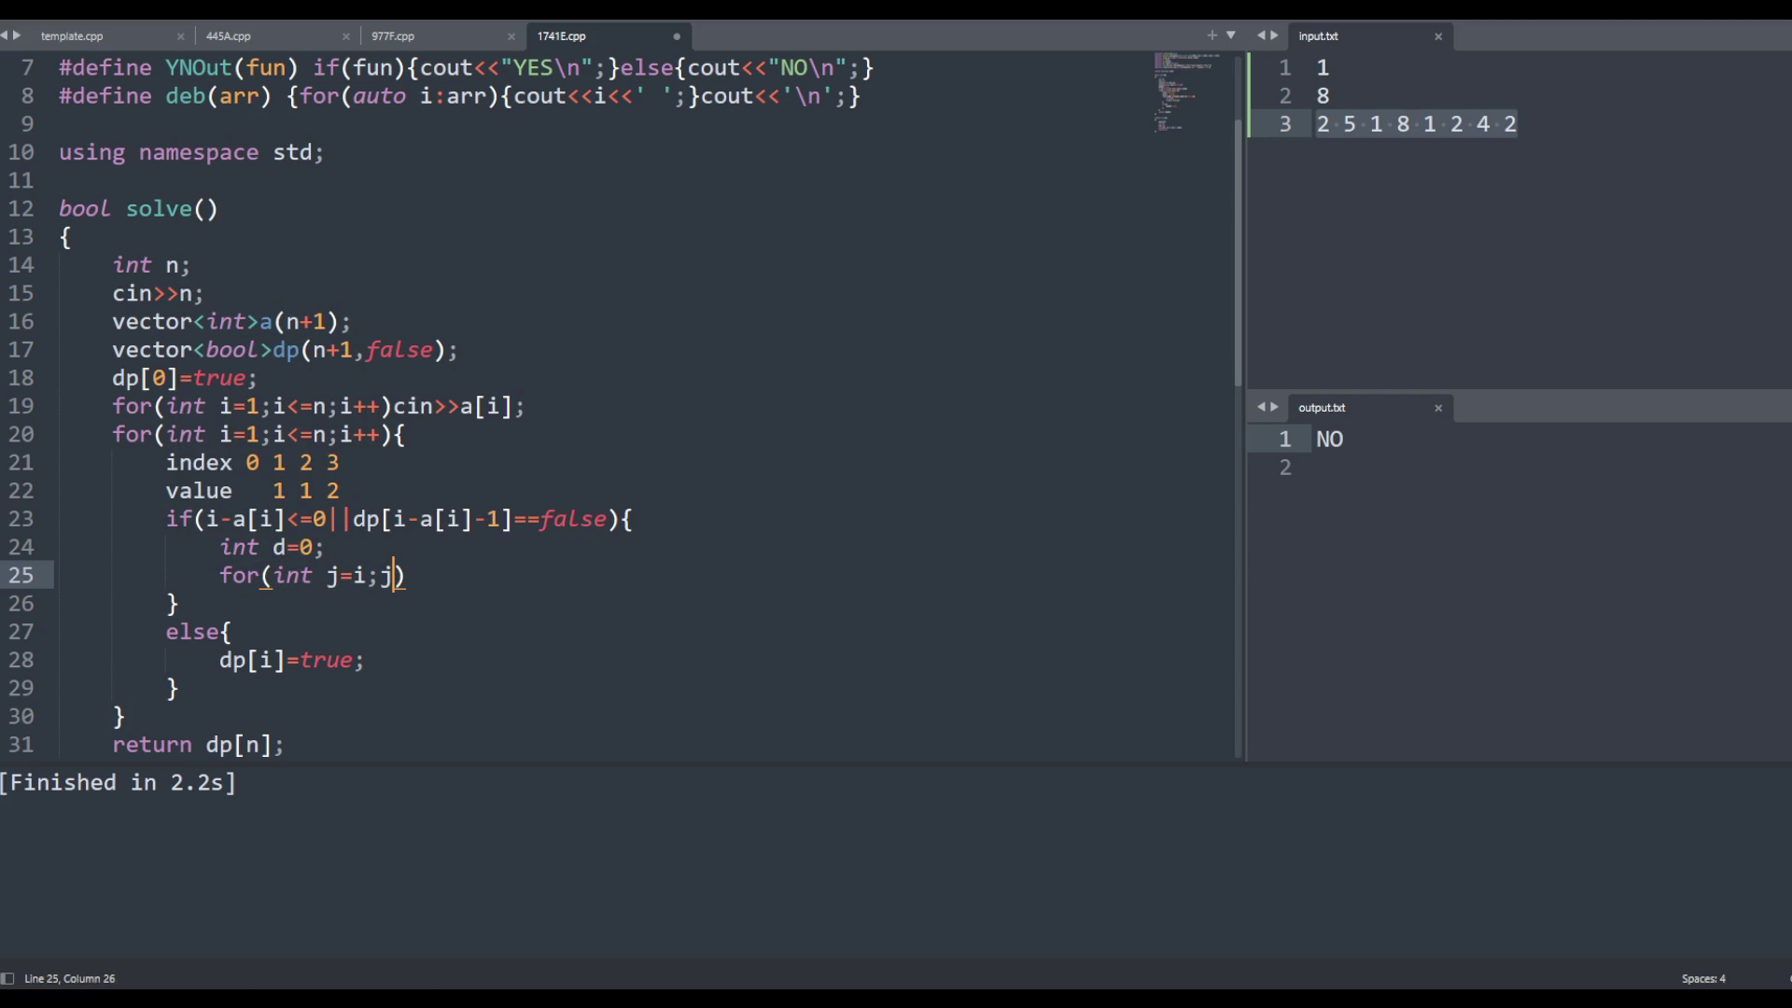
type(">=1;i++")
key("BackSpace")
key("BackSpace")
key("BackSpace")
type("j--)")
type("{")
key("Return")
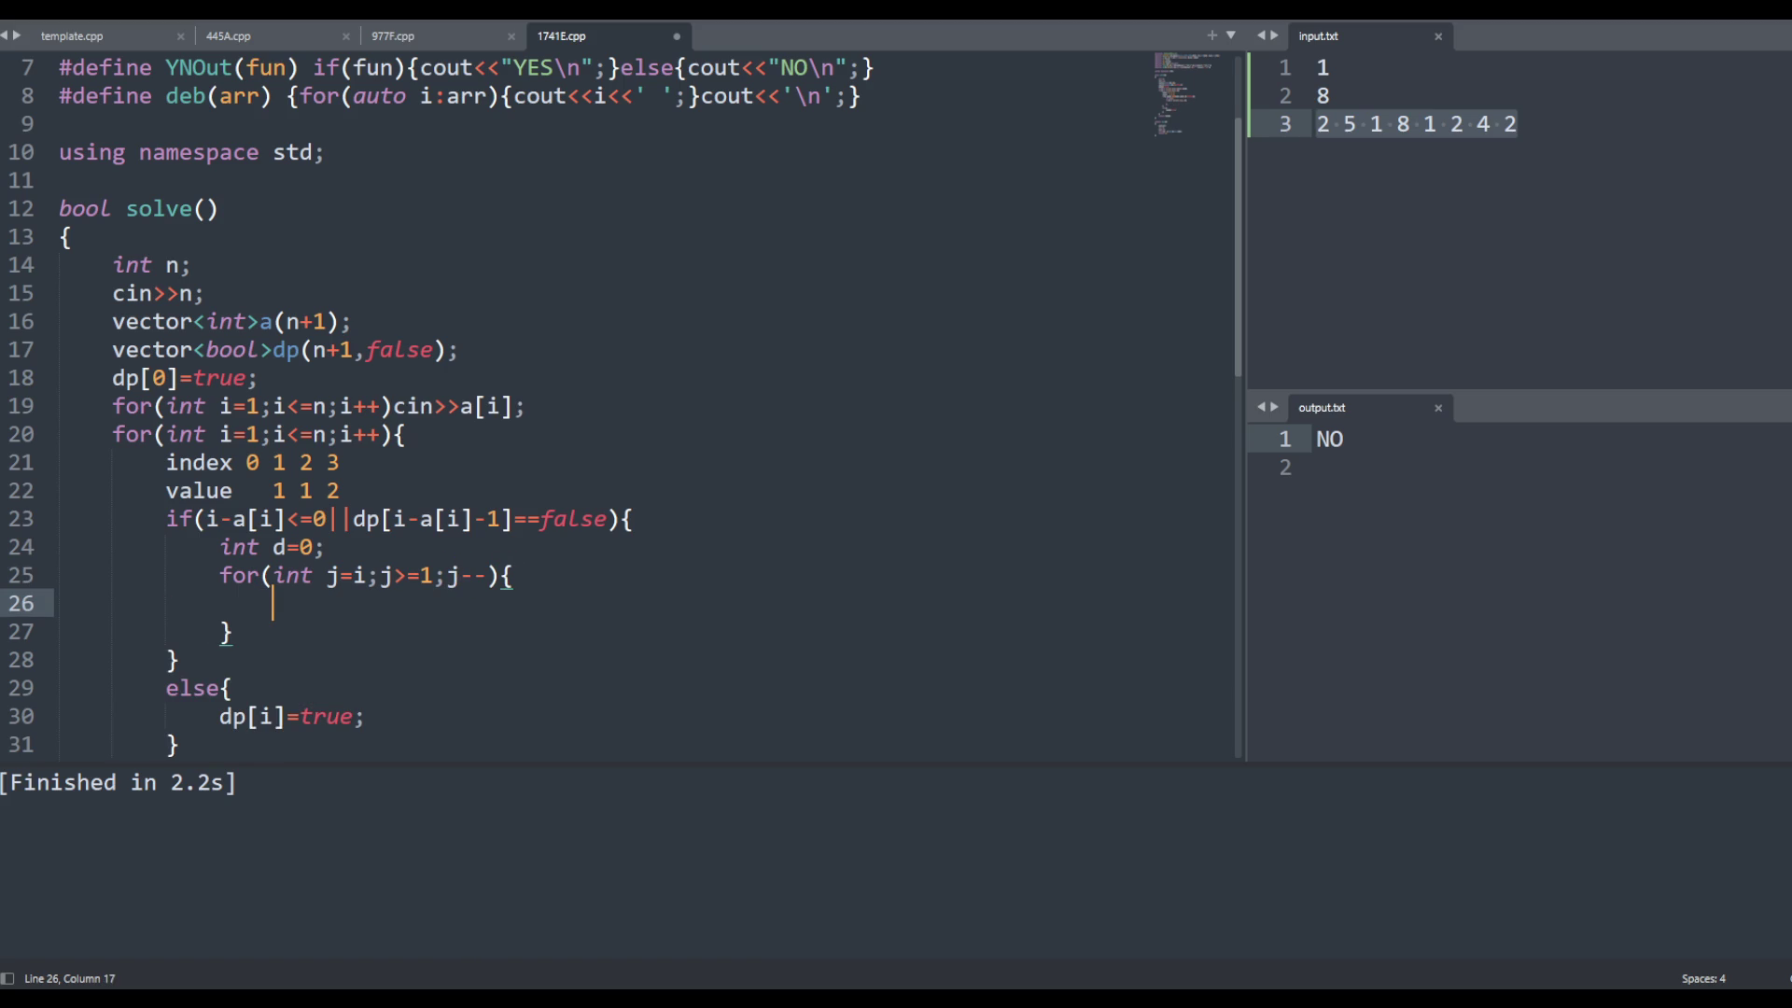
Add if(!dp[j-1])continue; as the first body line and save
type("dp[")
type("j-1]=")
key("Escape")
key("BackSpace")
key("Home")
type("If")
key("BackSpace")
key("BackSpace")
type("if(!")
key("shift+Right")
key("End")
type(")coni")
key("Tab")
type(";")
key("ctrl+s")
Add d++; at the top of the loop body and if(a[j]==d)dp[i]=true; after continue
key("Return")
key("BackSpace")
key("BackSpace")
key("BackSpace")
key("BackSpace")
key("Up")
key("Return")
type("d++;")
key("Down")
key("Down")
key("Down")
key("Up")
key("ctrl+shift+Return")
type("if(d")
key("BackSpace")
type("a[i")
key("BackSpace")
type("j]==d)")
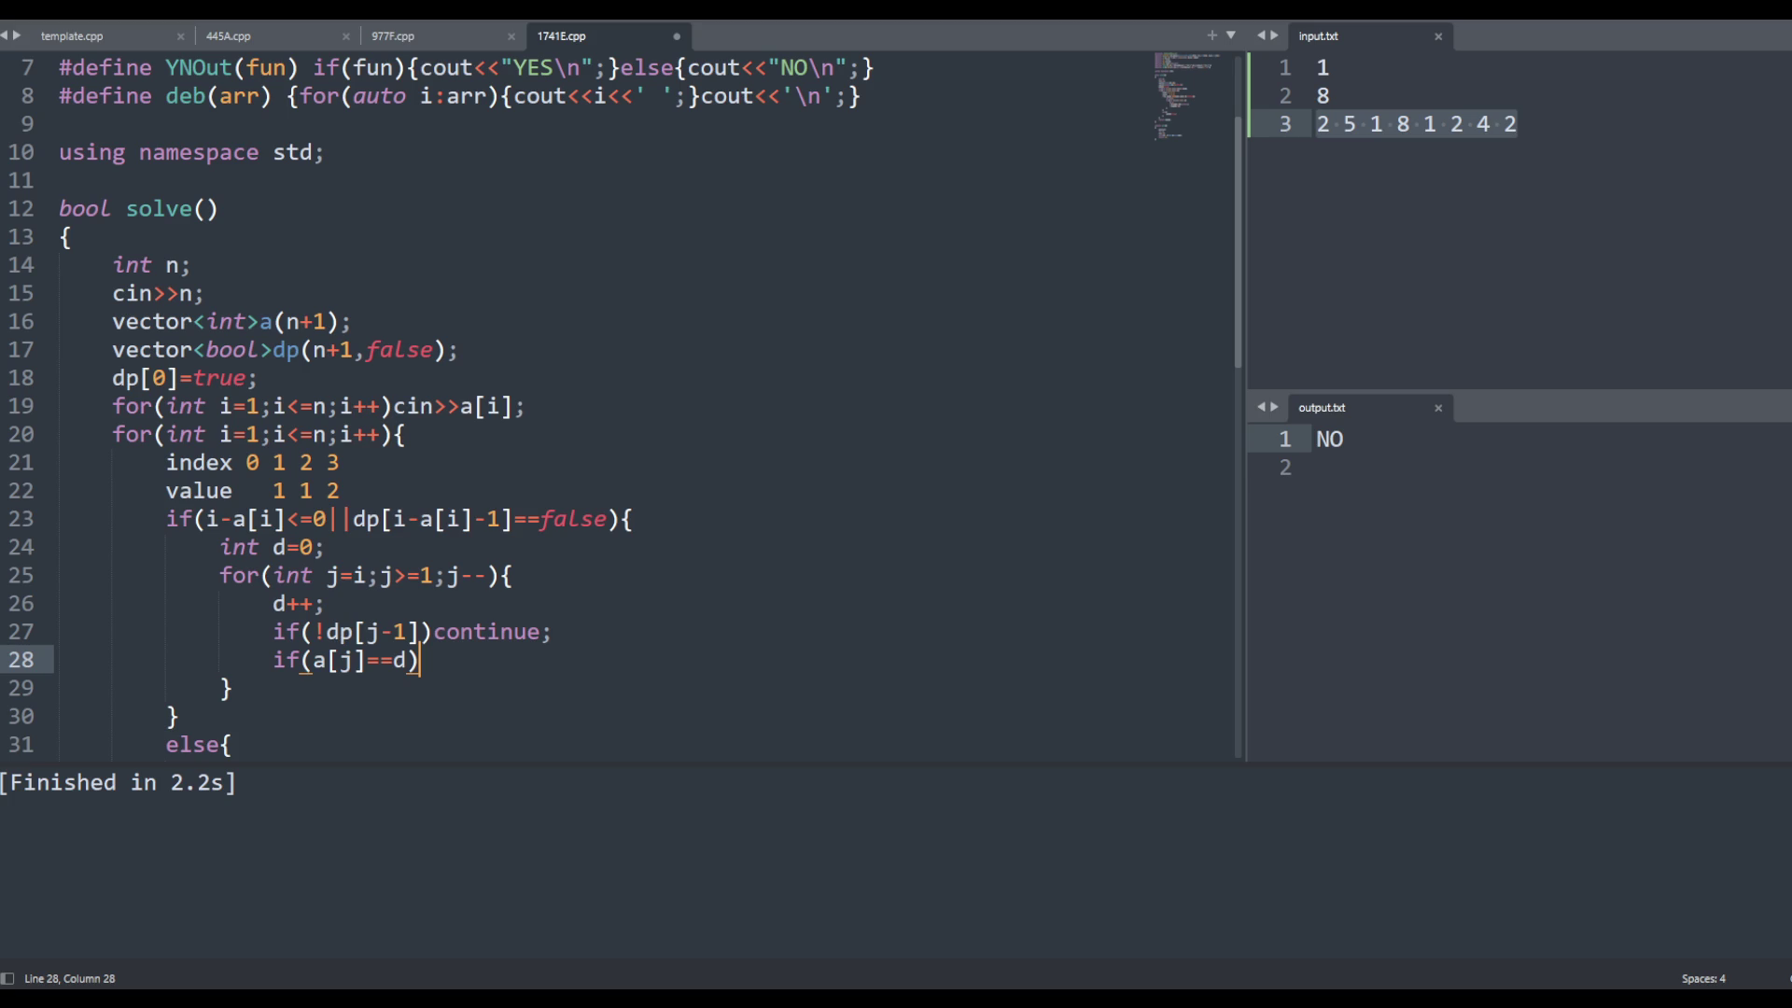
type("dp[")
type("i]=true;")
key("ctrl+s")
Extend the loop condition to j>=1&&!dp[i] and save
left_click(326, 602)
key("Up")
key("End")
key("Left")
key("Left")
key("Left")
key("Left")
key("Left")
type("&&!dp[i]")
key("ctrl+s")
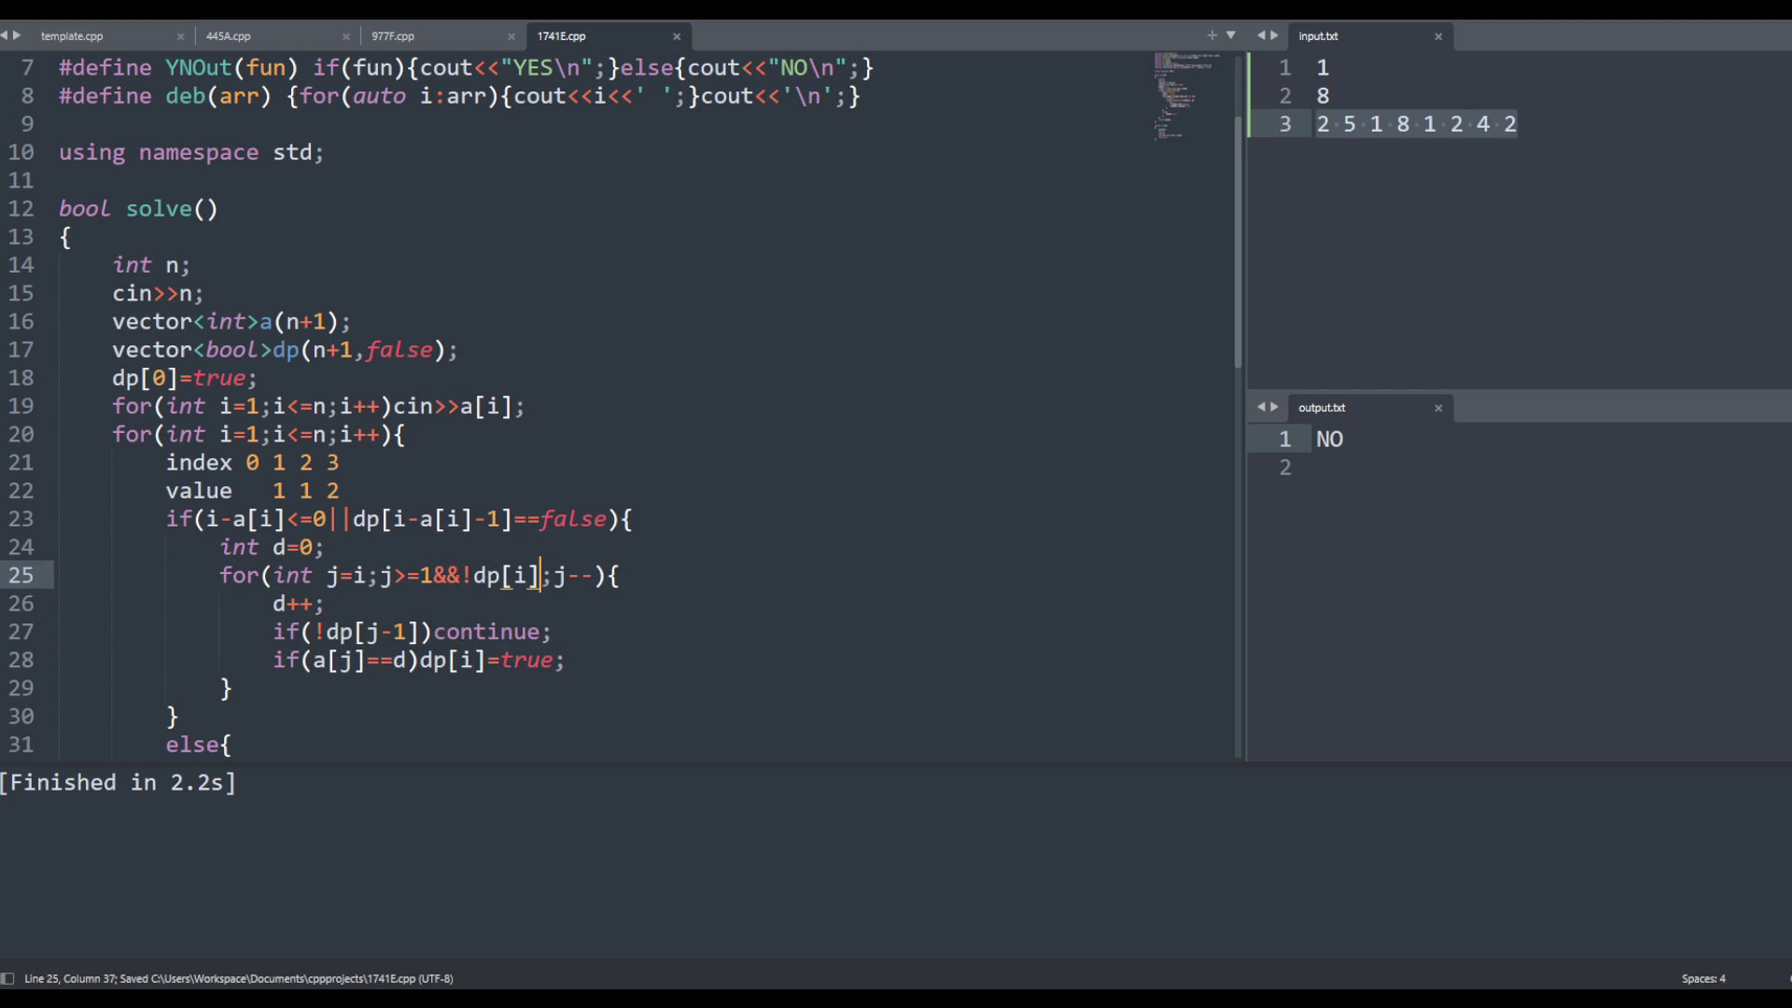
scroll(467, 386, "down", 1)
left_click(332, 603)
scroll(332, 620, "down", 2)
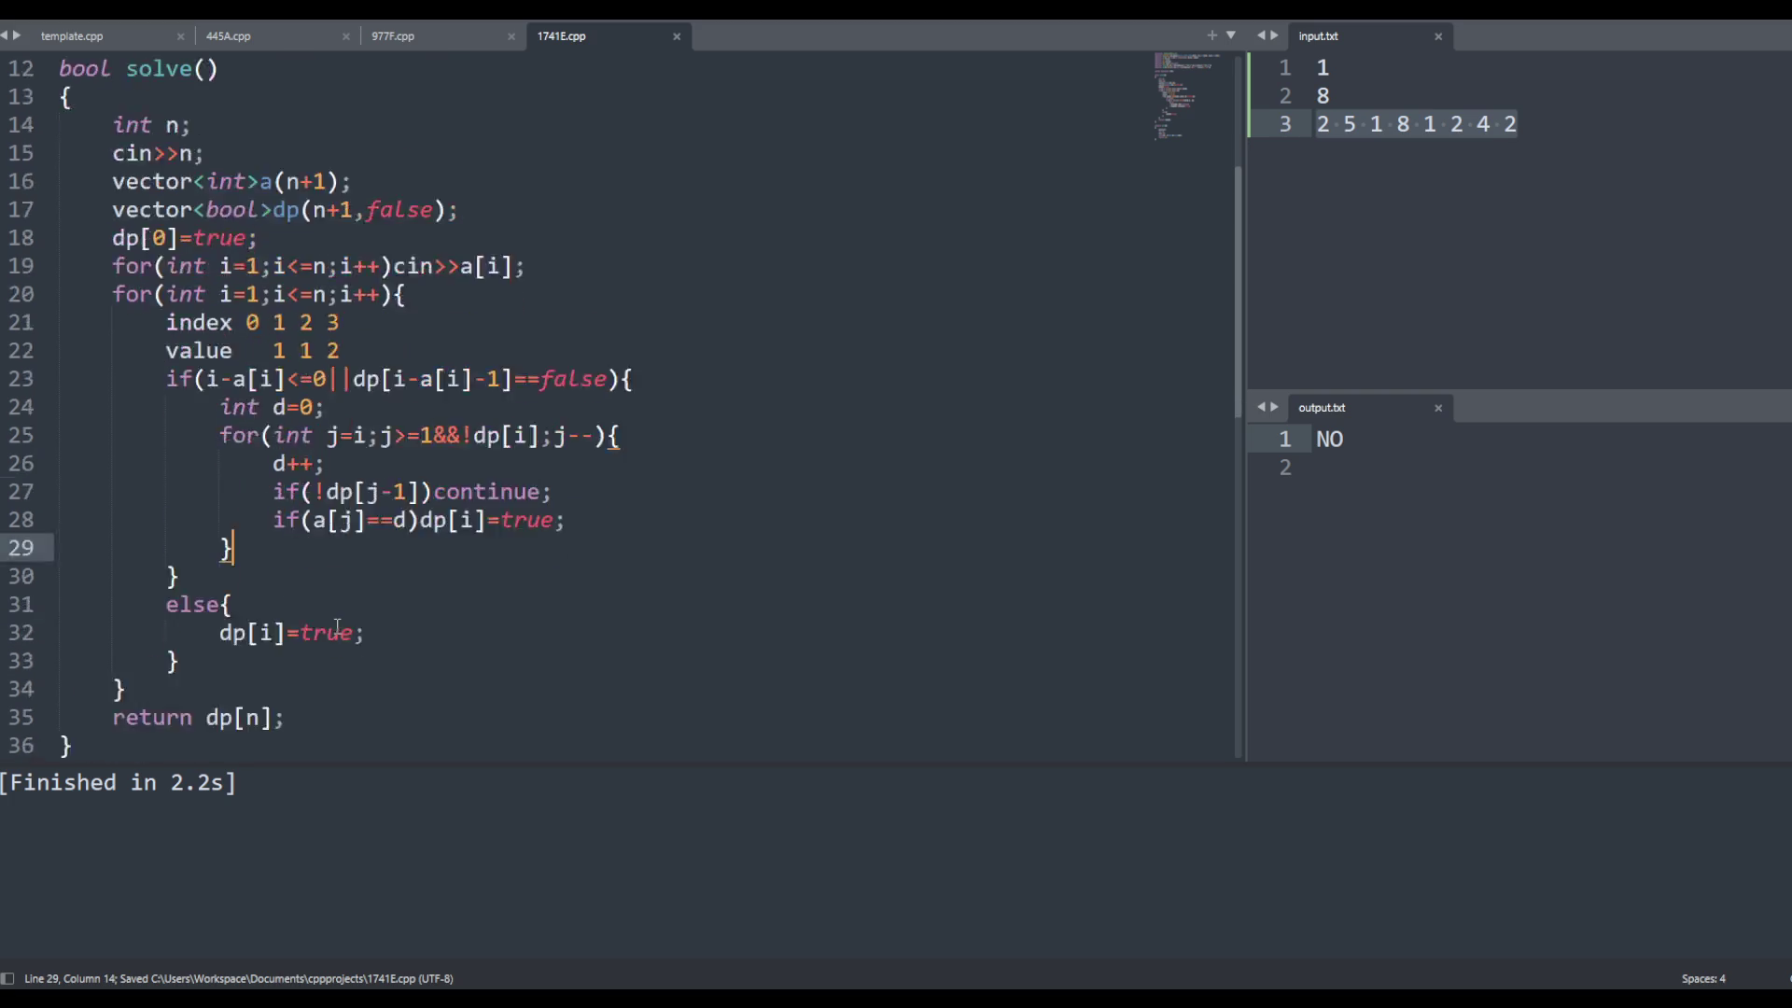
Save and build 1741E.cpp, which reports compile errors
key("ctrl+s")
key("Down")
key("Down")
key("Down")
key("ctrl+b")
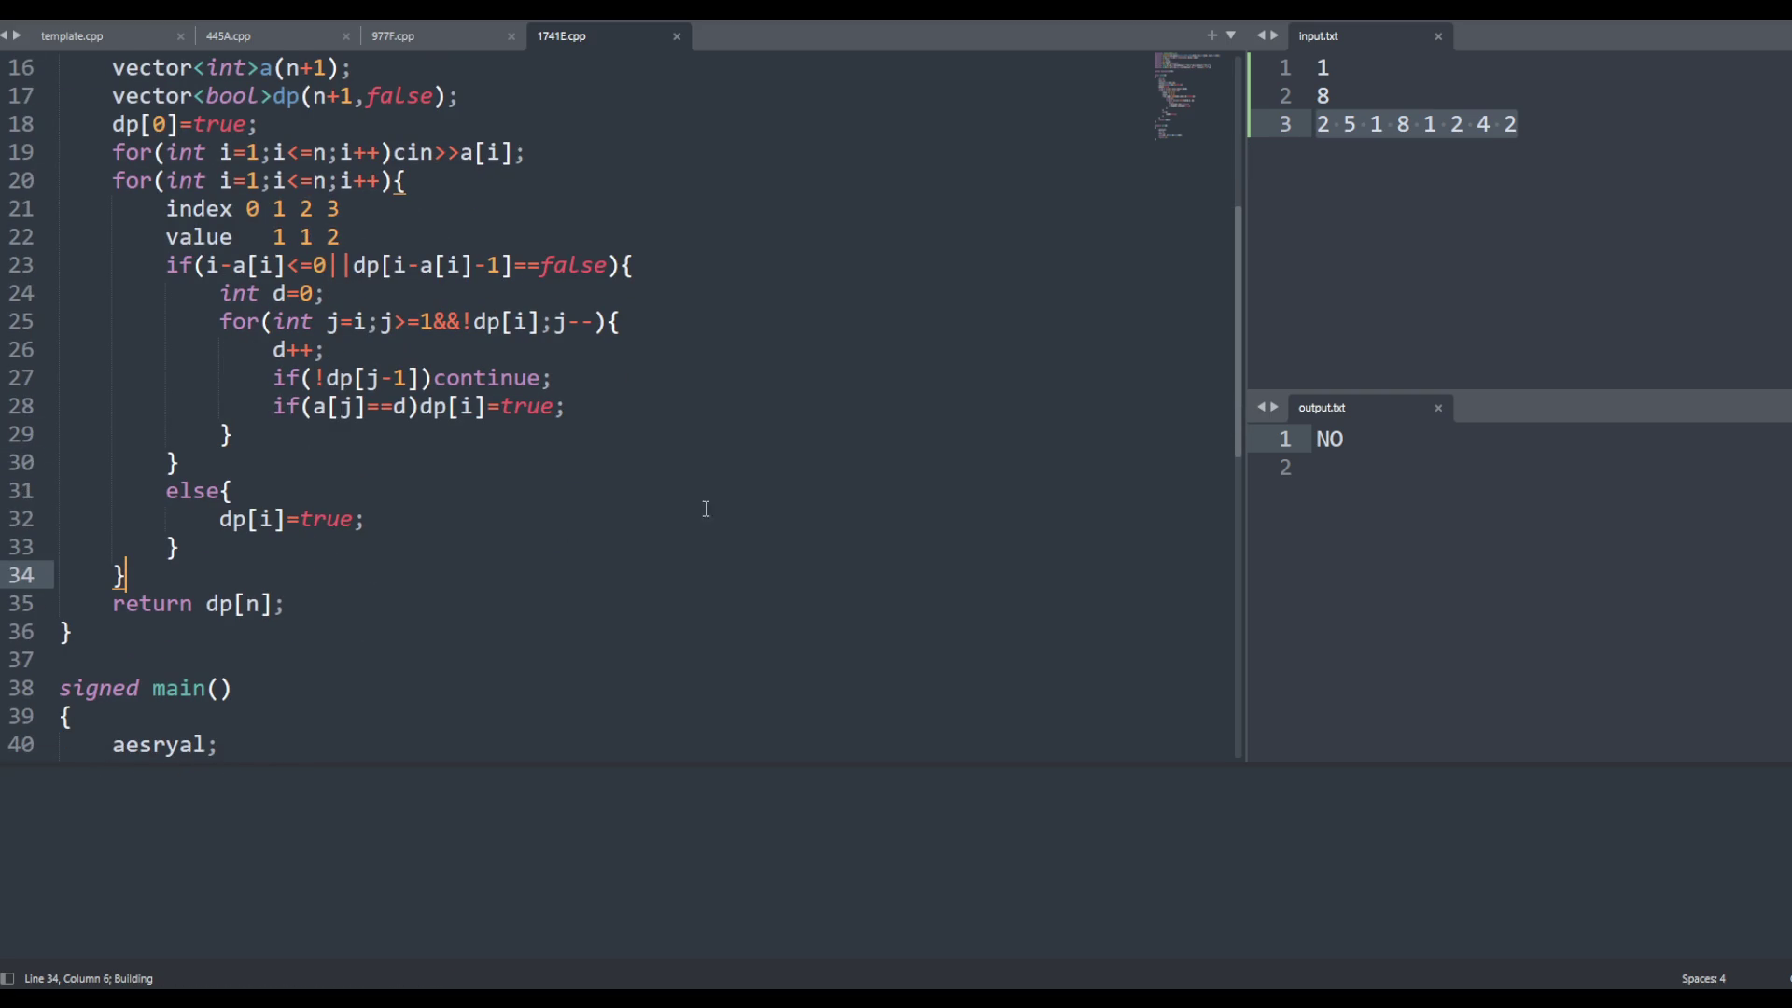
left_click(1386, 289)
left_click(879, 356)
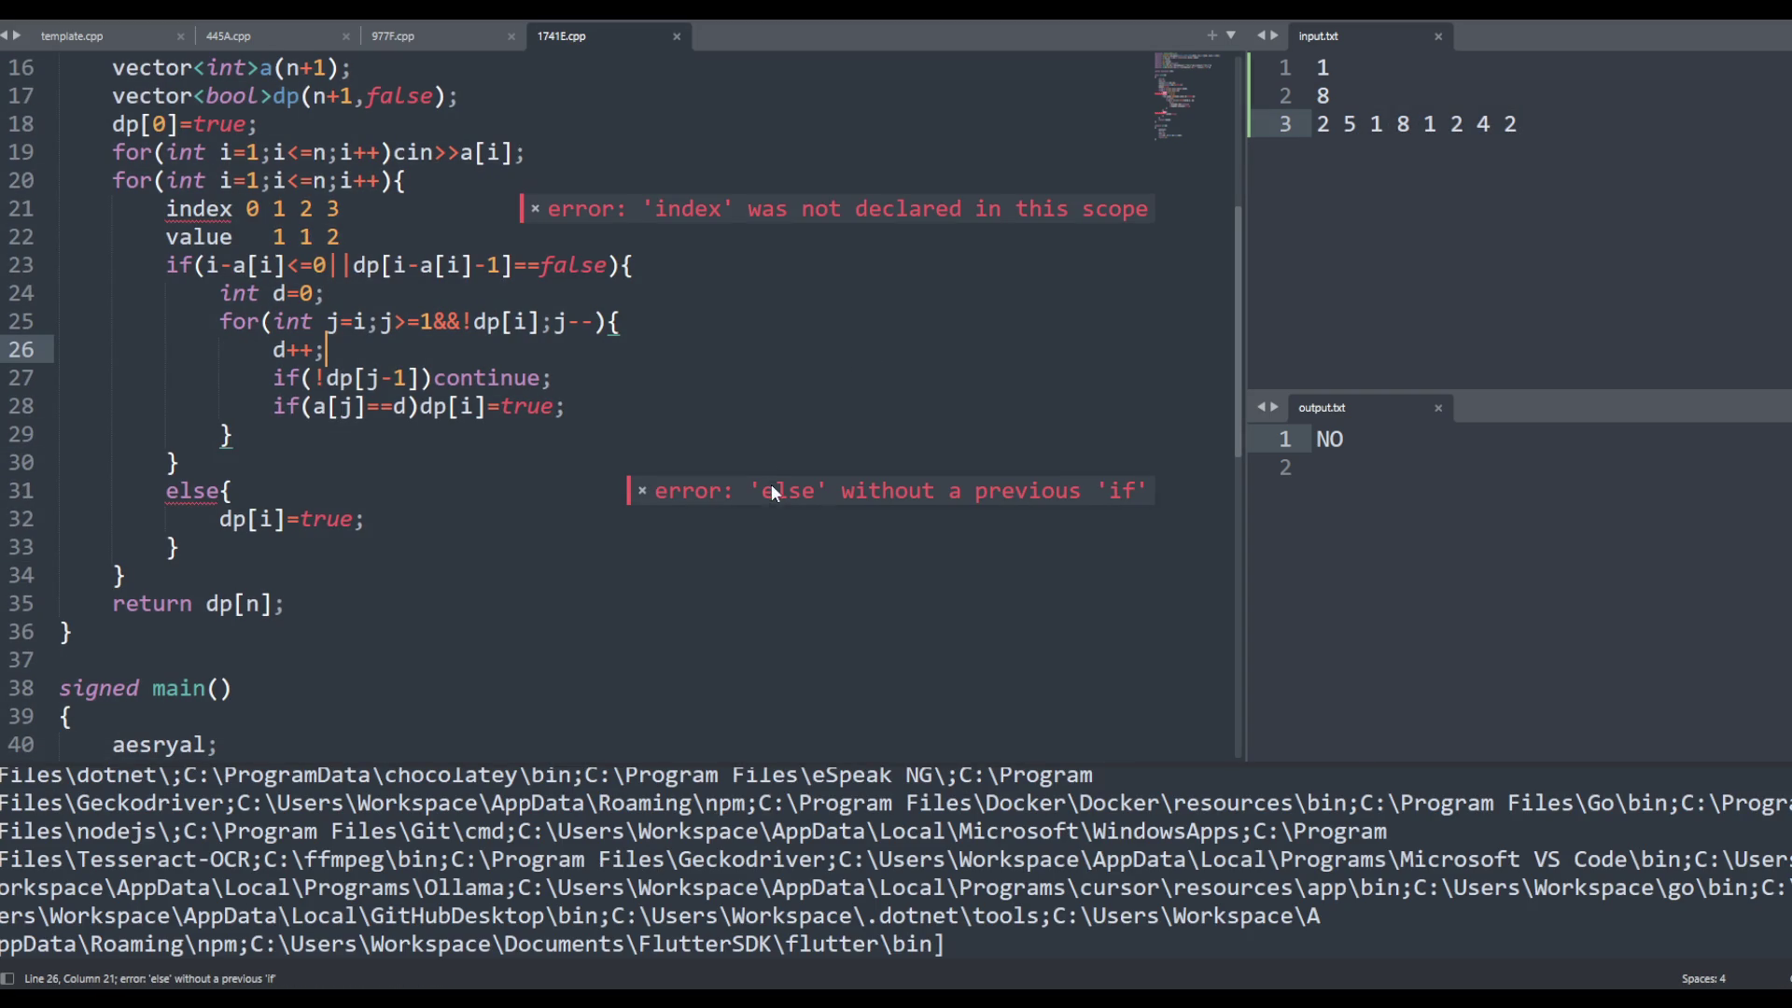
Delete the two index and value note lines from the code and rebuild
left_click(254, 231)
key("shift+Up")
key("BackSpace")
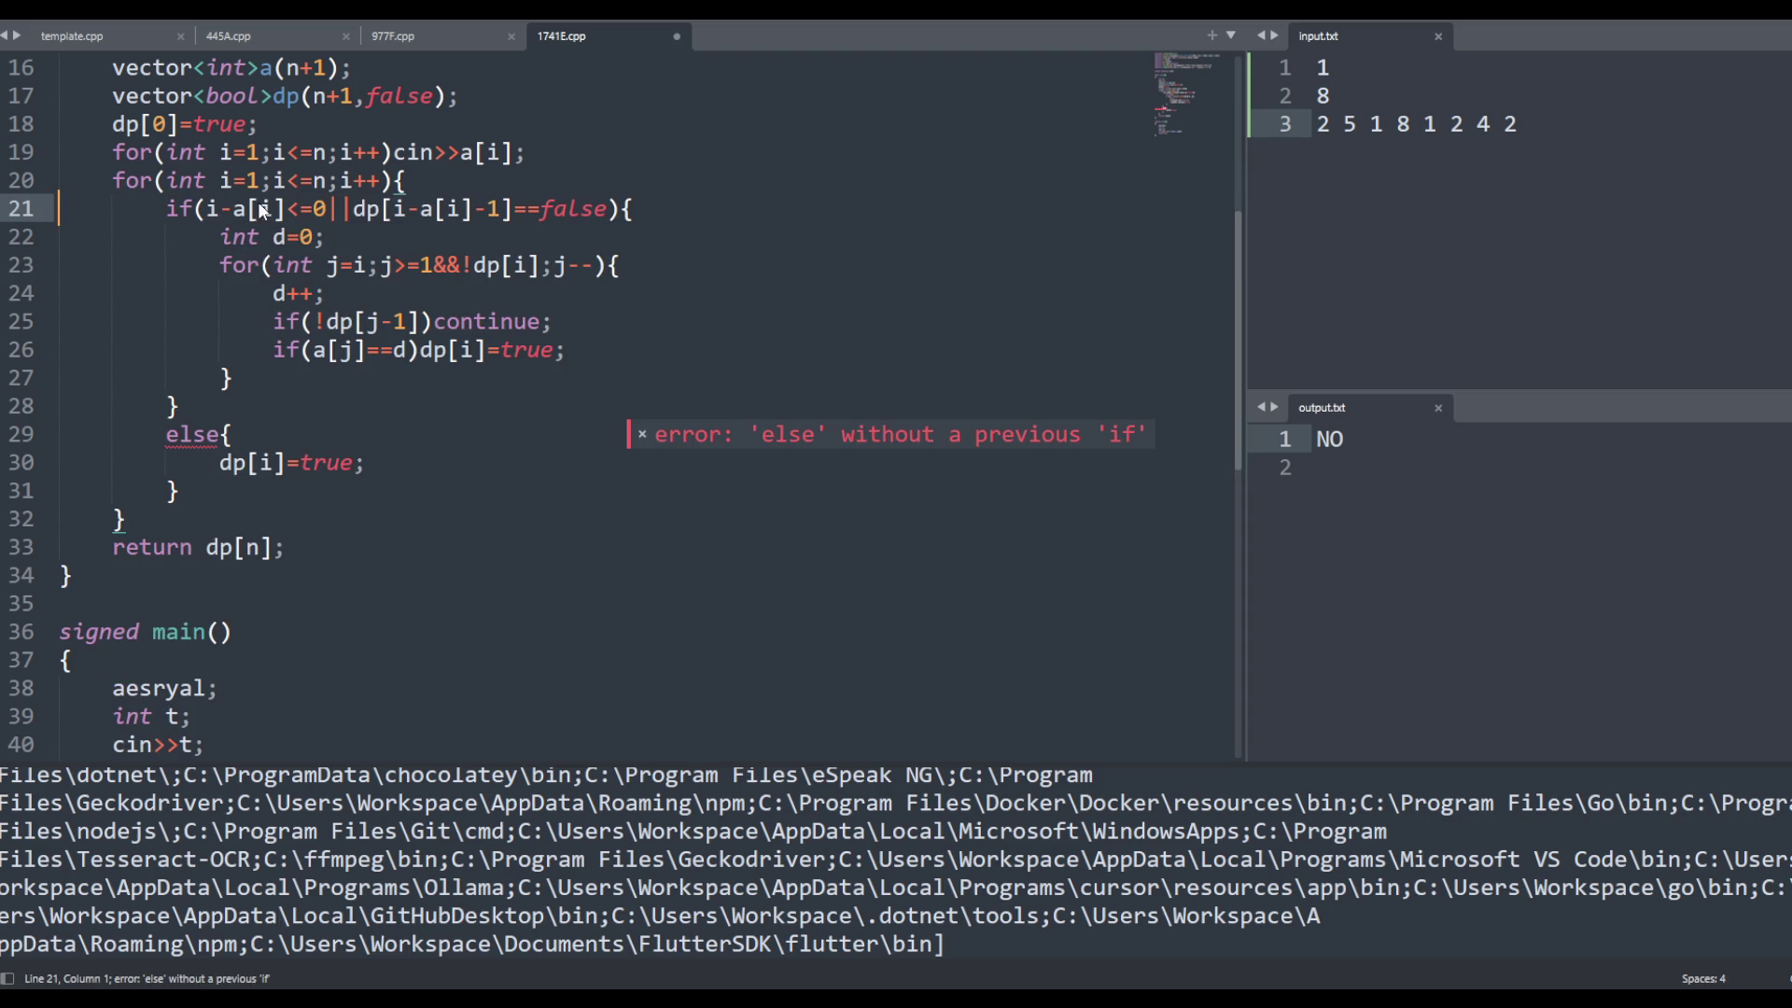
key("ctrl+b")
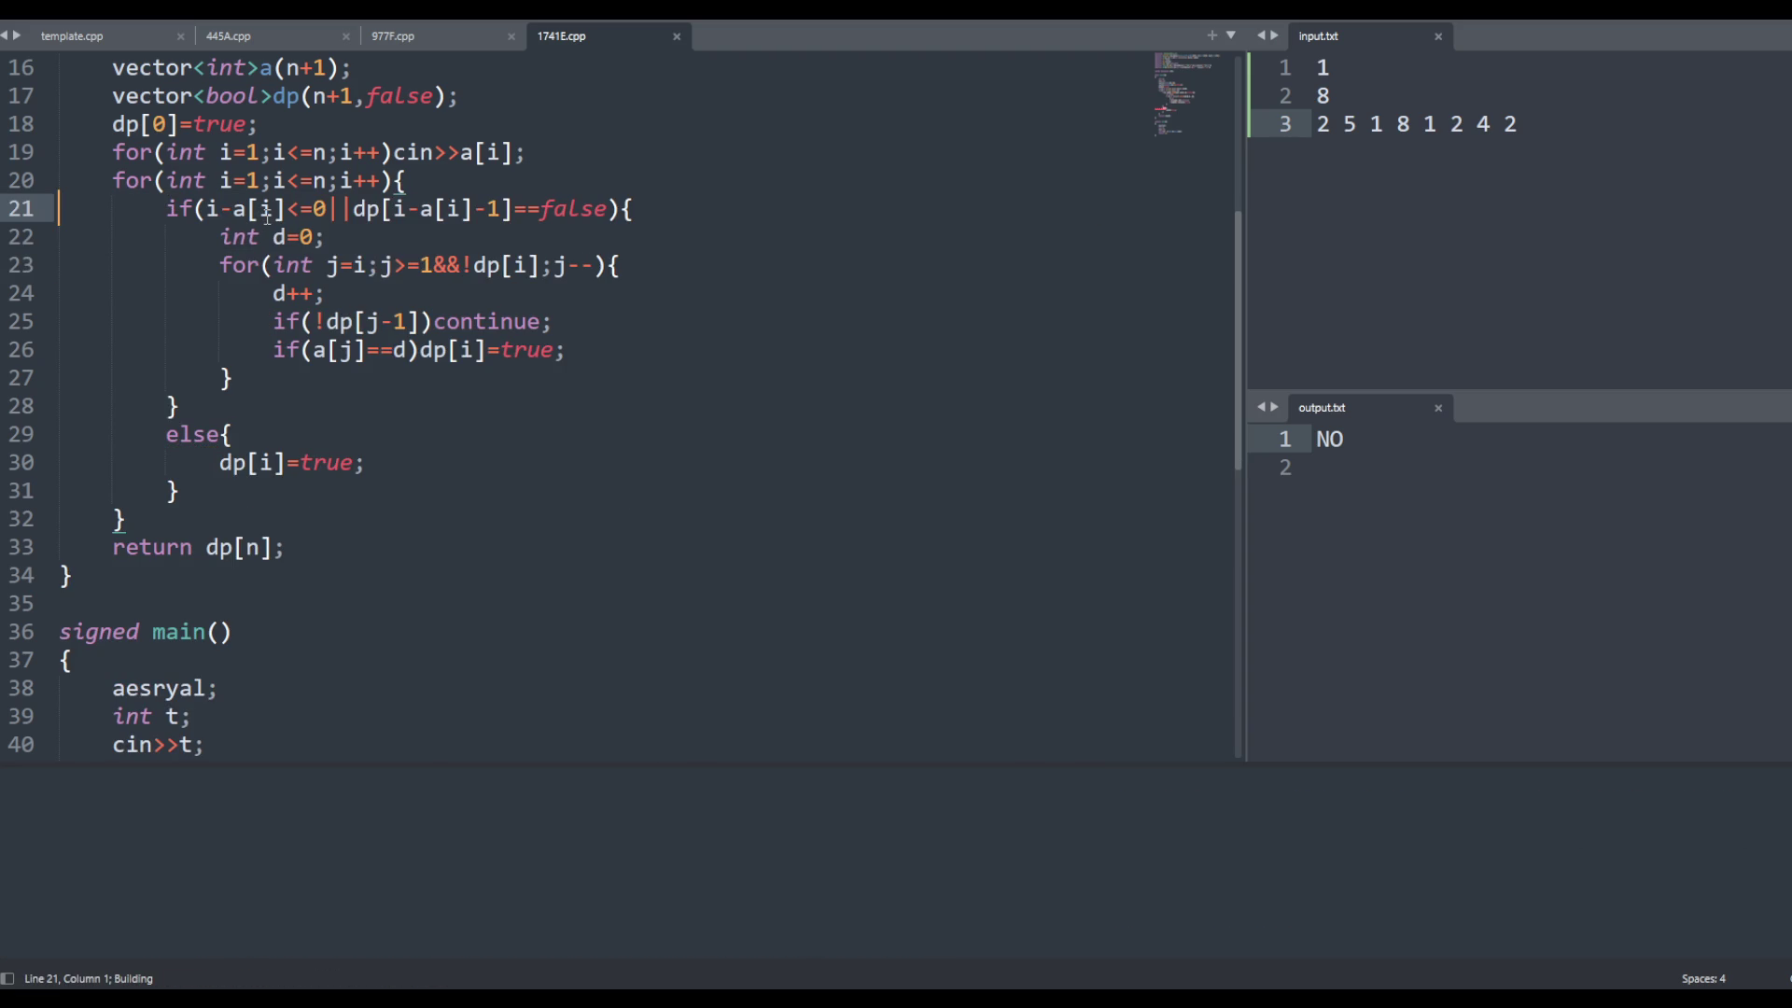
left_click(573, 669)
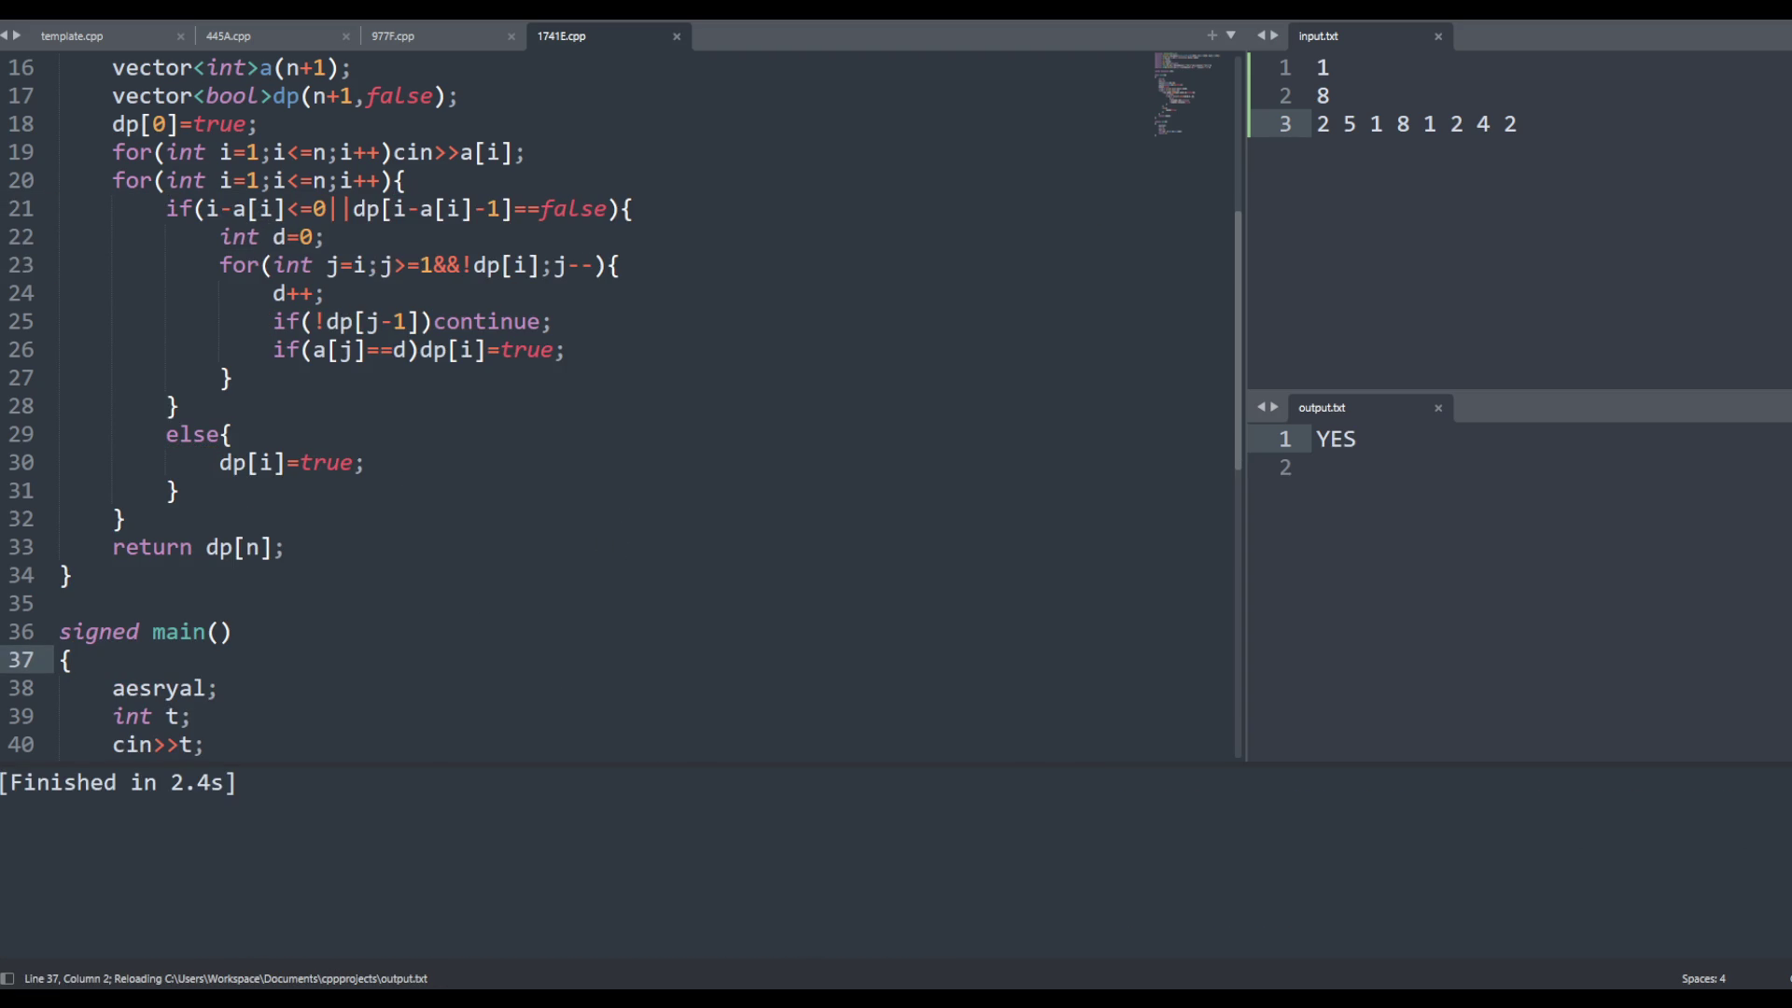
Replace input.txt with the seven-case sample and rerun, getting YES NO NO YES YES NO YES
left_click(1460, 208)
key("ctrl+a")
key("ctrl+v")
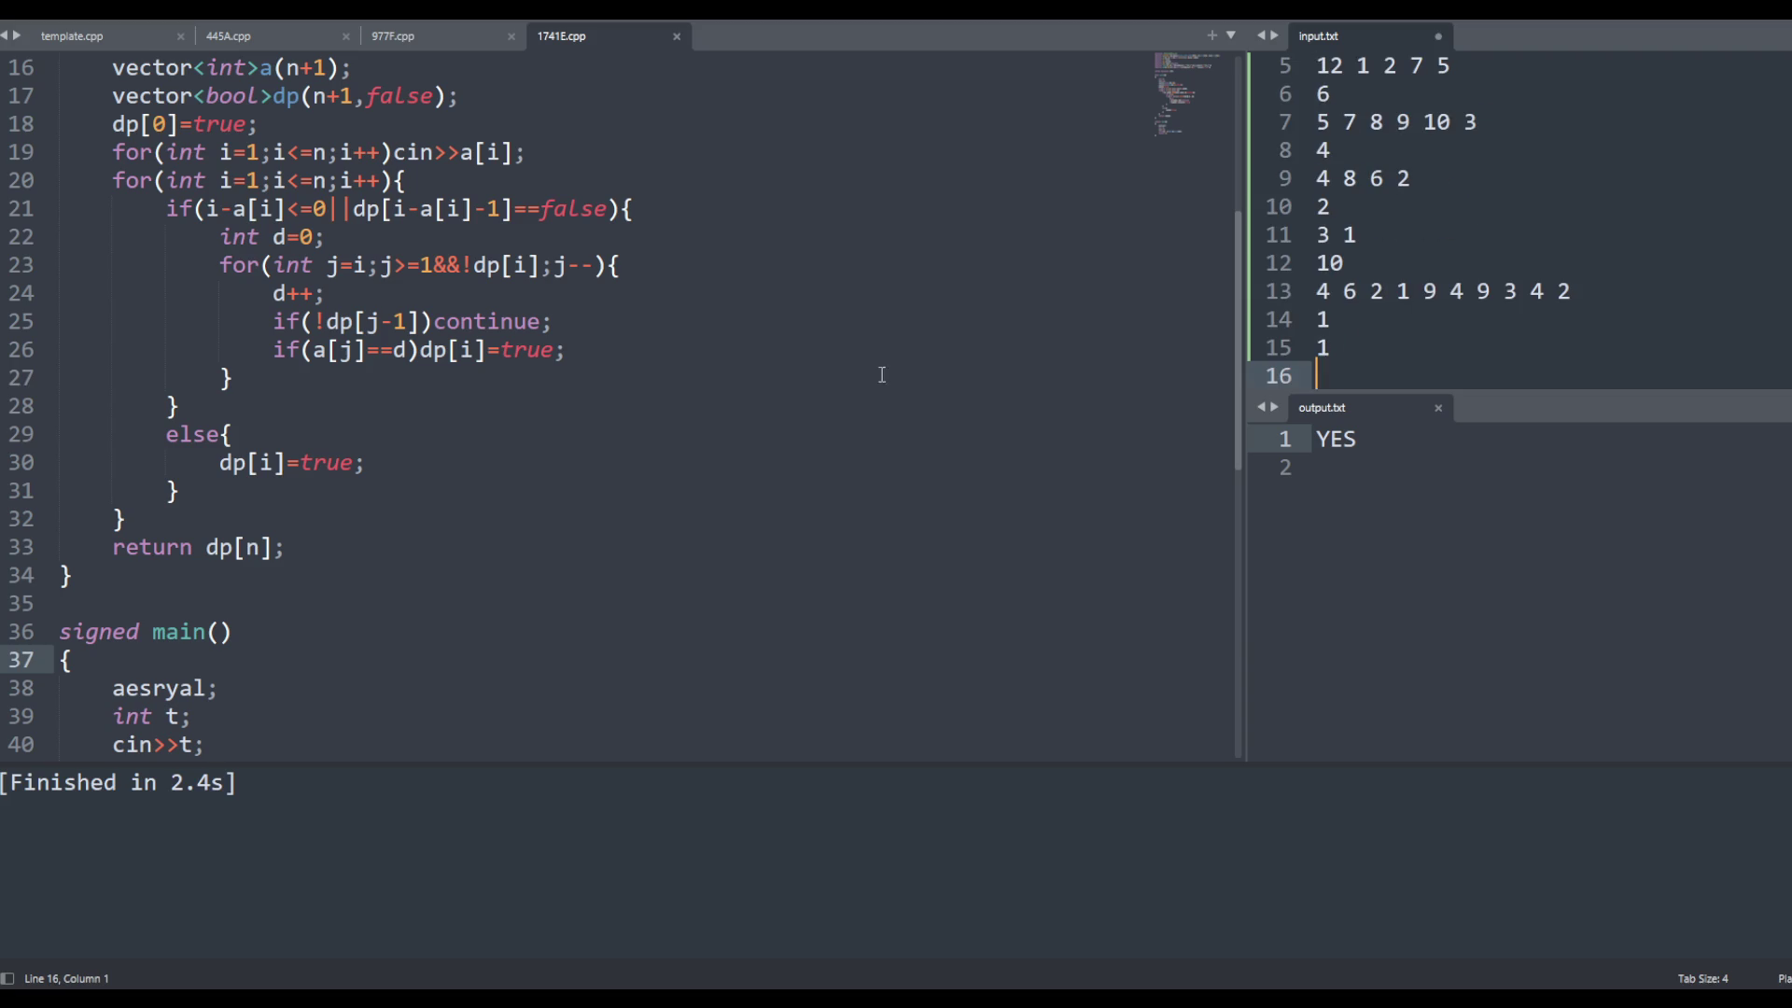
left_click(861, 377)
key("ctrl+b")
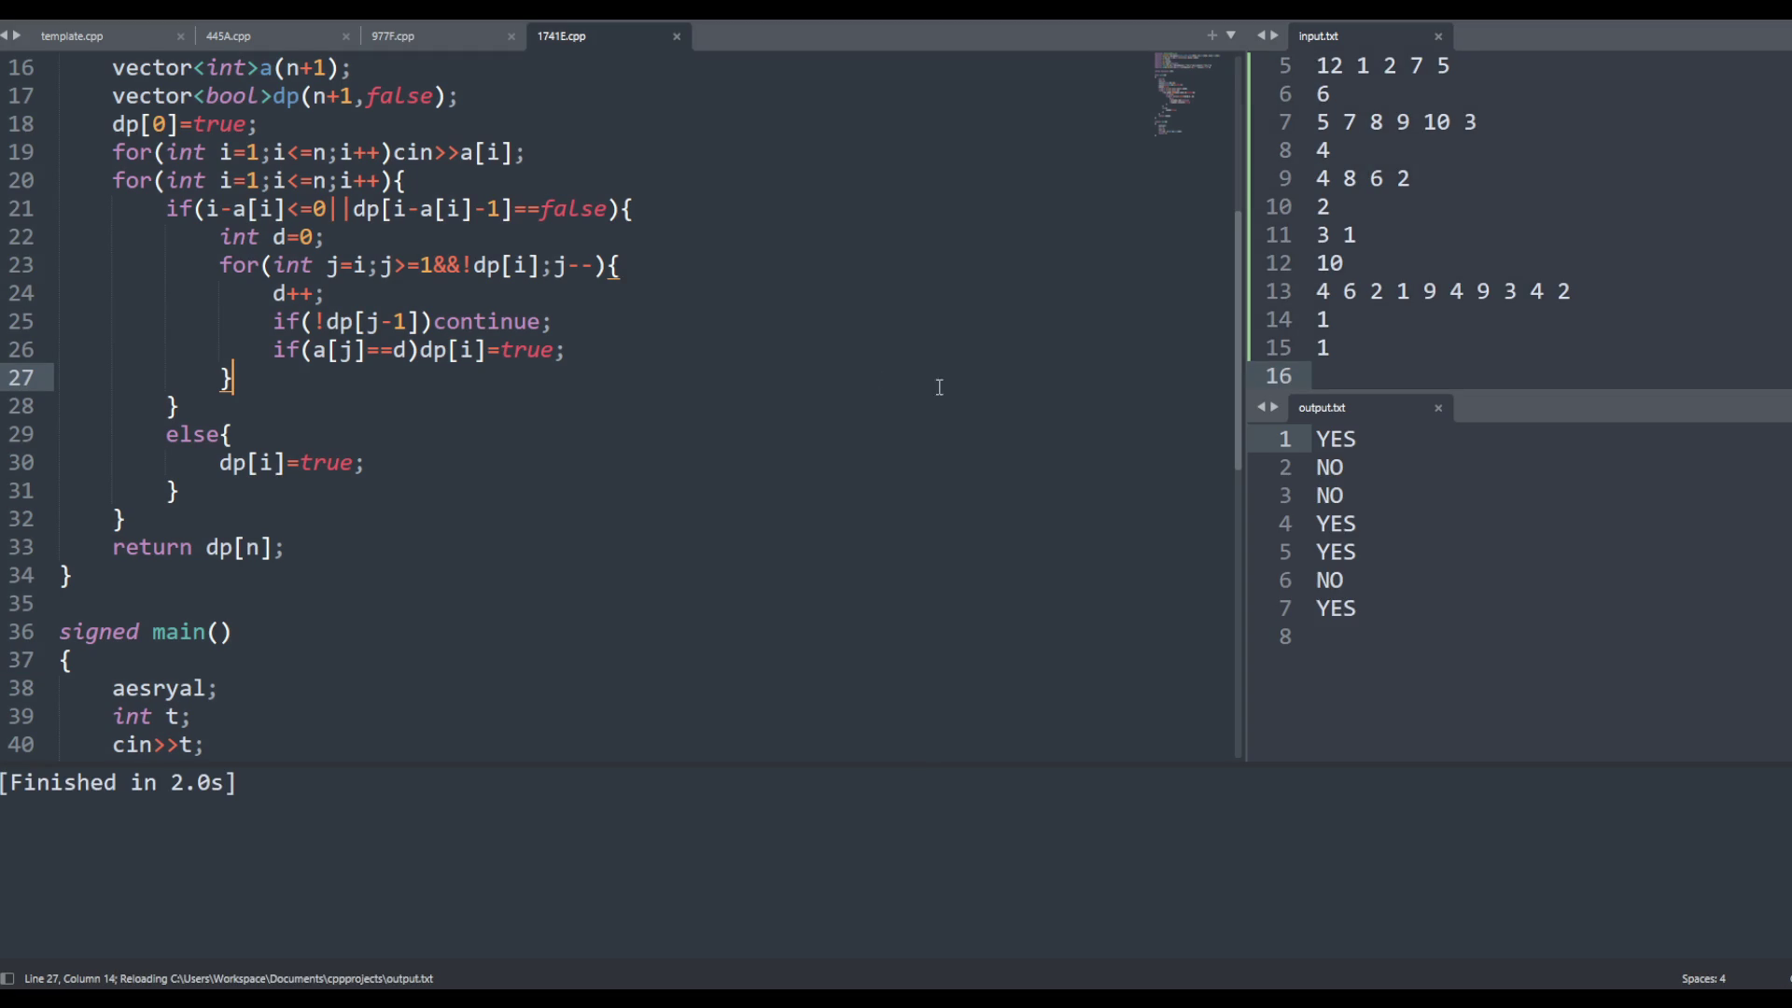
scroll(843, 467, "up", 3)
scroll(843, 468, "down", 1)
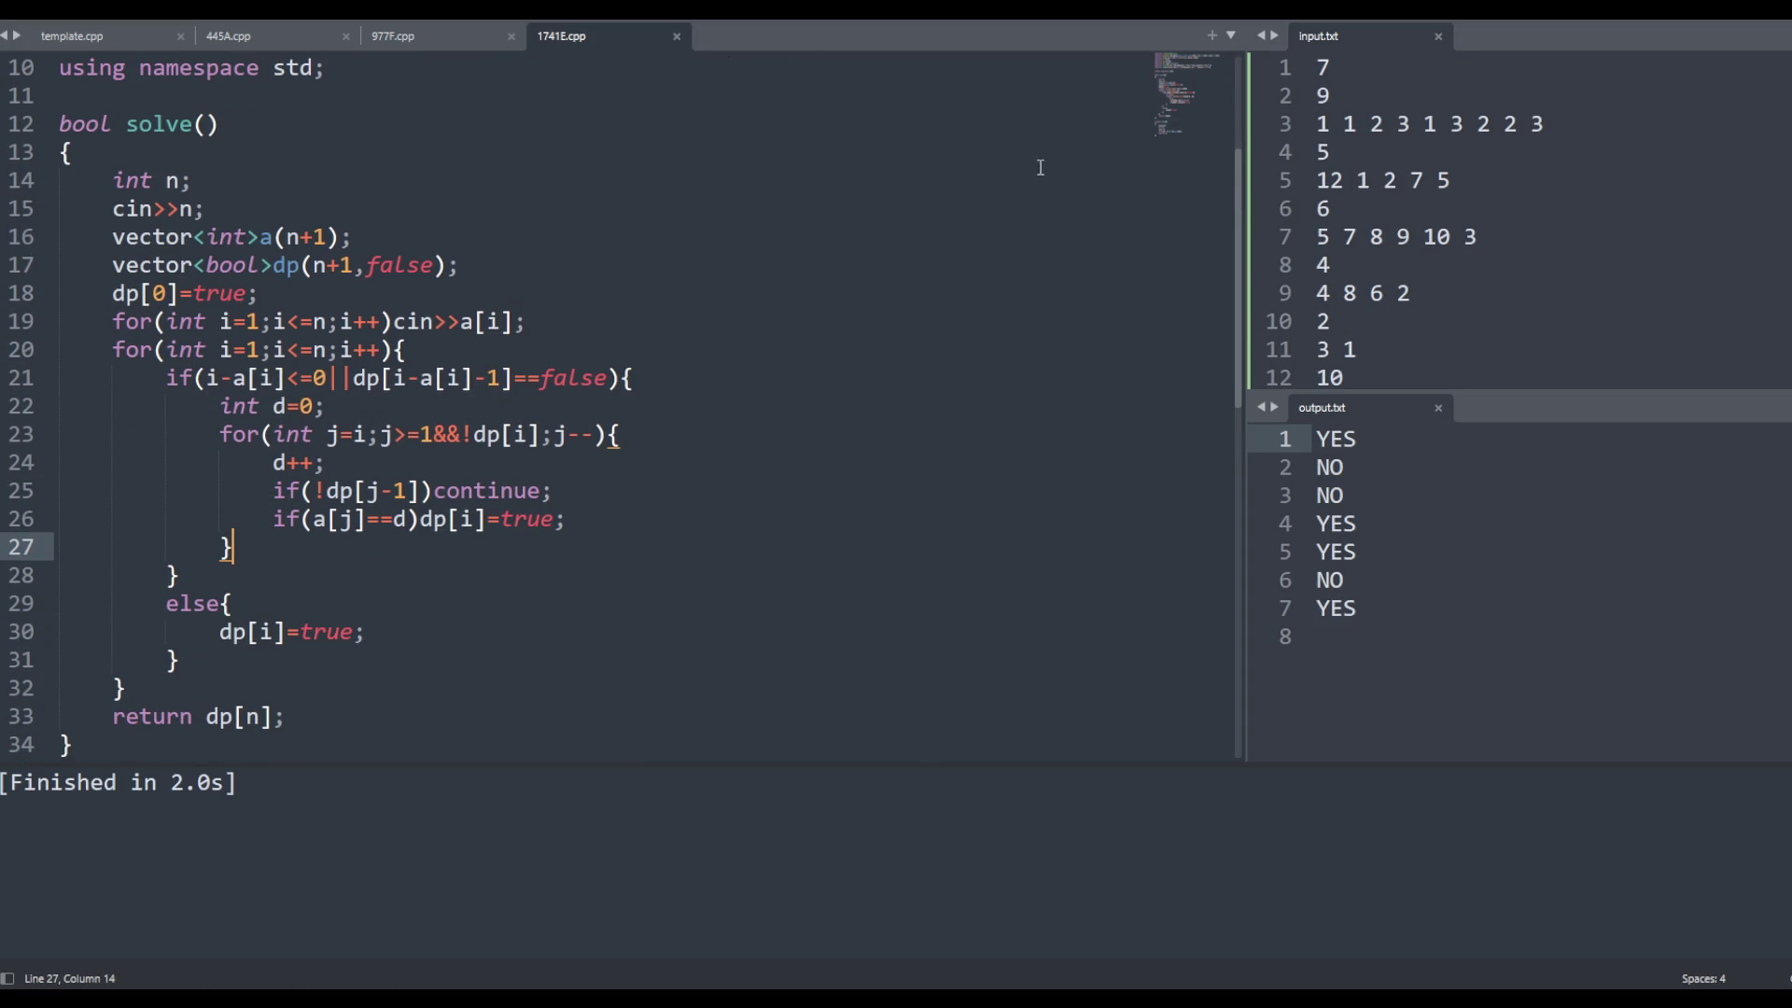
Trim input.txt to a single test: 1, then 5, then 12 1 2 7 5
triple_click(1404, 124)
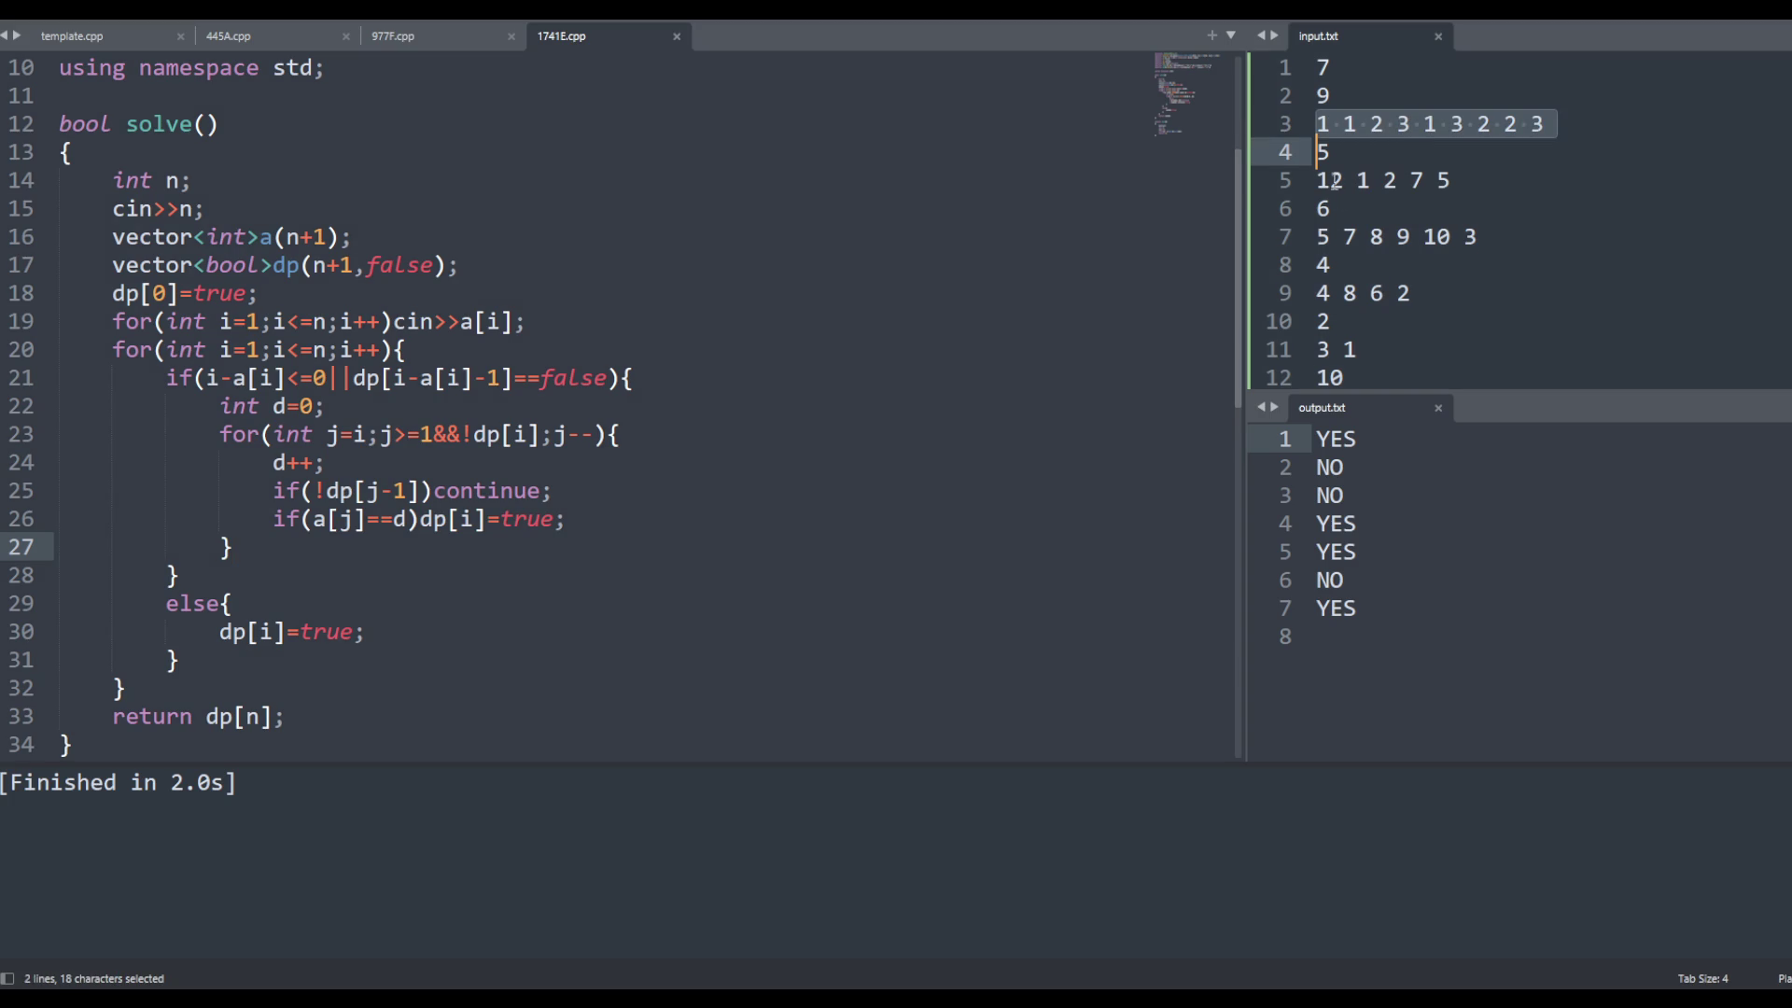
left_click_drag(1339, 189, 1260, 67)
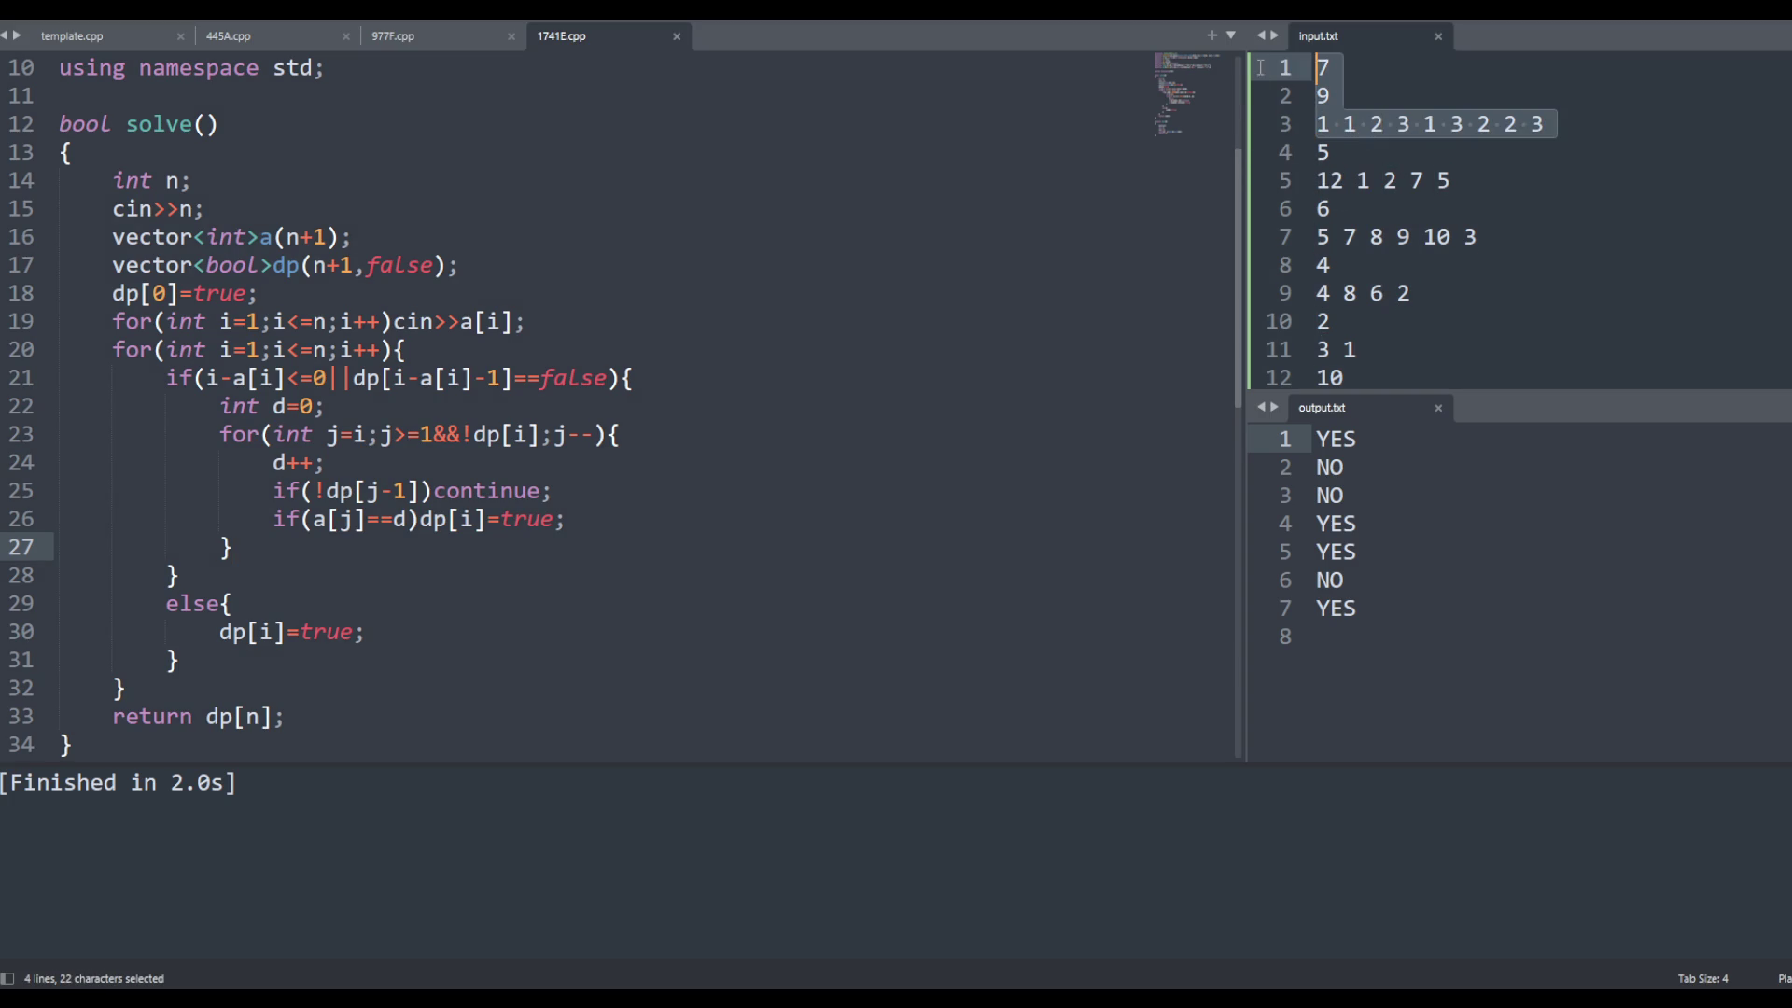
type("15")
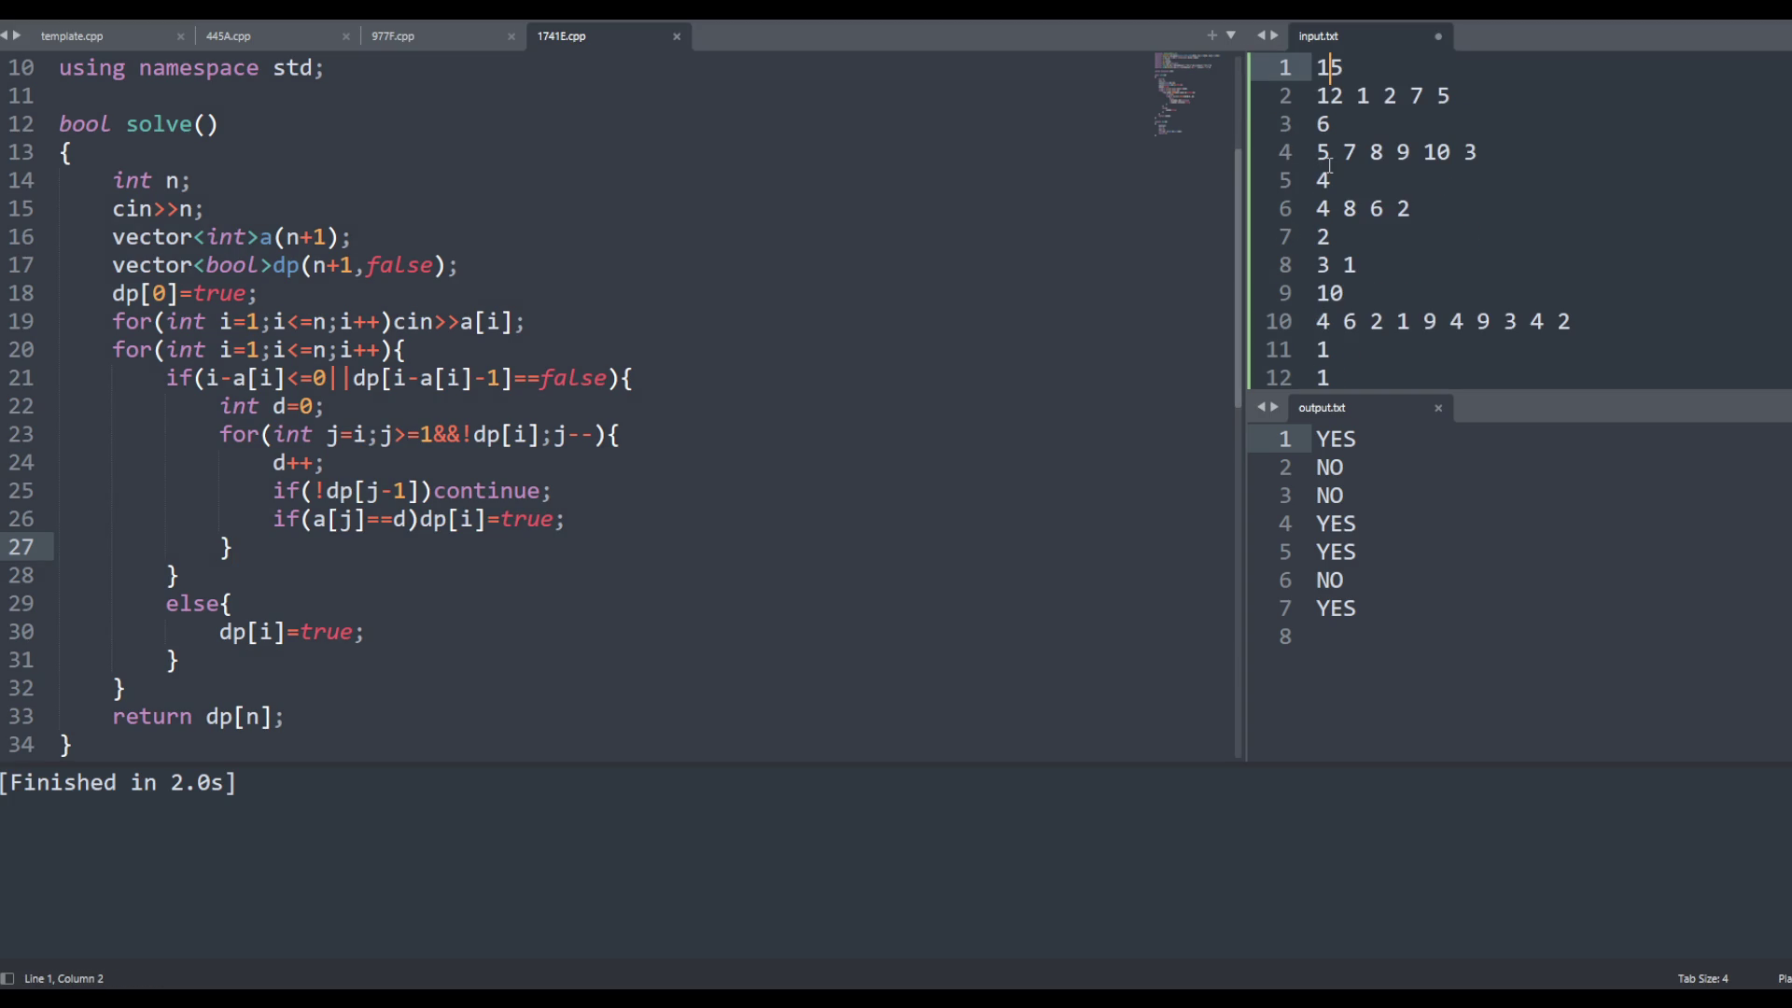
left_click(1363, 60)
left_click(1329, 67)
key("Return")
left_click_drag(1317, 152, 1638, 748)
key("BackSpace")
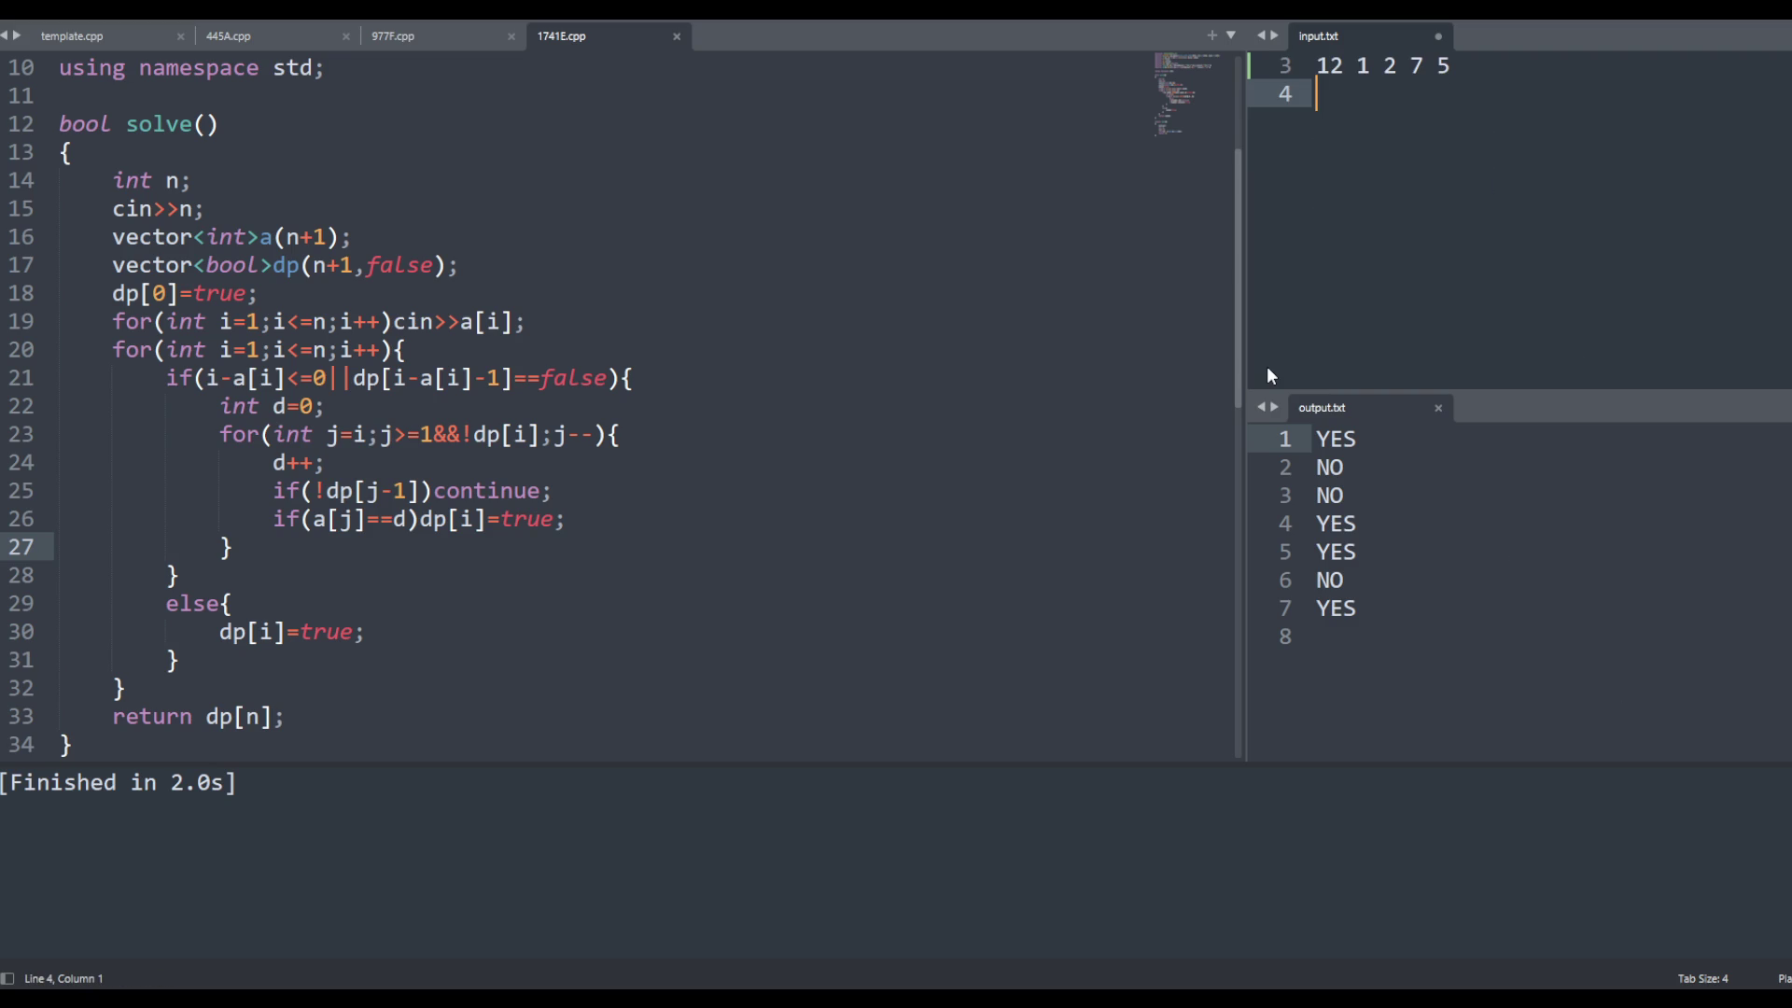
Rerun 1741E.cpp on the single test, which prints NO, and mark the i-a[i]<=0 condition
left_click(972, 406)
scroll(1400, 233, "up", 1)
left_click(868, 300, "ctrl")
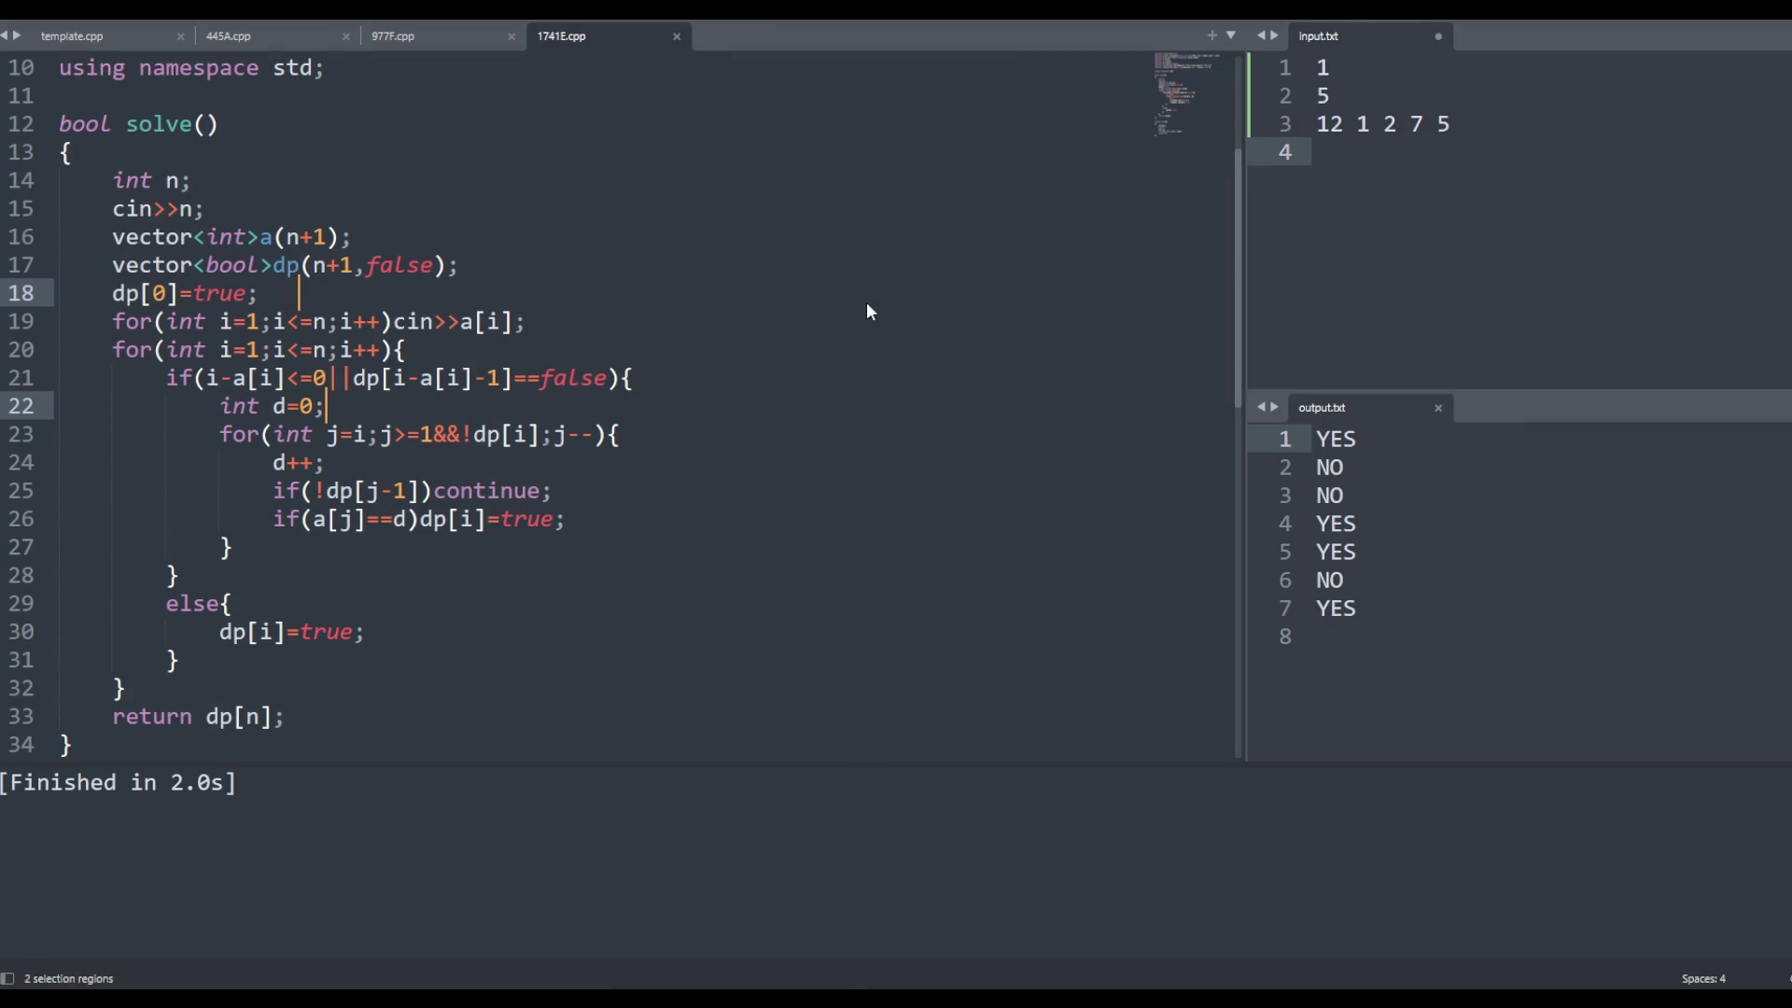
key("ctrl+b")
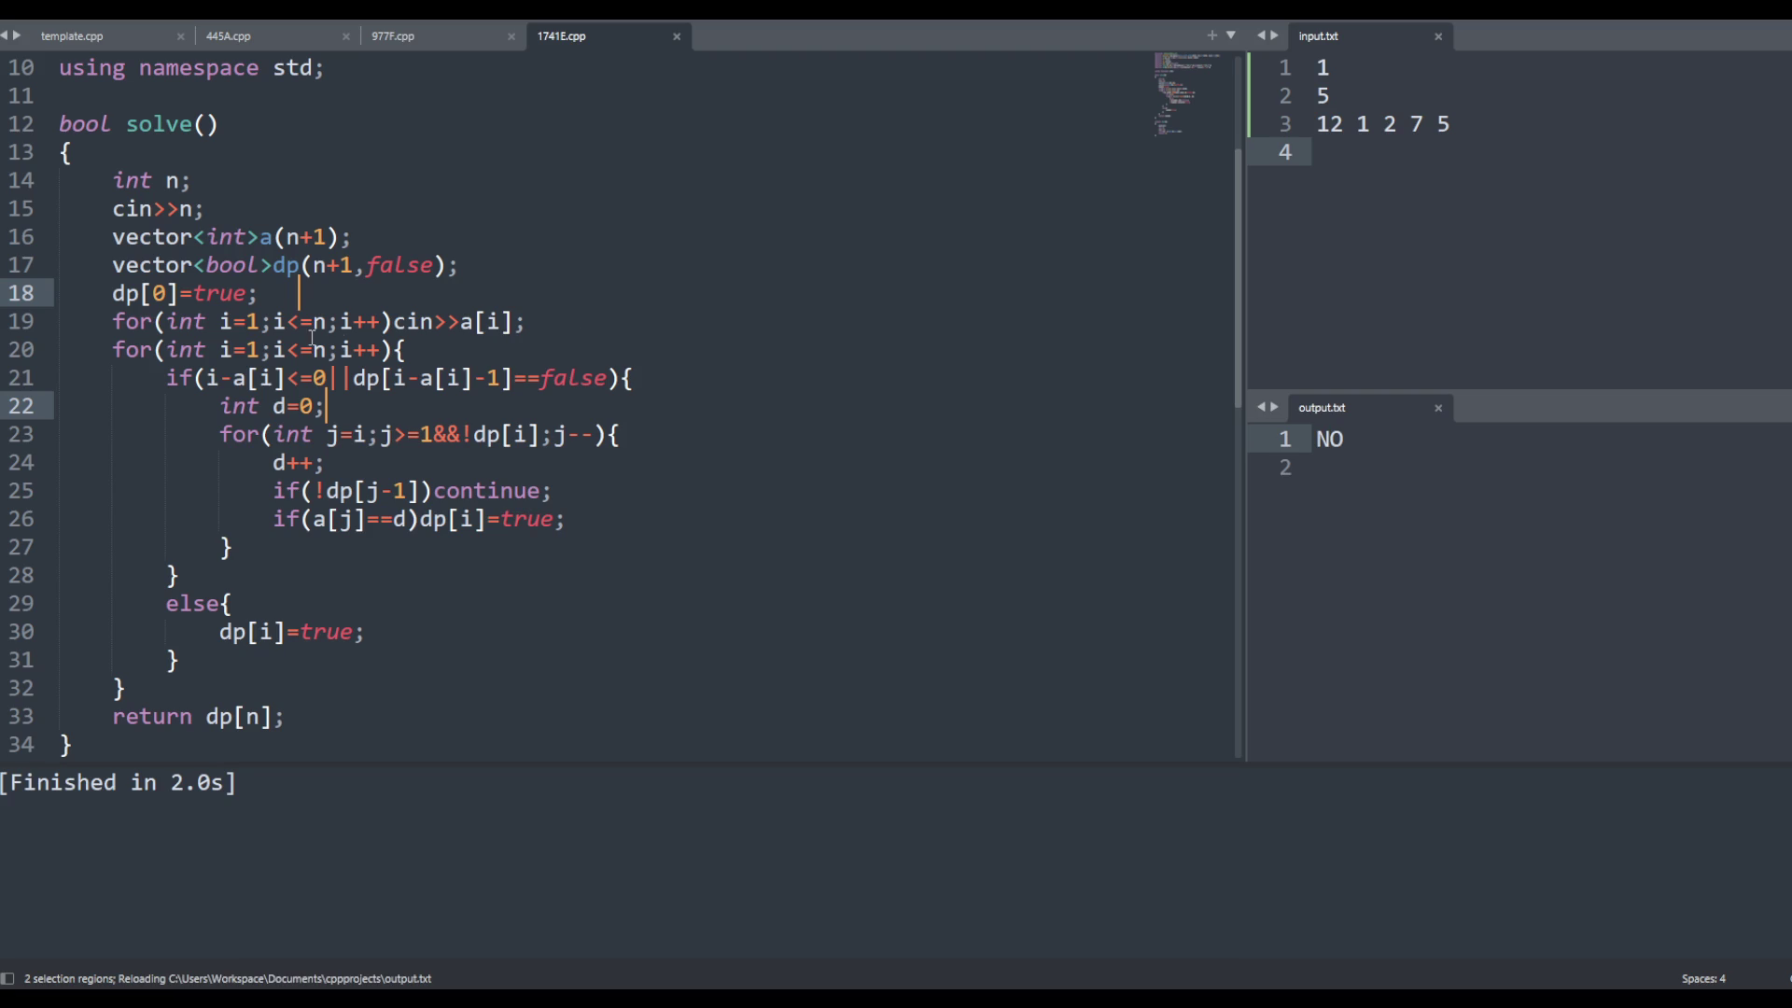
left_click_drag(206, 378, 328, 378)
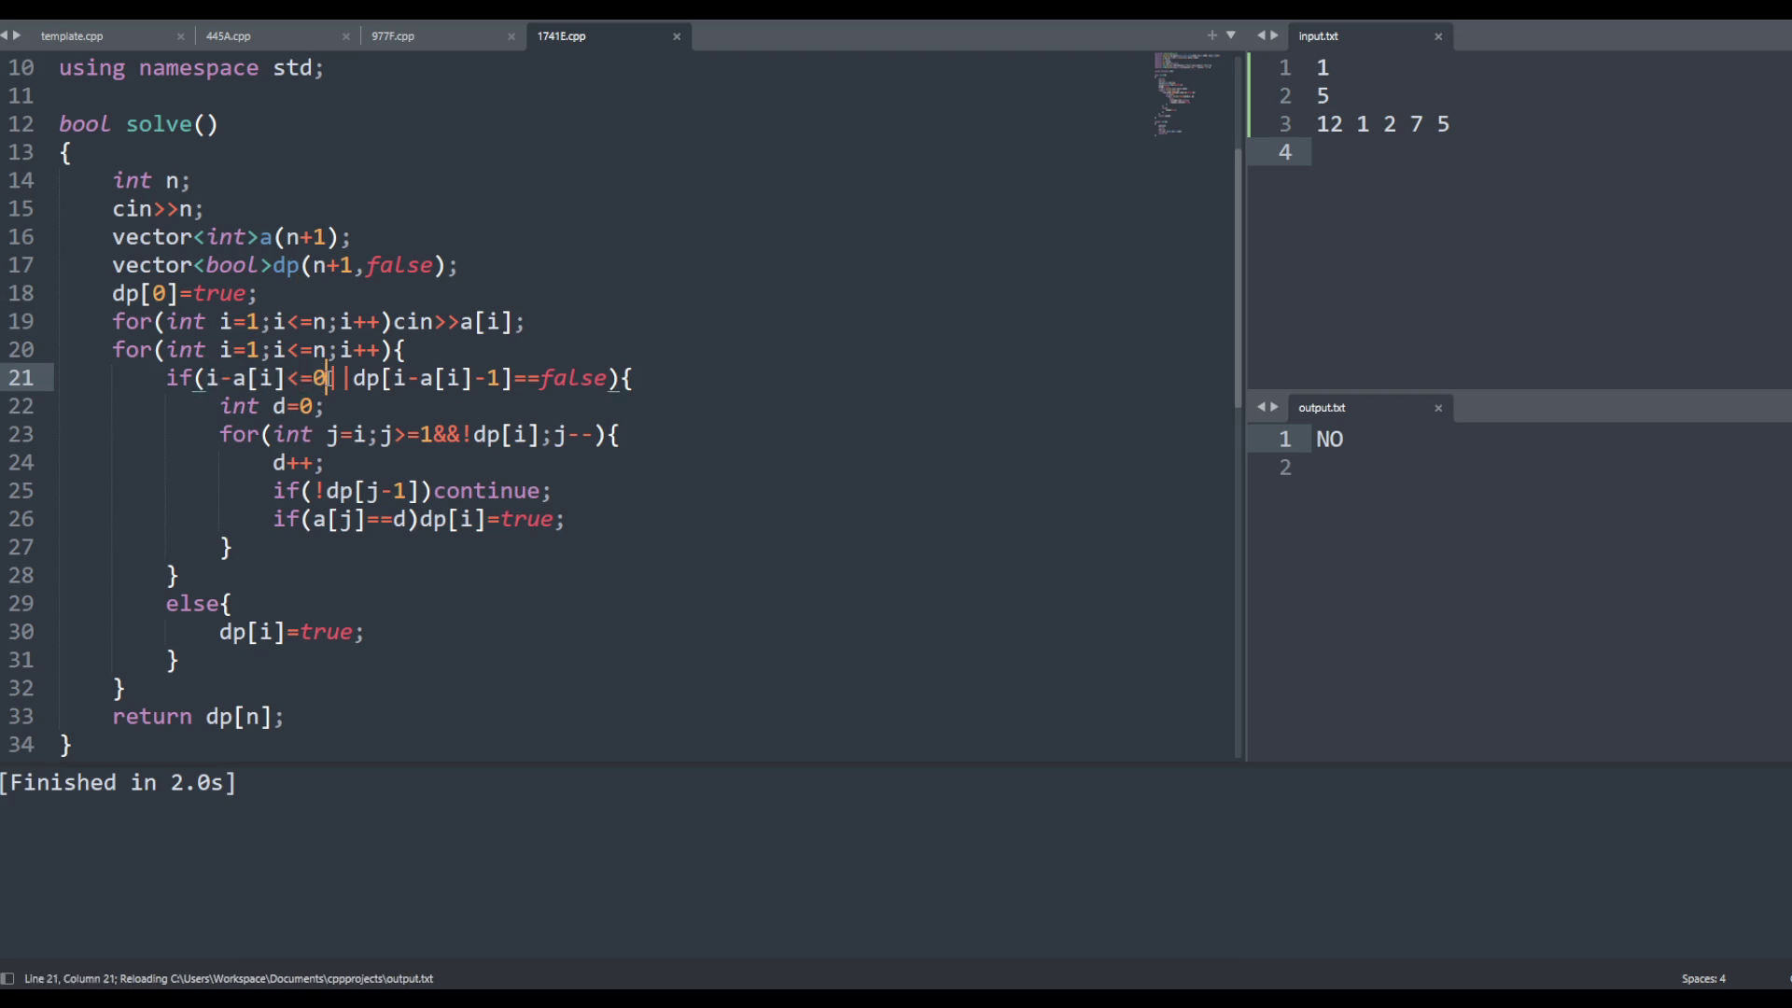
Insert an index row 0 1 2 3 4 5 above the array, aligned with the values
left_click(328, 378)
triple_click(1317, 123)
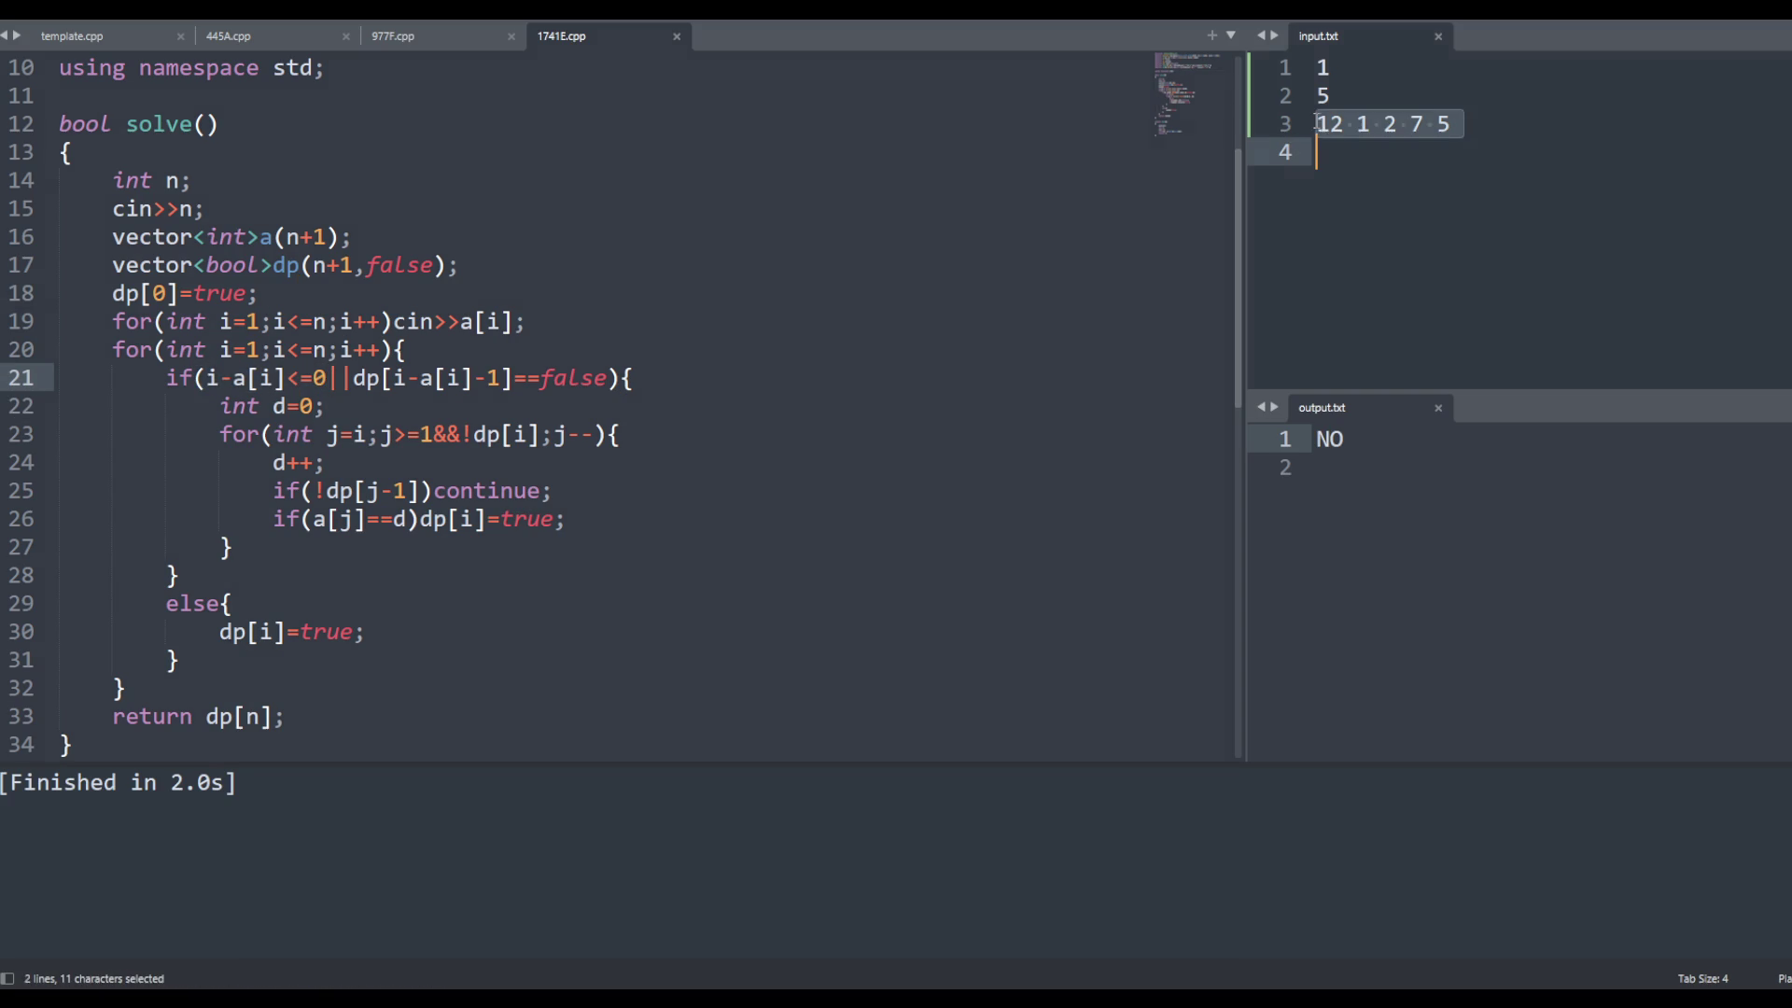
left_click(1487, 116)
key("Return")
key("Up")
key("Up")
key("Return")
type("0 1  2 3 4")
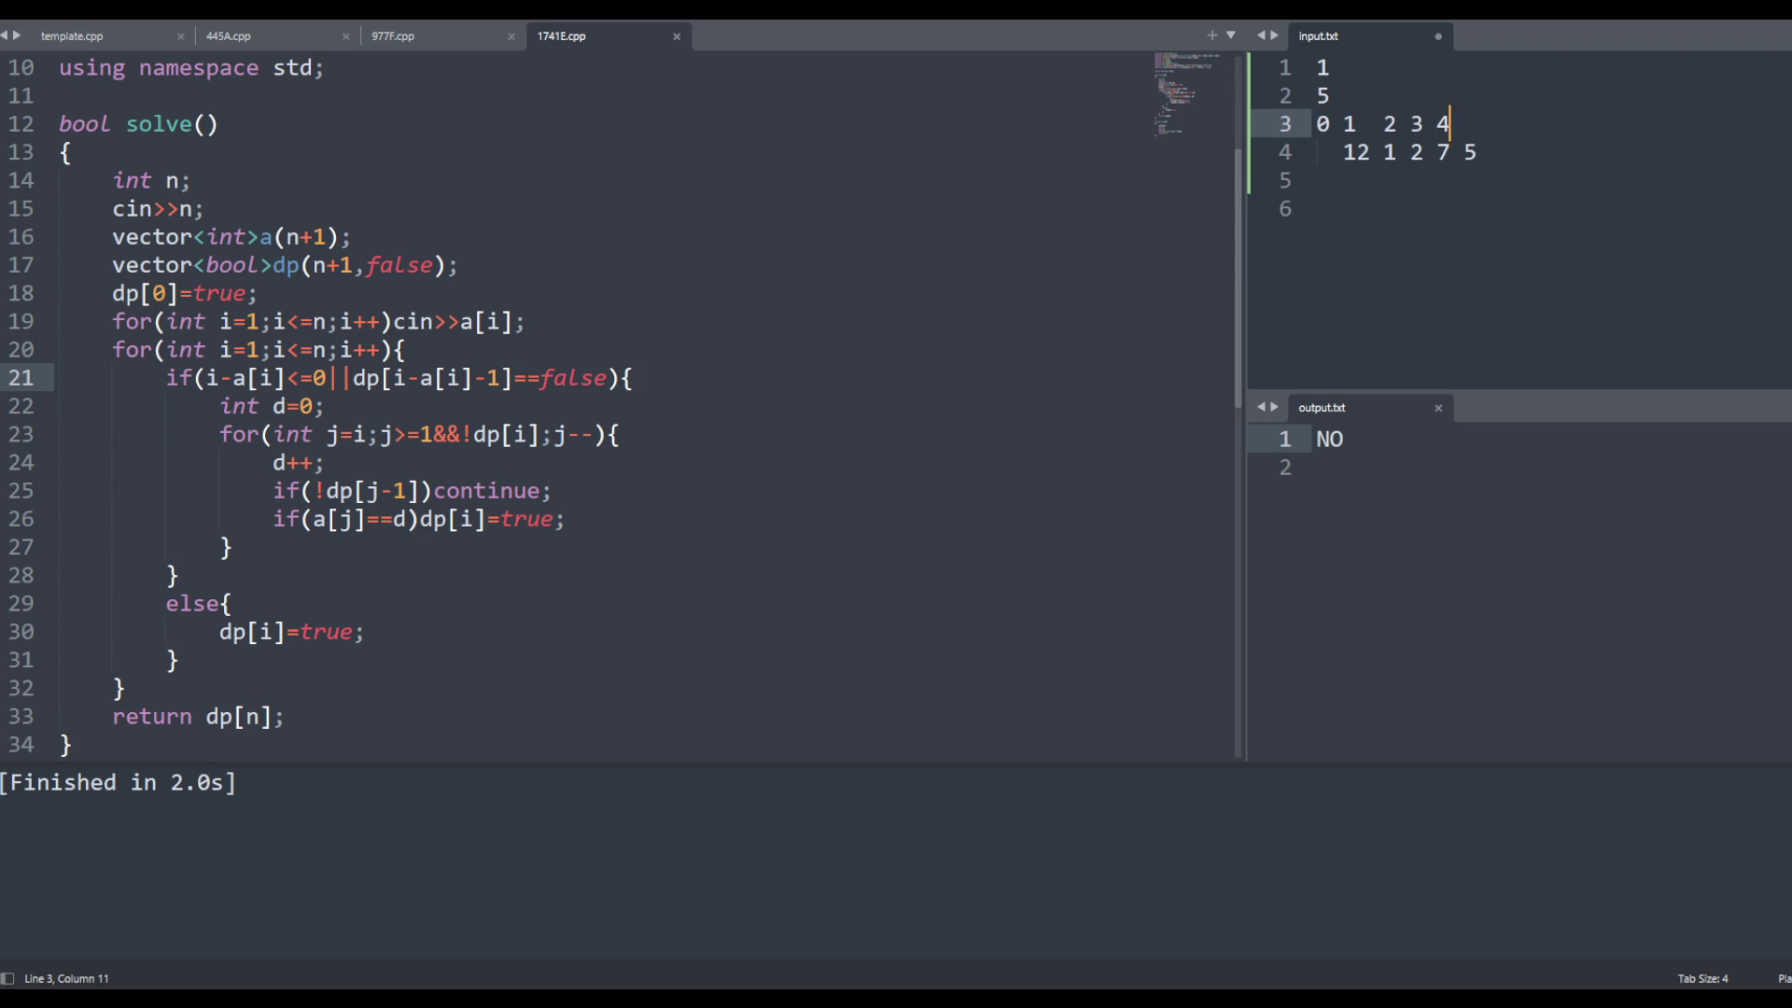
type(" 5")
key("Down")
key("Down")
key("Up")
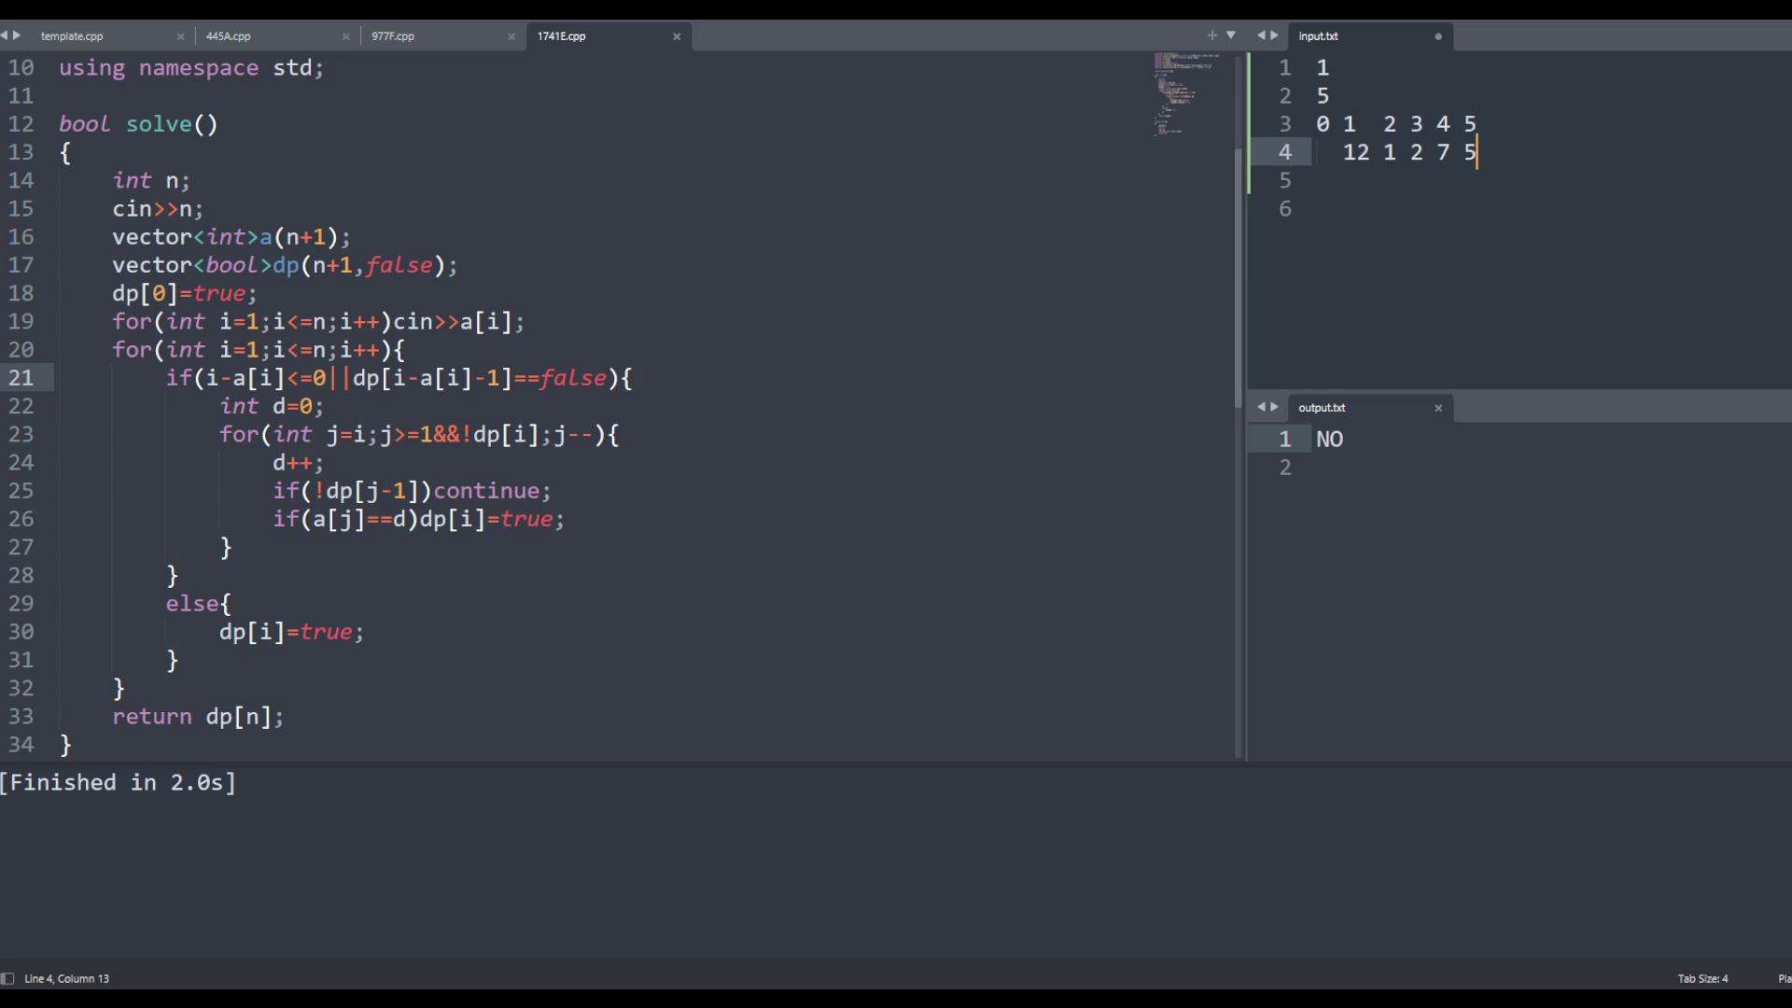
key("Up")
key("Left")
key("Left")
key("Left")
key("Left")
key("Delete")
key("Left")
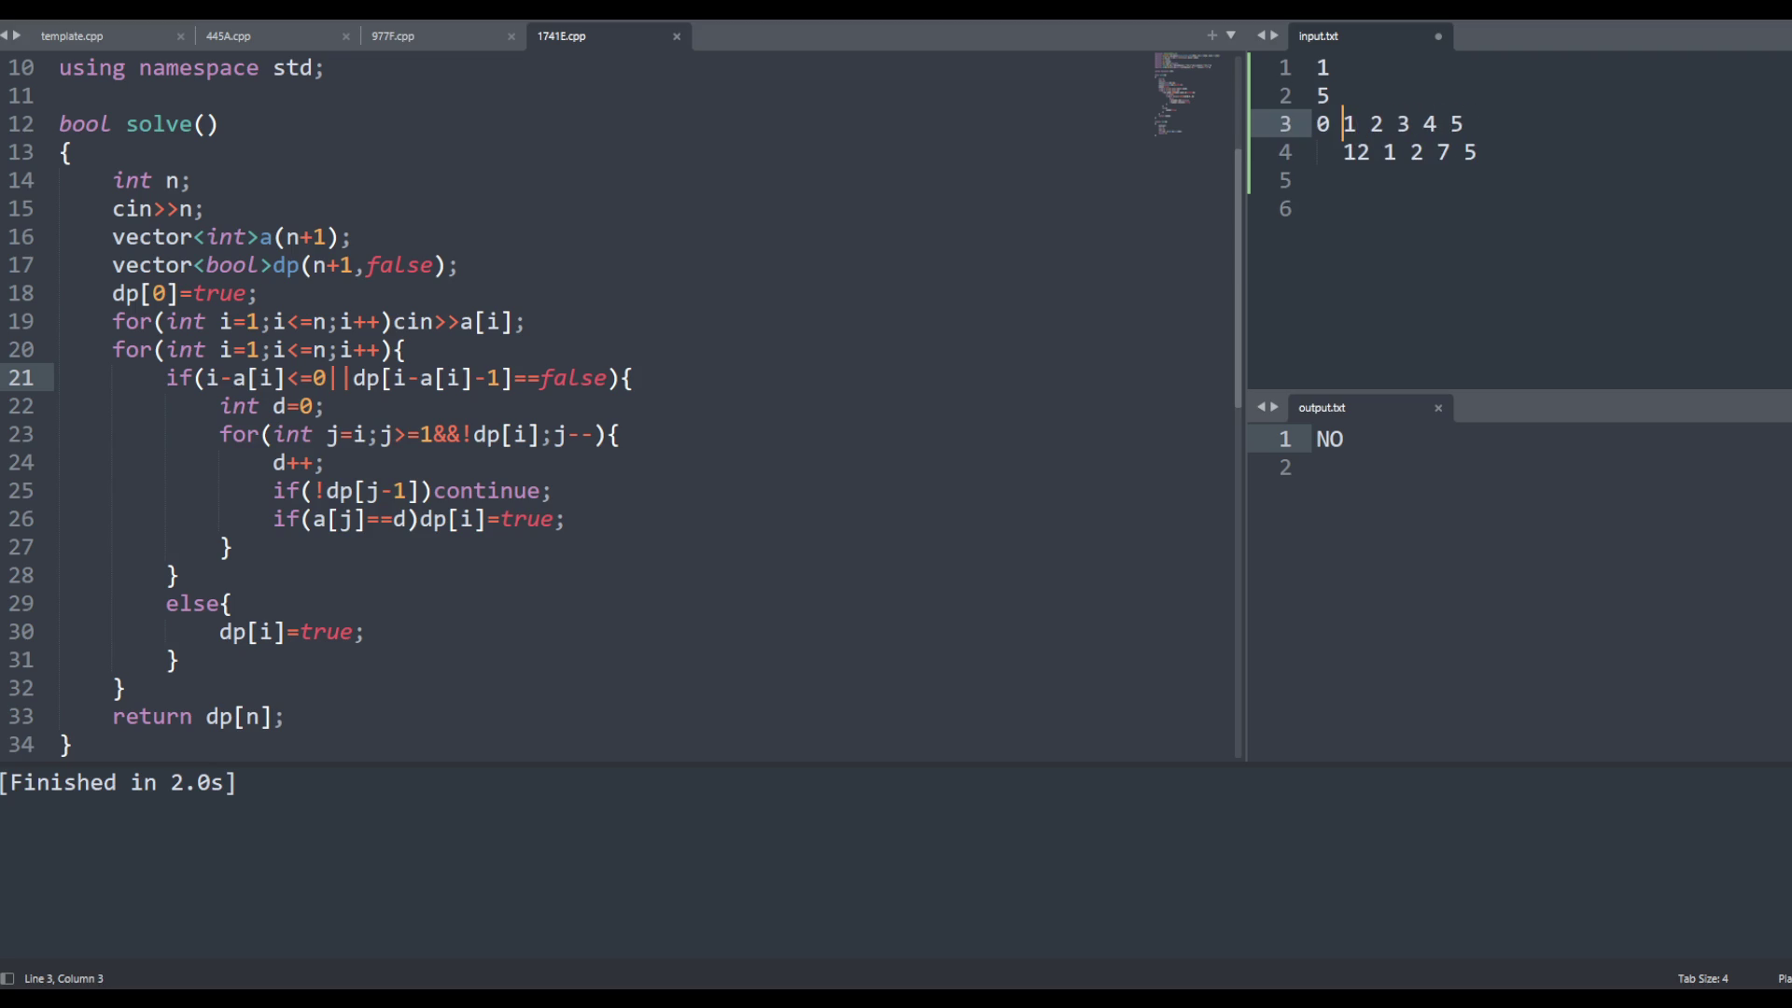
key("Down")
key("Down")
key("Up")
key("Left")
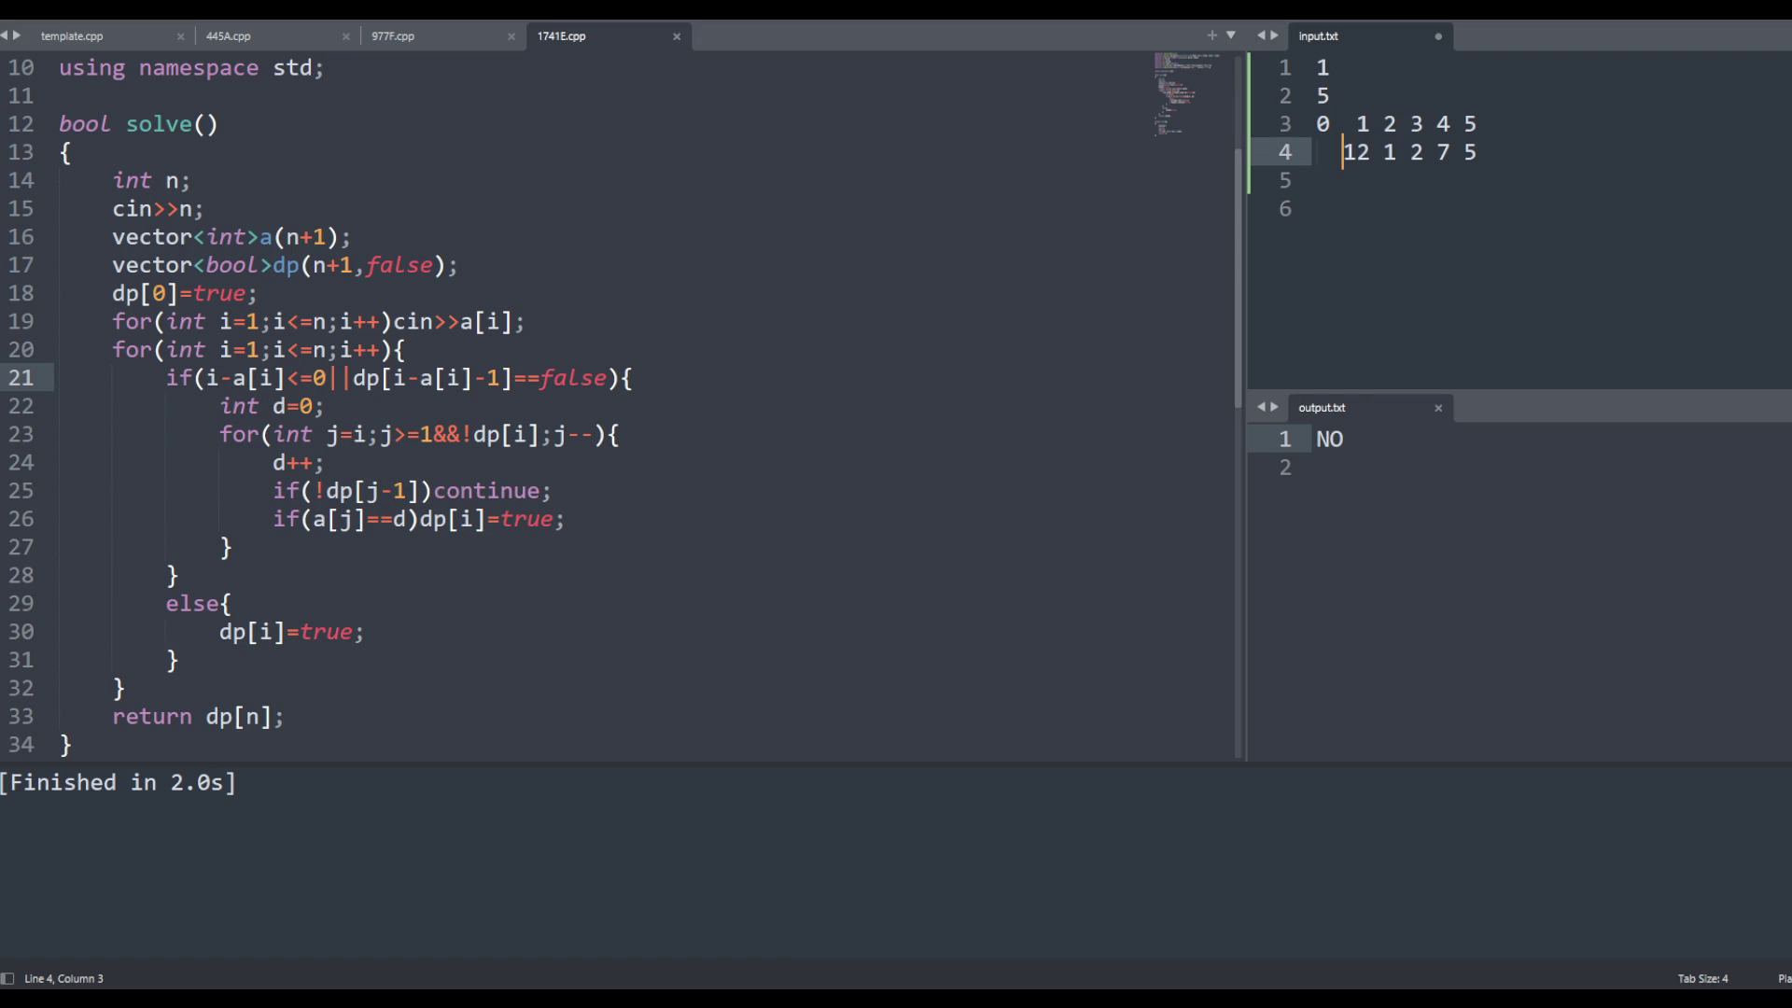
Write the dp trace T F T T F on a row under the values
left_click(1316, 180)
type("T  ")
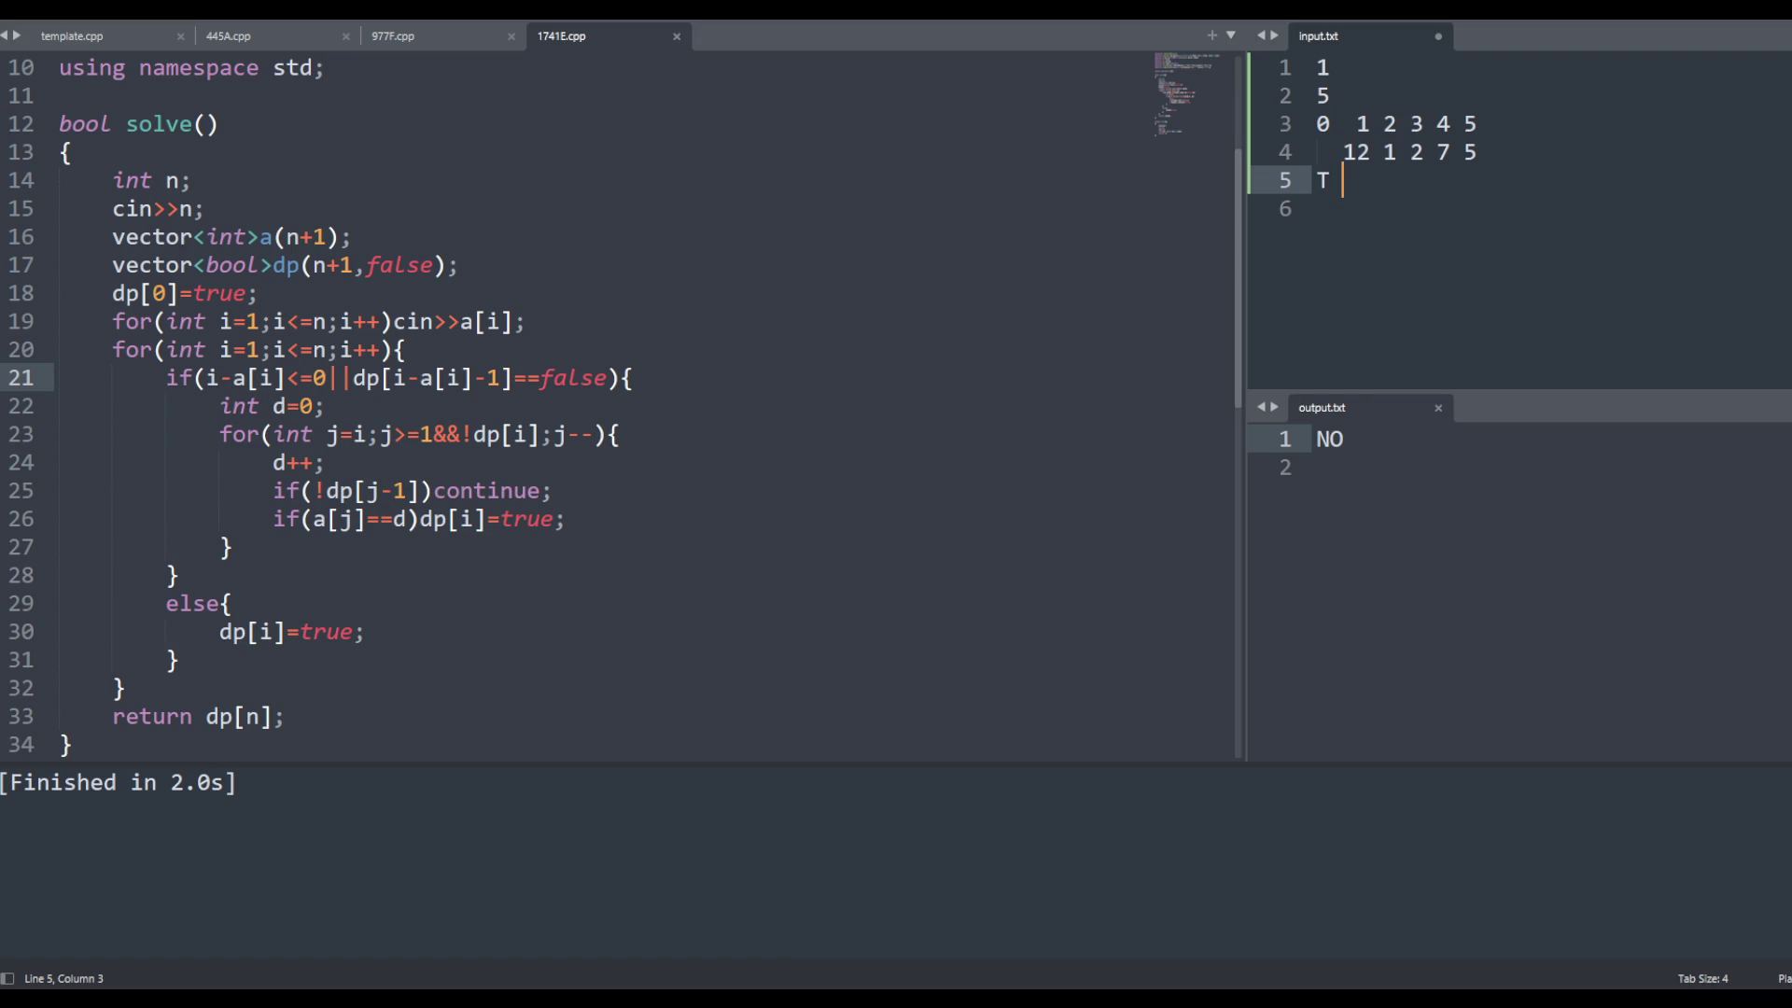
type("F")
type(" T")
left_click(1384, 180)
left_click(1396, 180)
left_click(1409, 180)
type("T")
type("F")
key("Up")
key("Down")
key("Up")
key("Left")
key("Left")
key("Left")
key("Down")
key("Right")
key("Right")
key("Right")
left_click(288, 562)
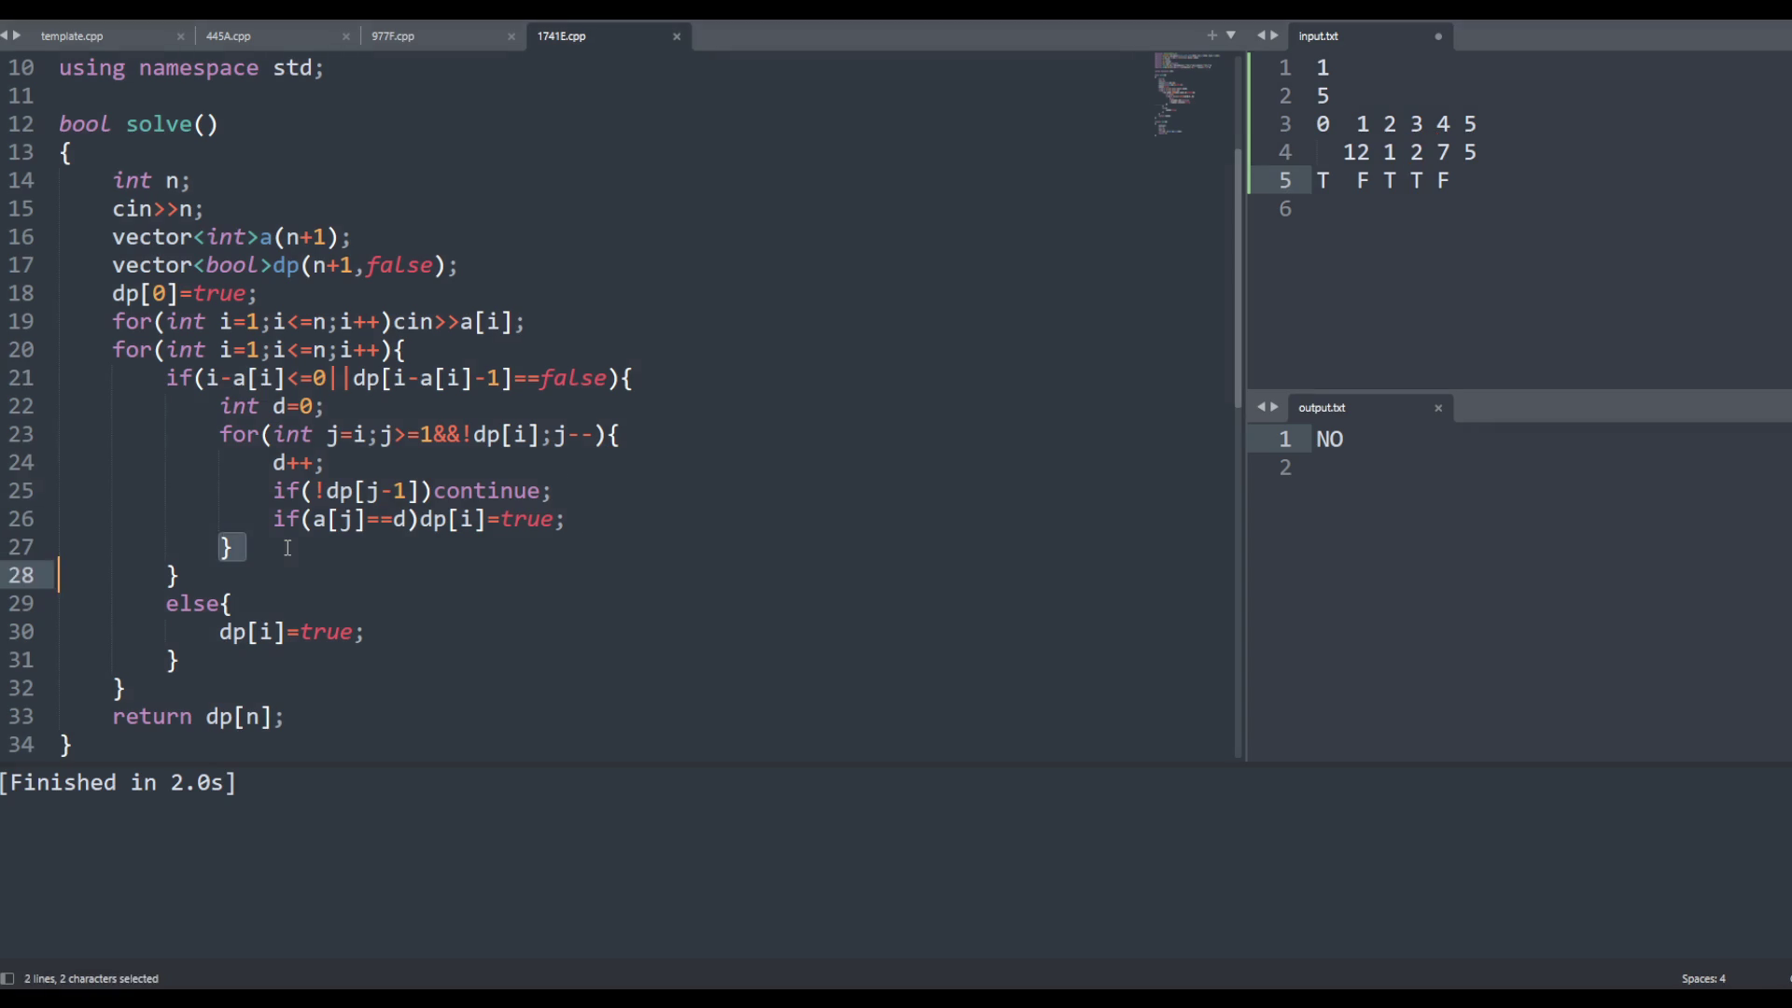
Inspect the inner loop block and the 5 and 7 in the test values
left_click_drag(247, 549, 223, 408)
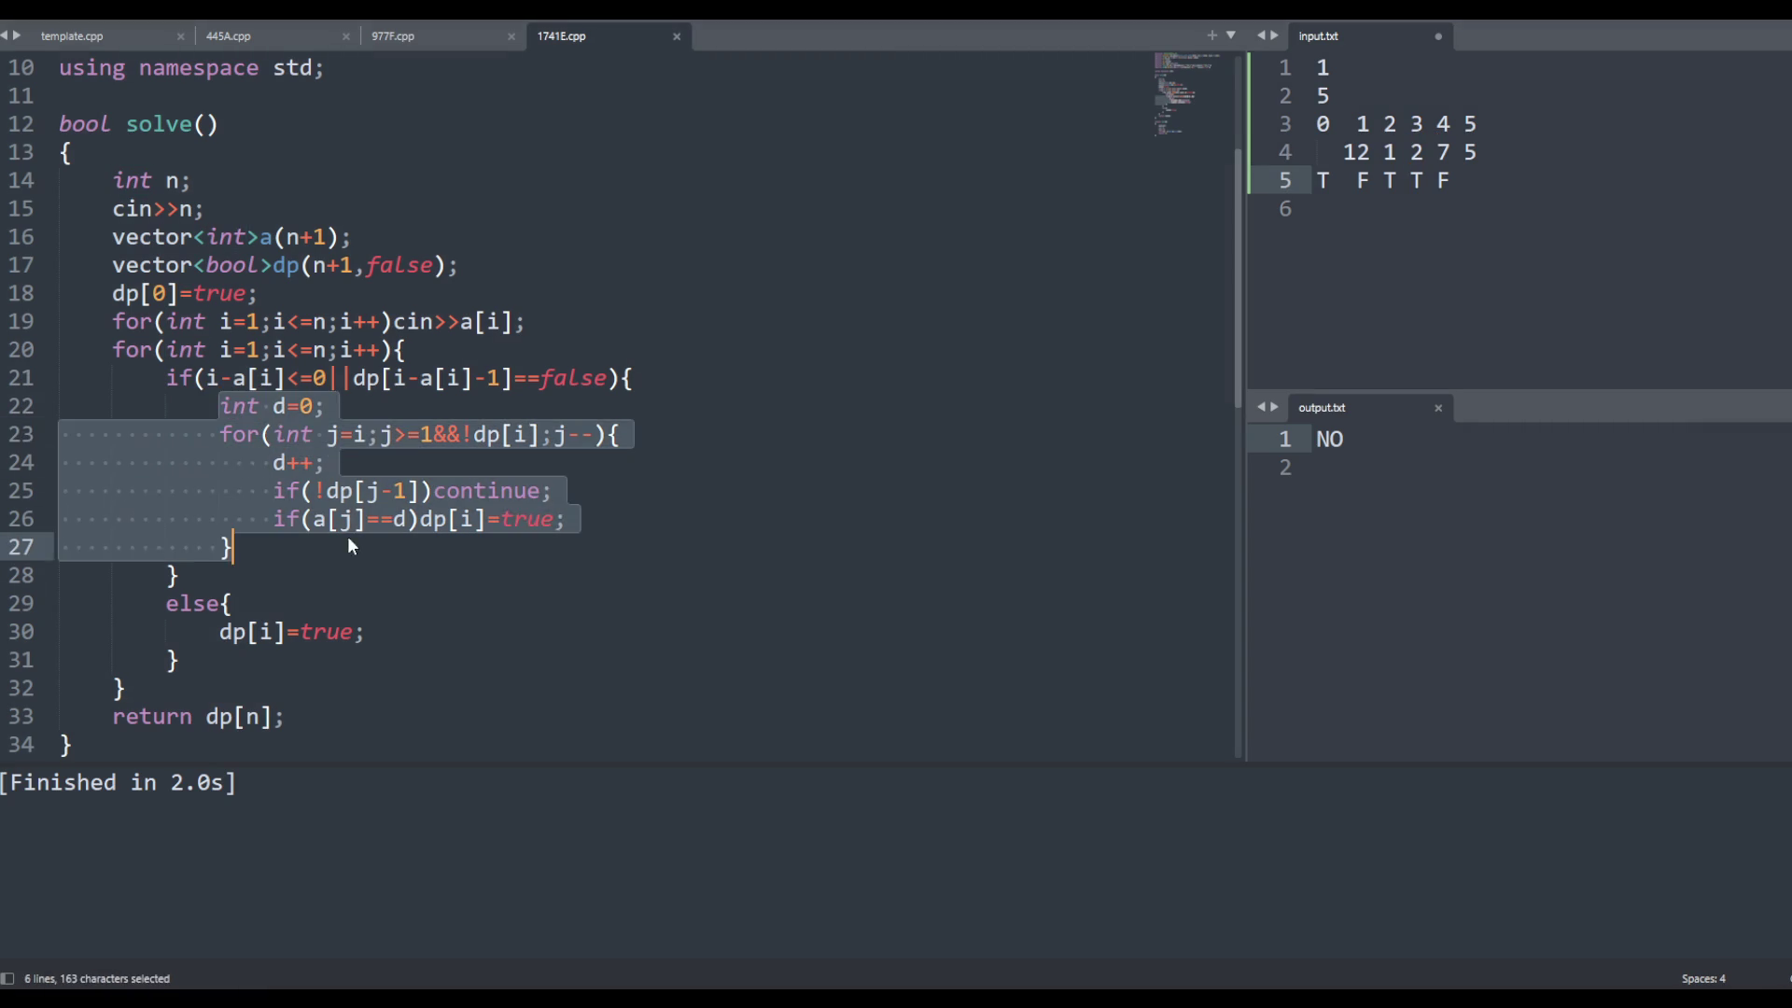
key("Right")
left_click(378, 377)
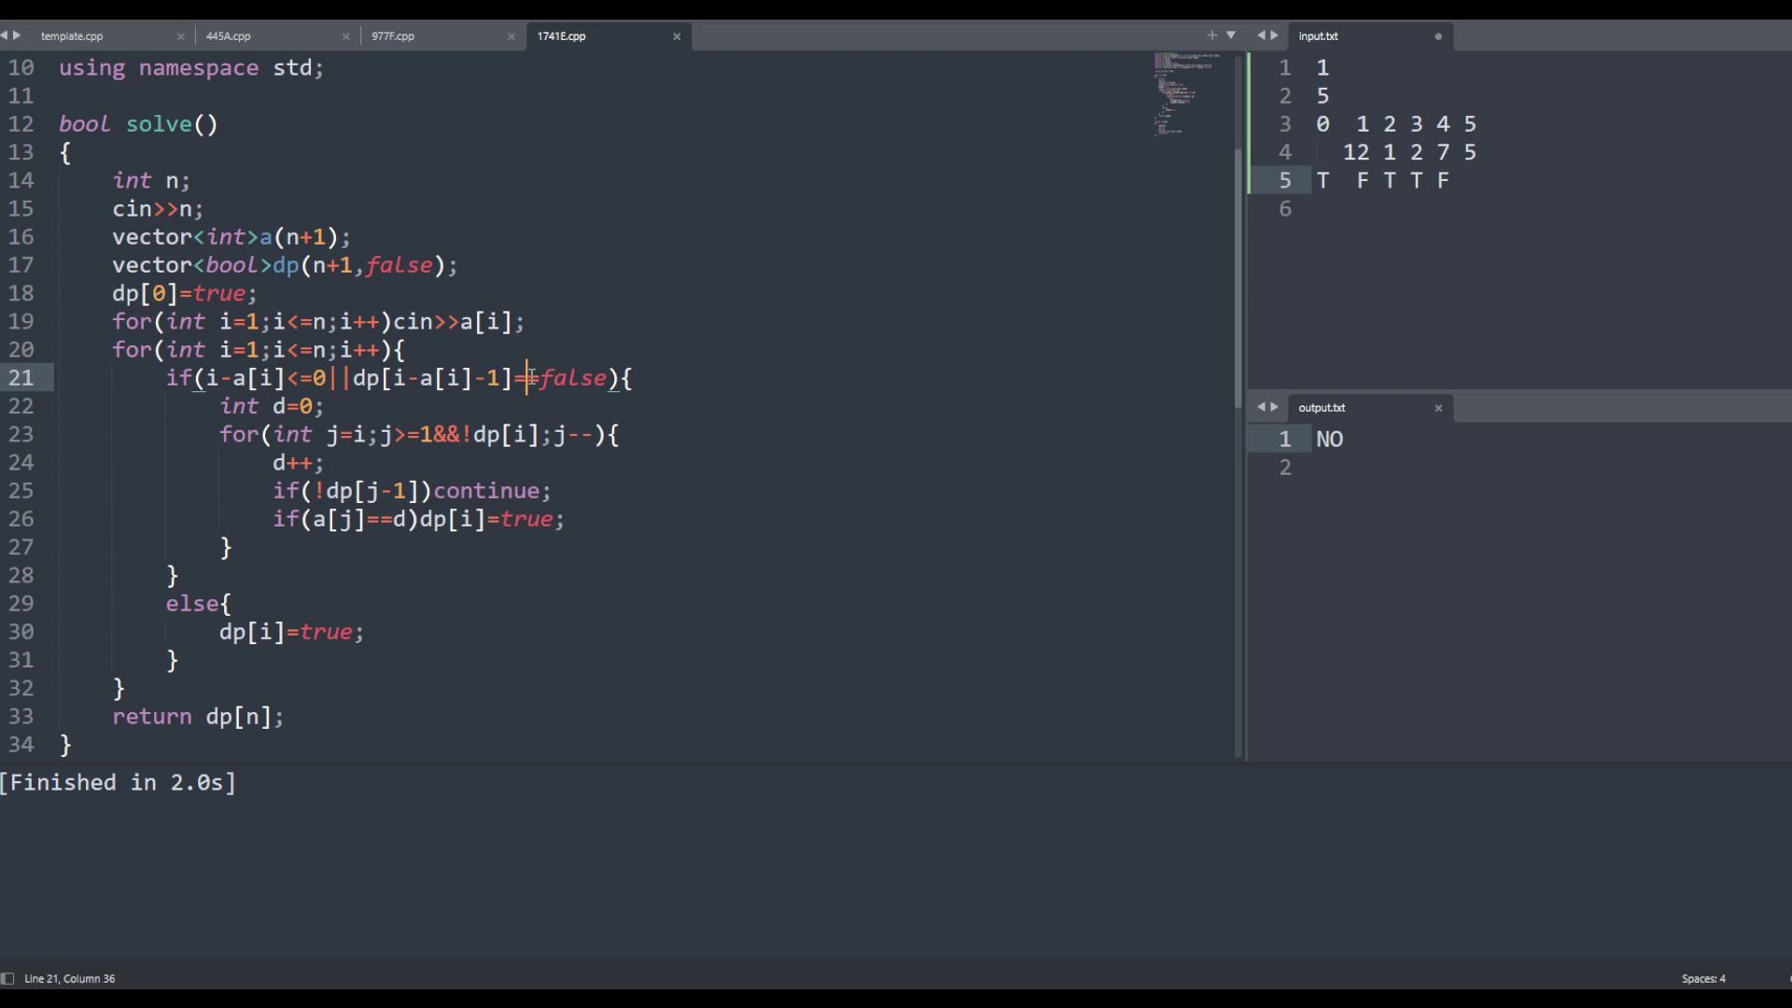
left_click(1494, 157)
left_click_drag(1493, 157, 1462, 152)
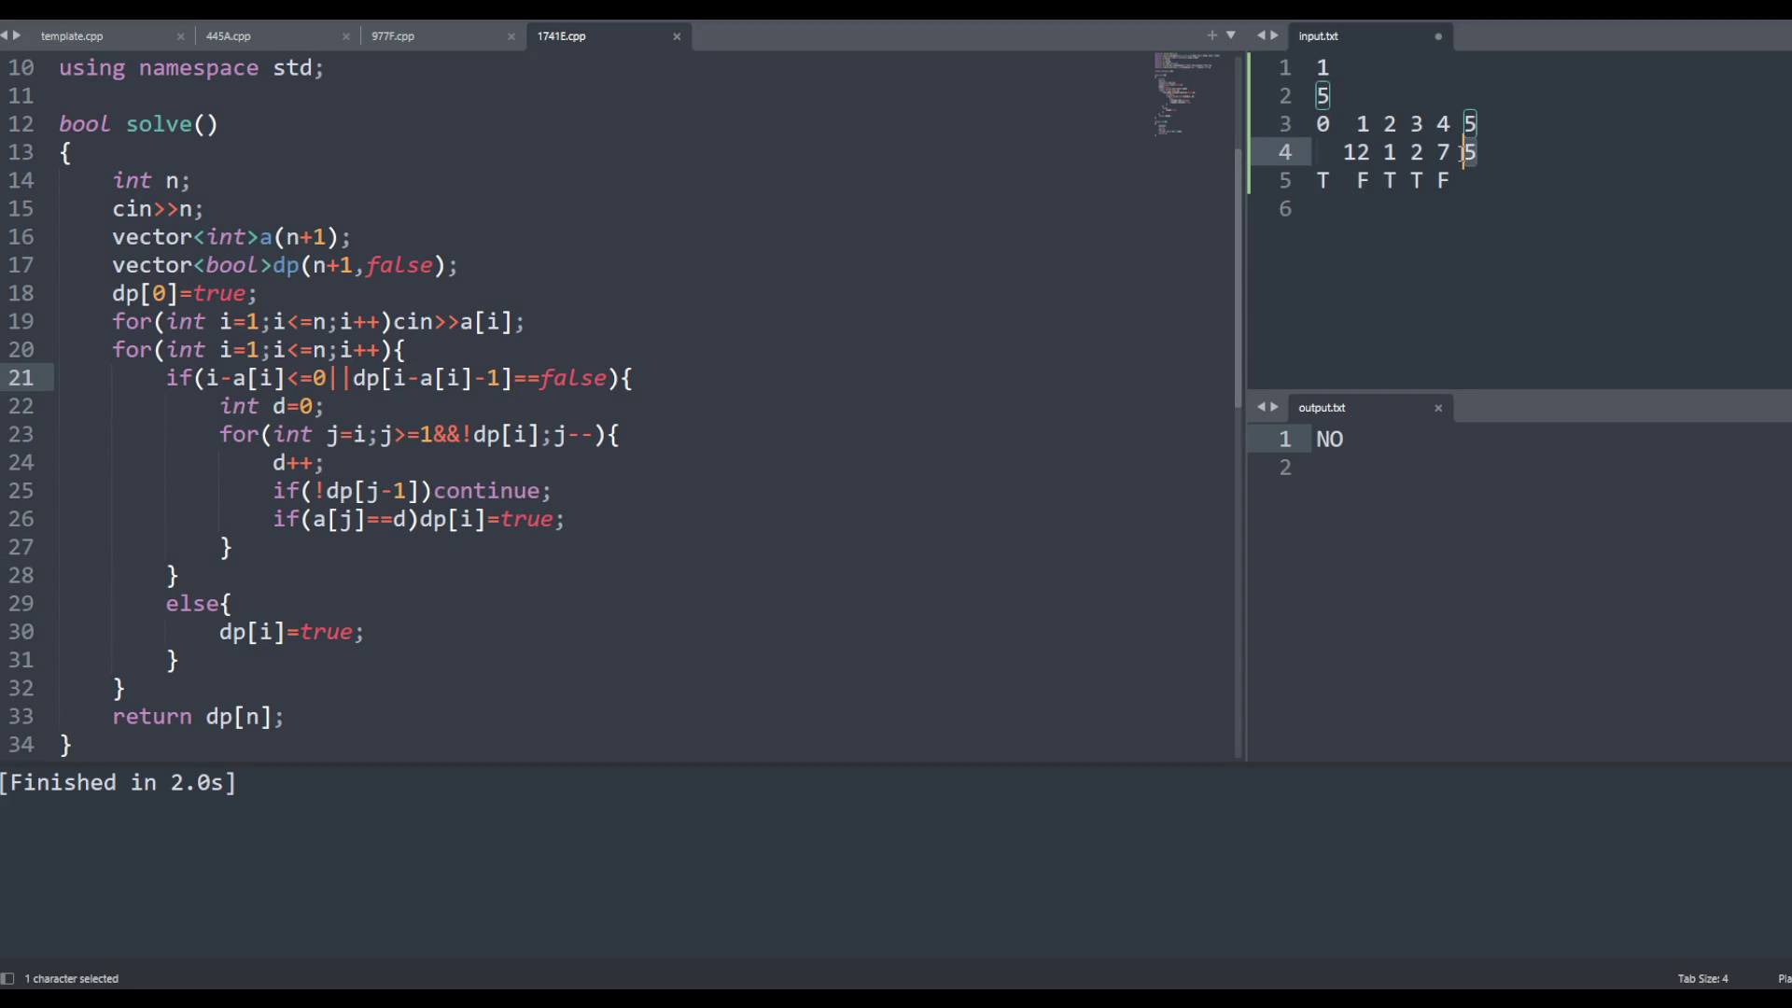
left_click(1461, 153)
left_click_drag(1447, 152, 1436, 152)
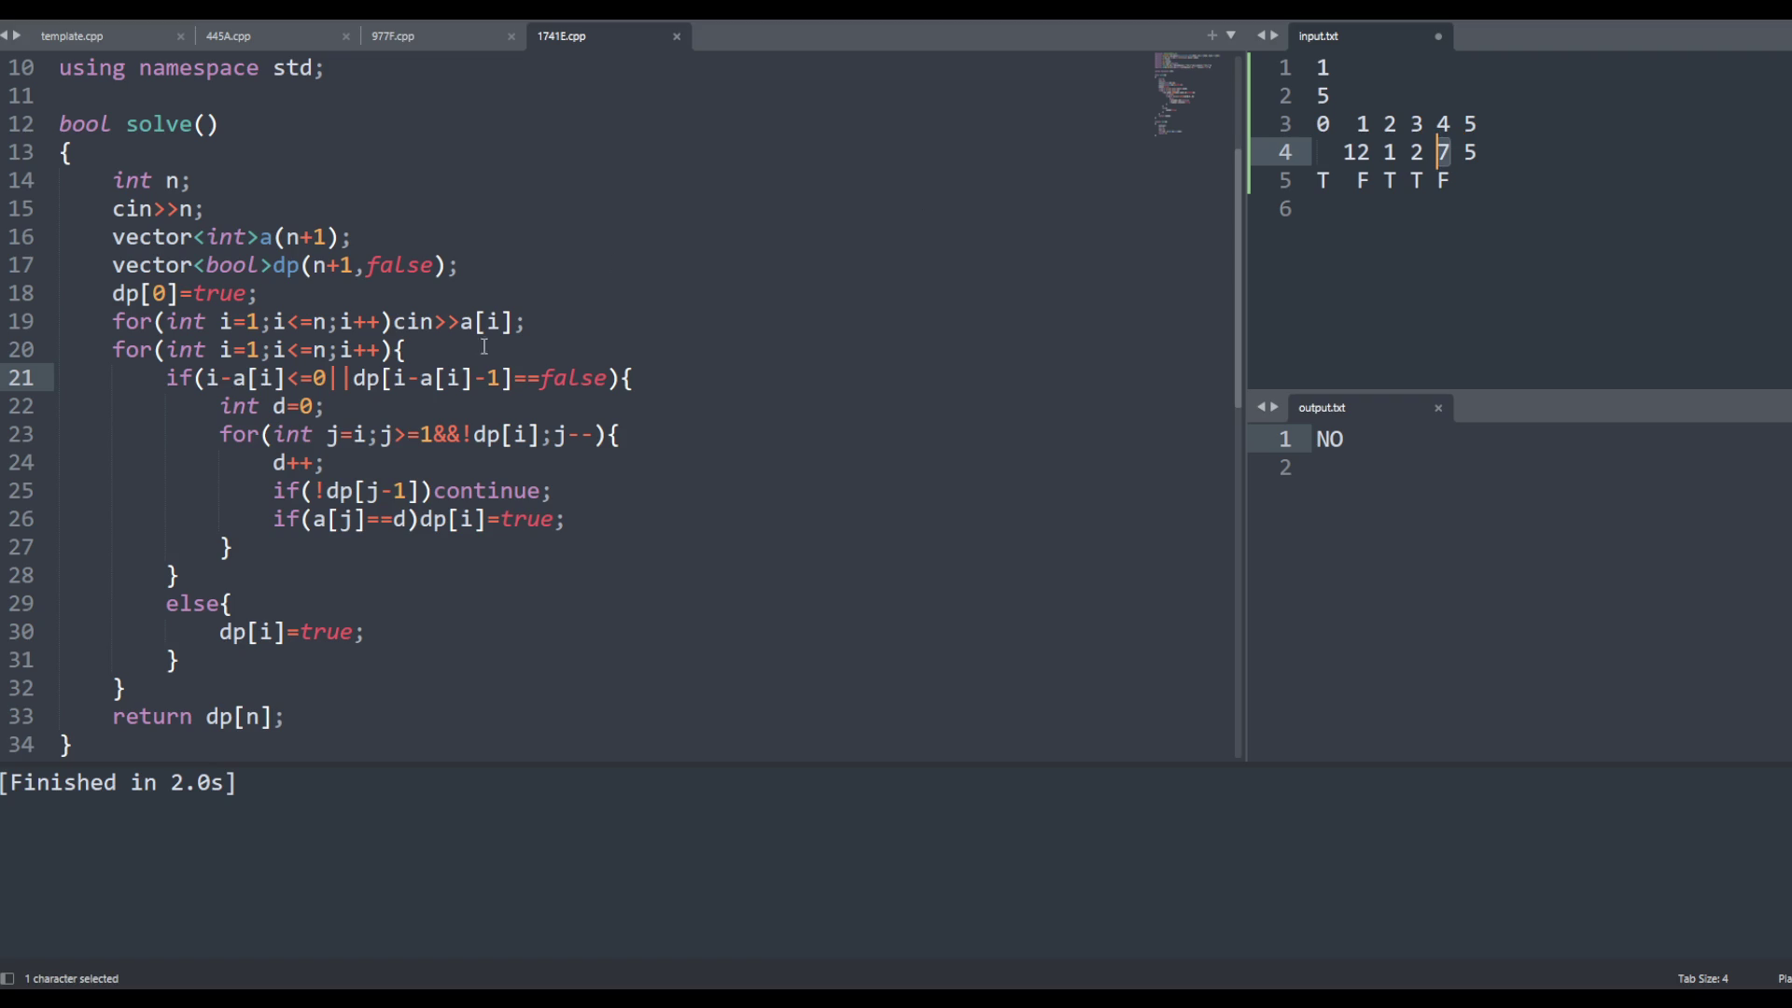
left_click(1482, 154)
Try d=1 on line 22, save, then revert to d=0 and save again
left_click(324, 406)
type("1")
left_click_drag(314, 406, 315, 407)
left_click(313, 434)
key("BackSpace")
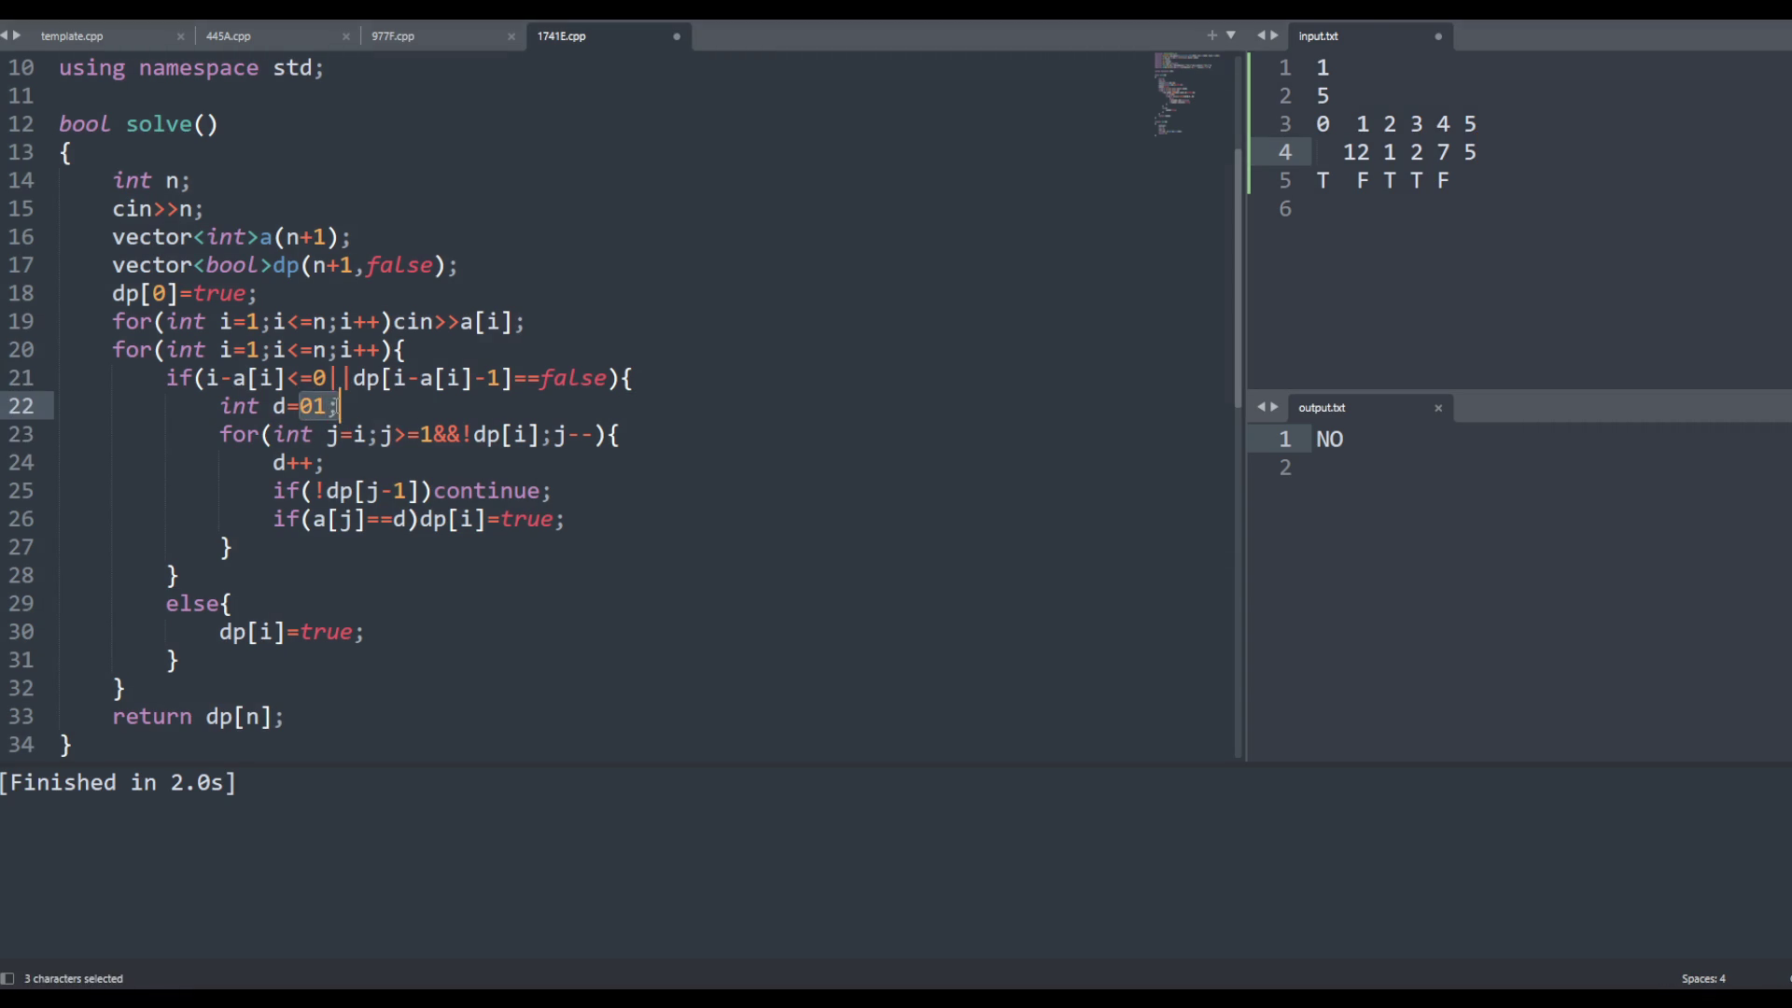
key("ctrl+s")
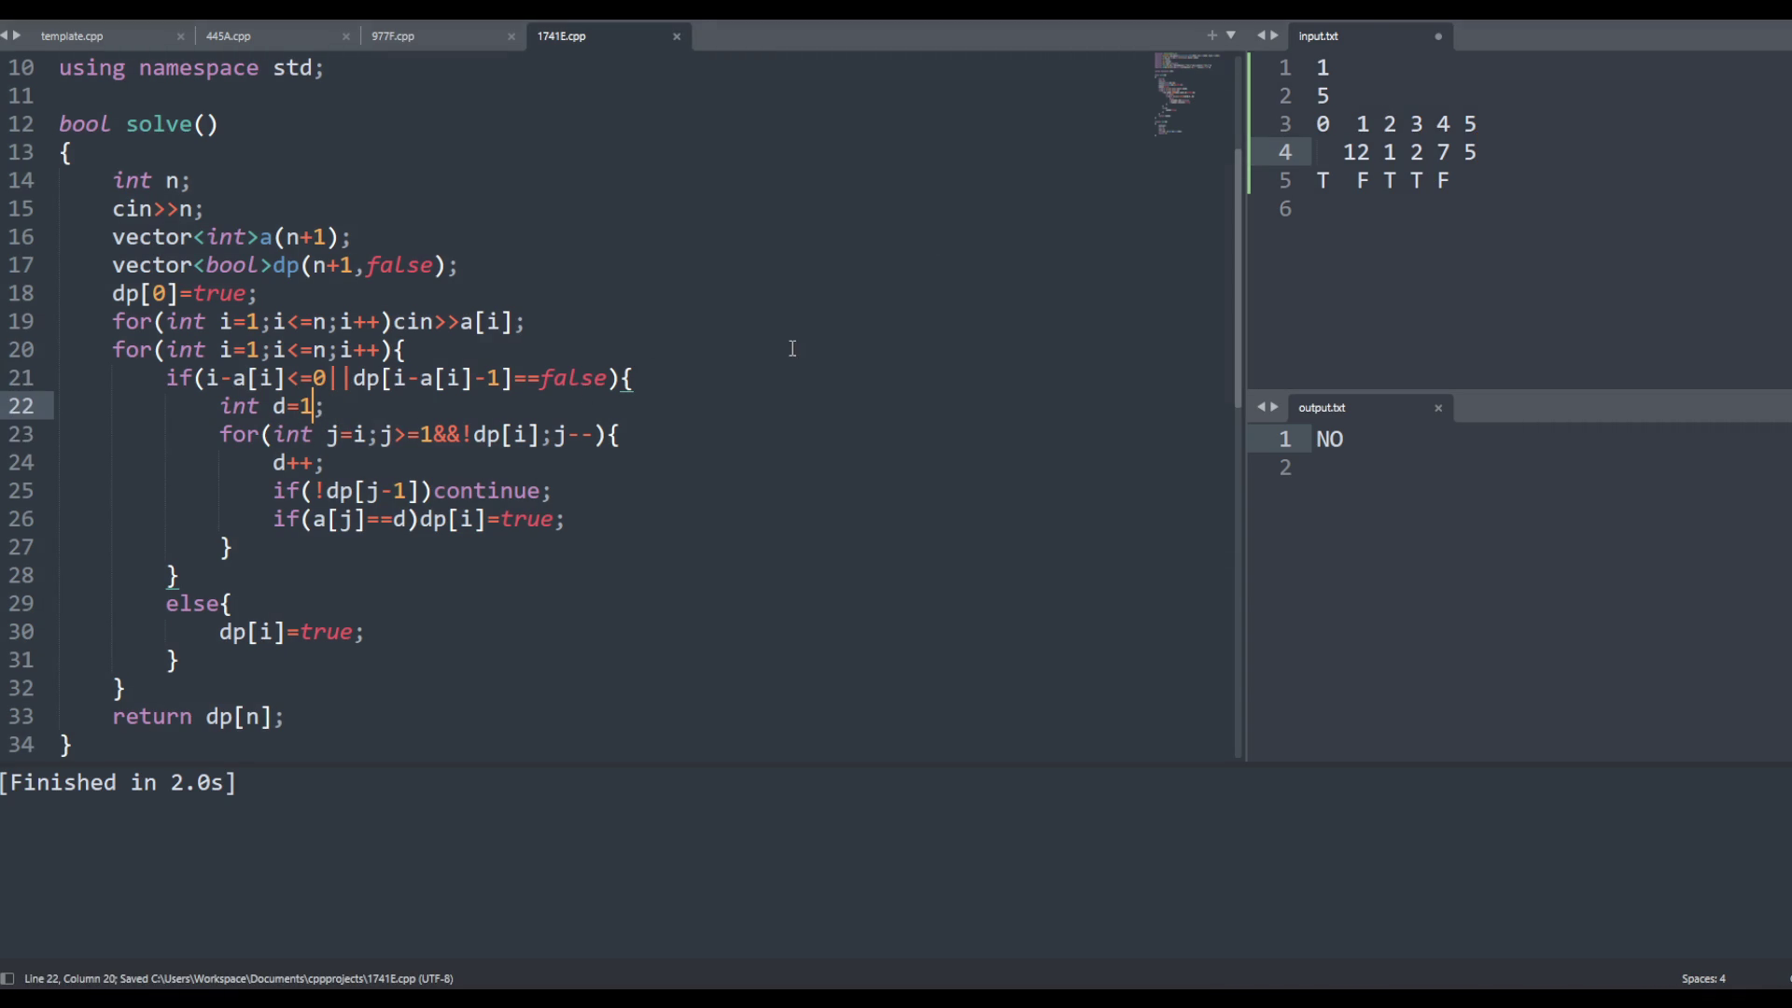
key("BackSpace")
type("0")
key("ctrl+s")
Make the inner loop start at j=i-1 on line 23 and save
double_click(305, 411)
left_click(308, 411)
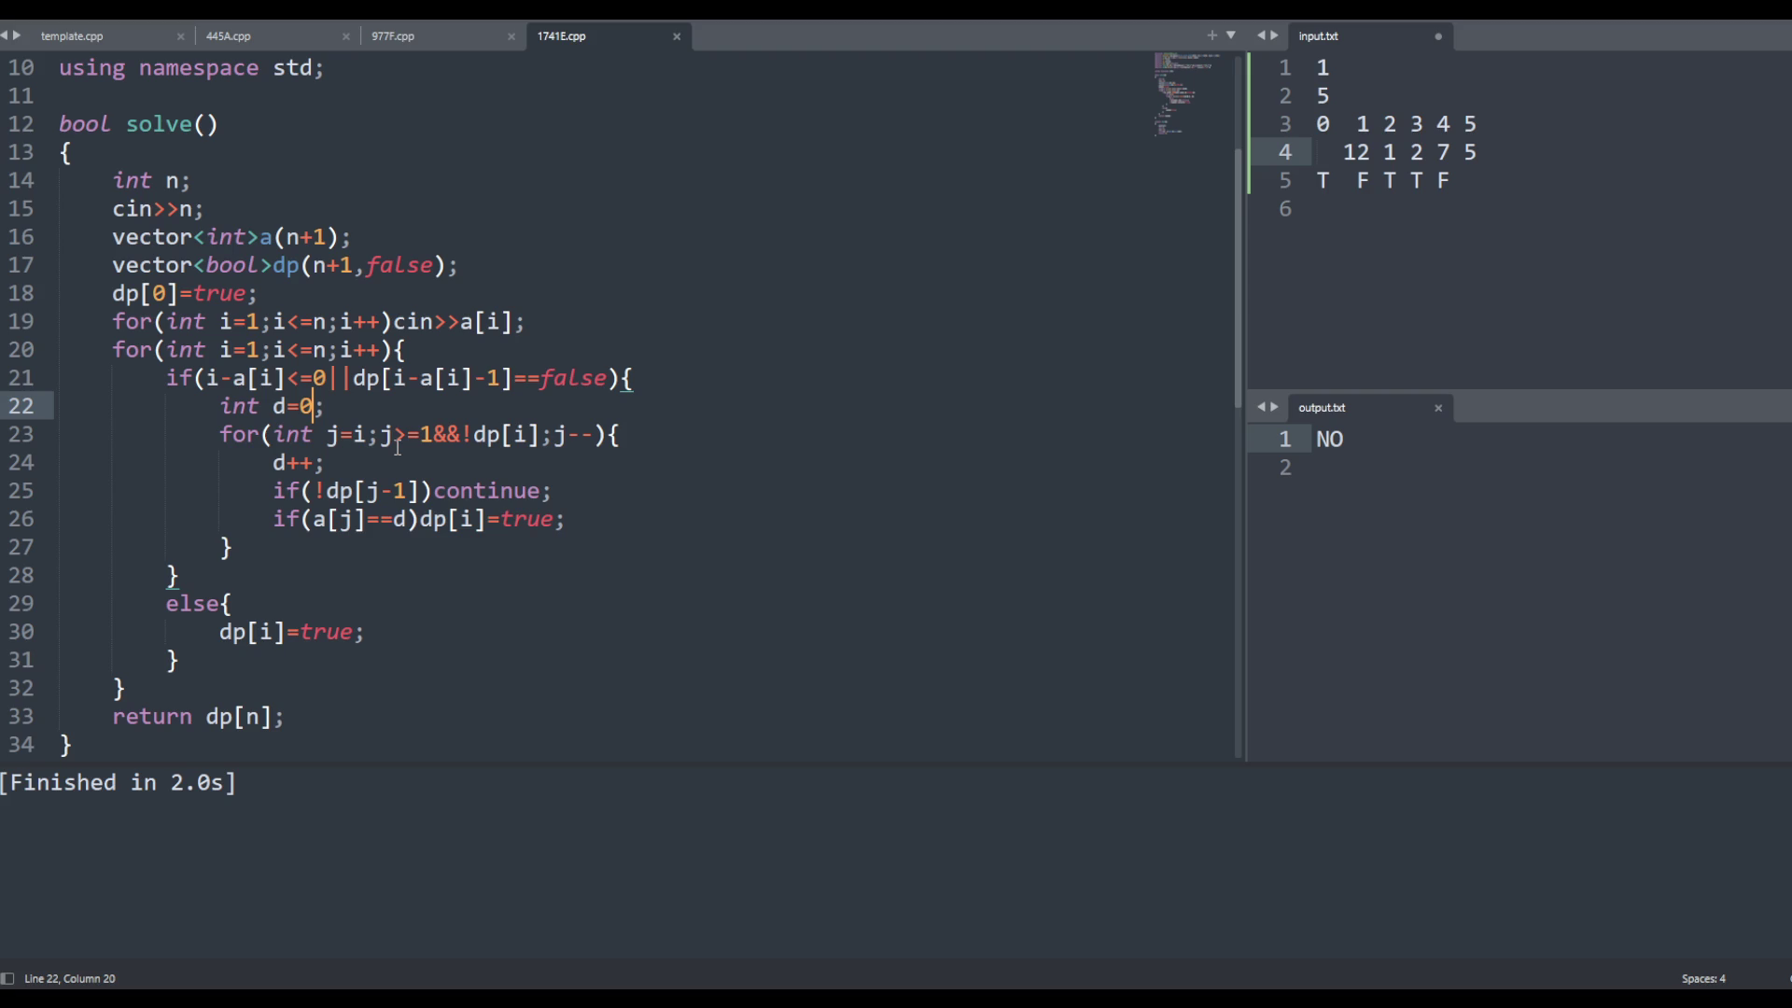
double_click(306, 413)
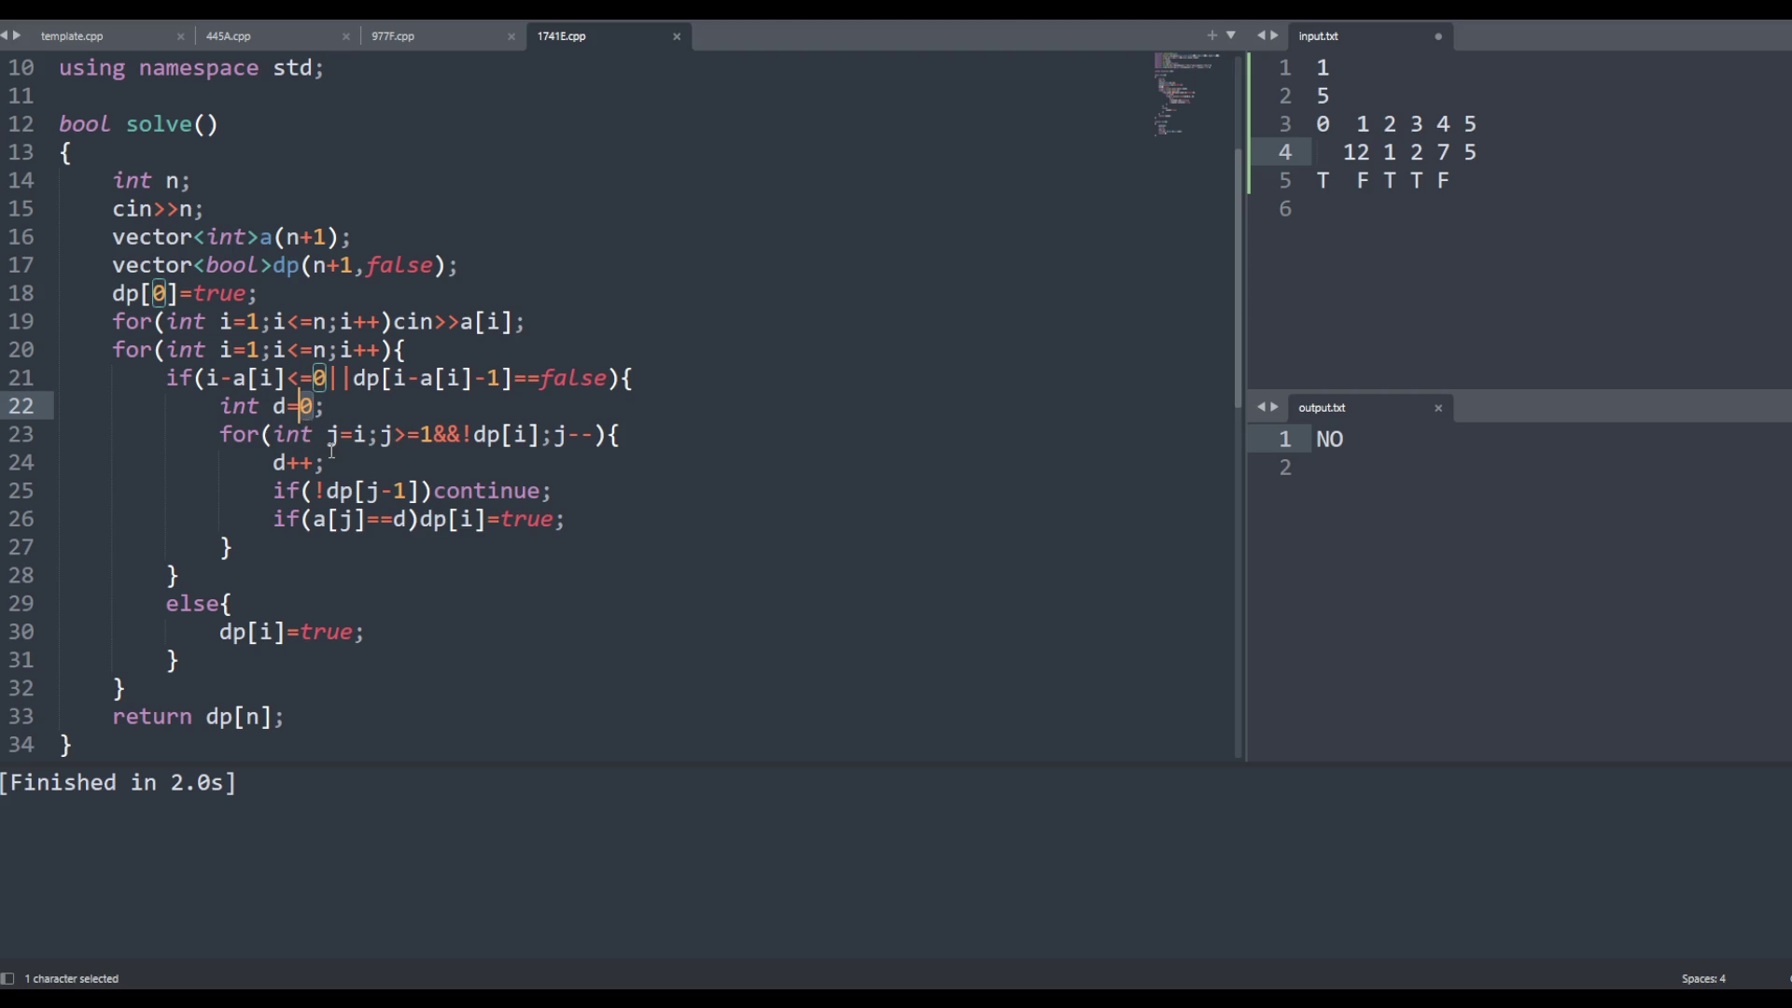
left_click(355, 459)
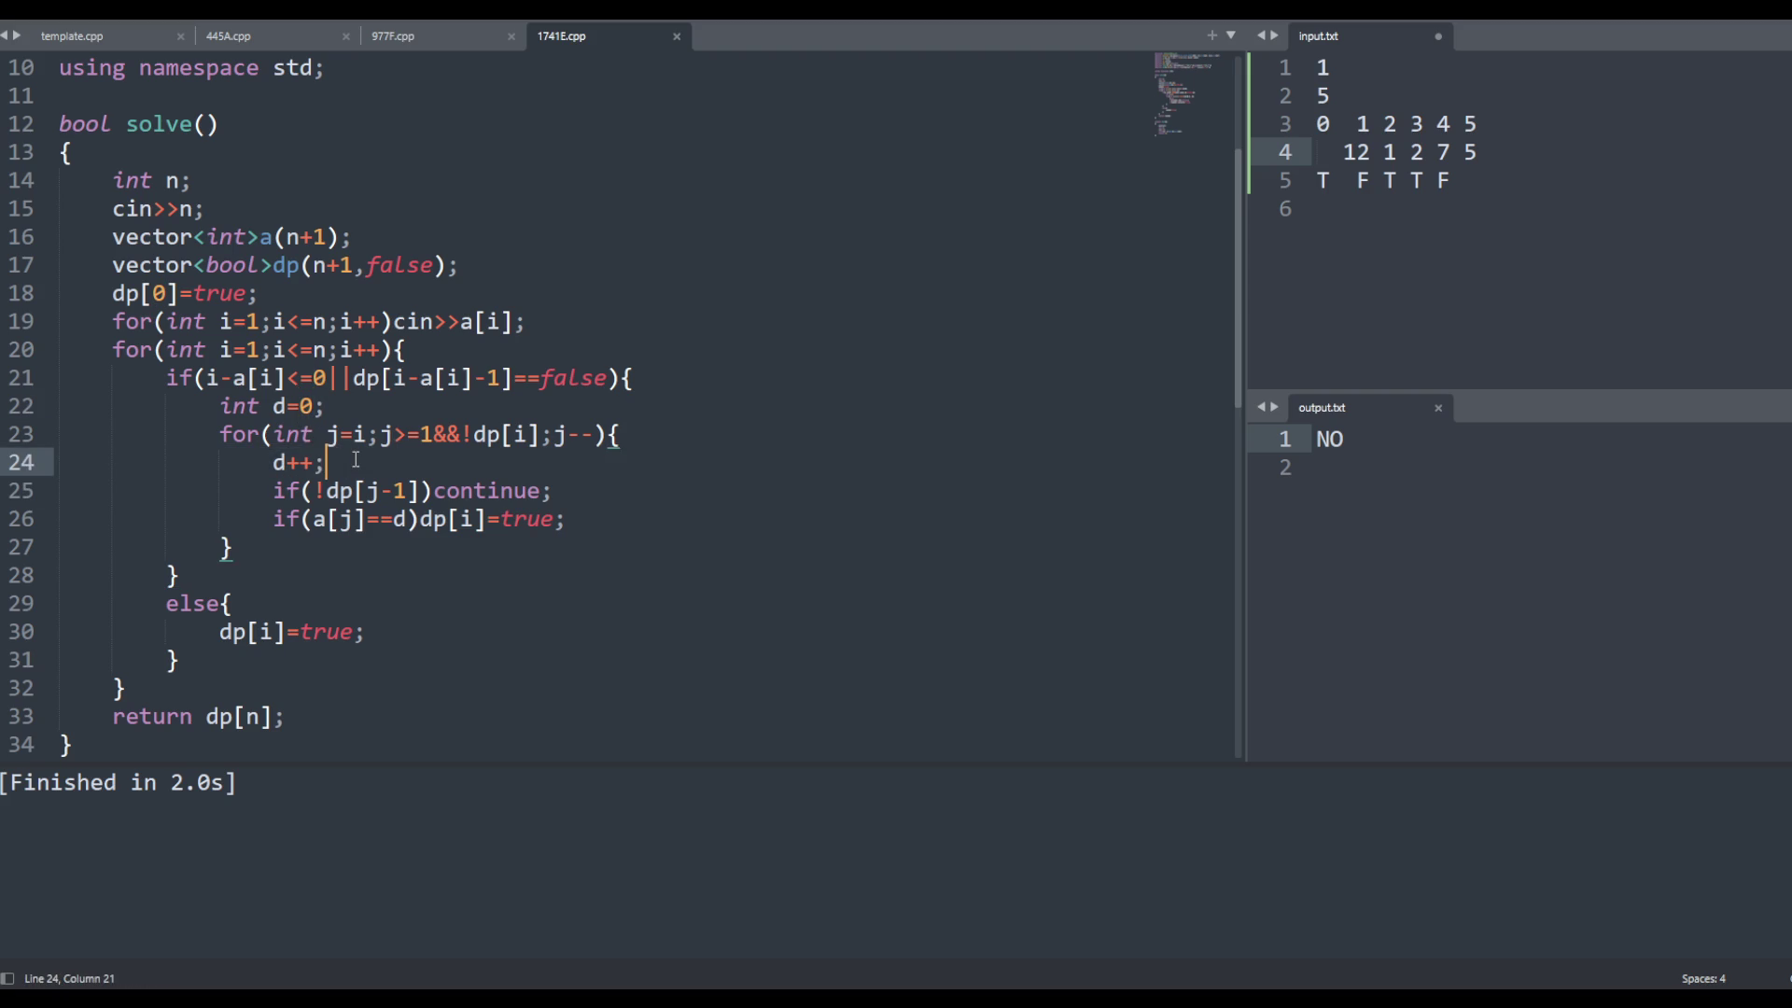
left_click(369, 435)
type("-1")
key("ctrl+s")
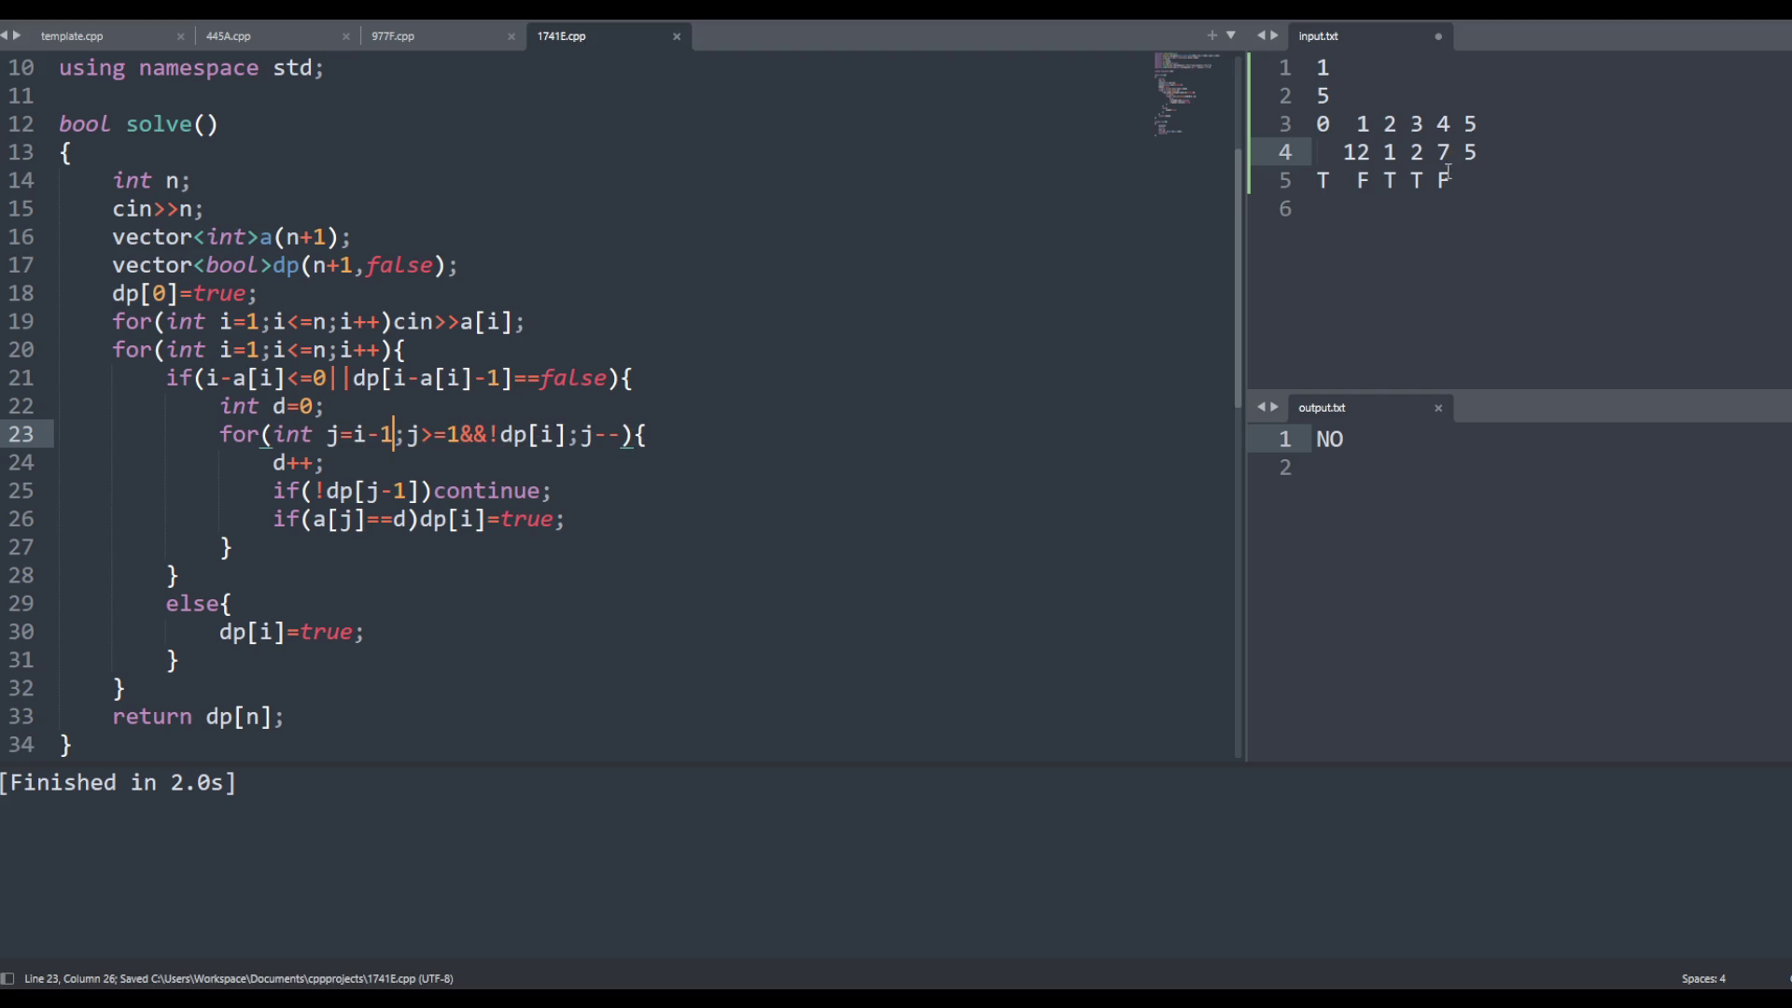
Delete the index and trace helper rows from input.txt and remove the indentation before 12
left_click_drag(1286, 180, 1286, 152)
left_click(1549, 129)
key("ctrl+shift+k")
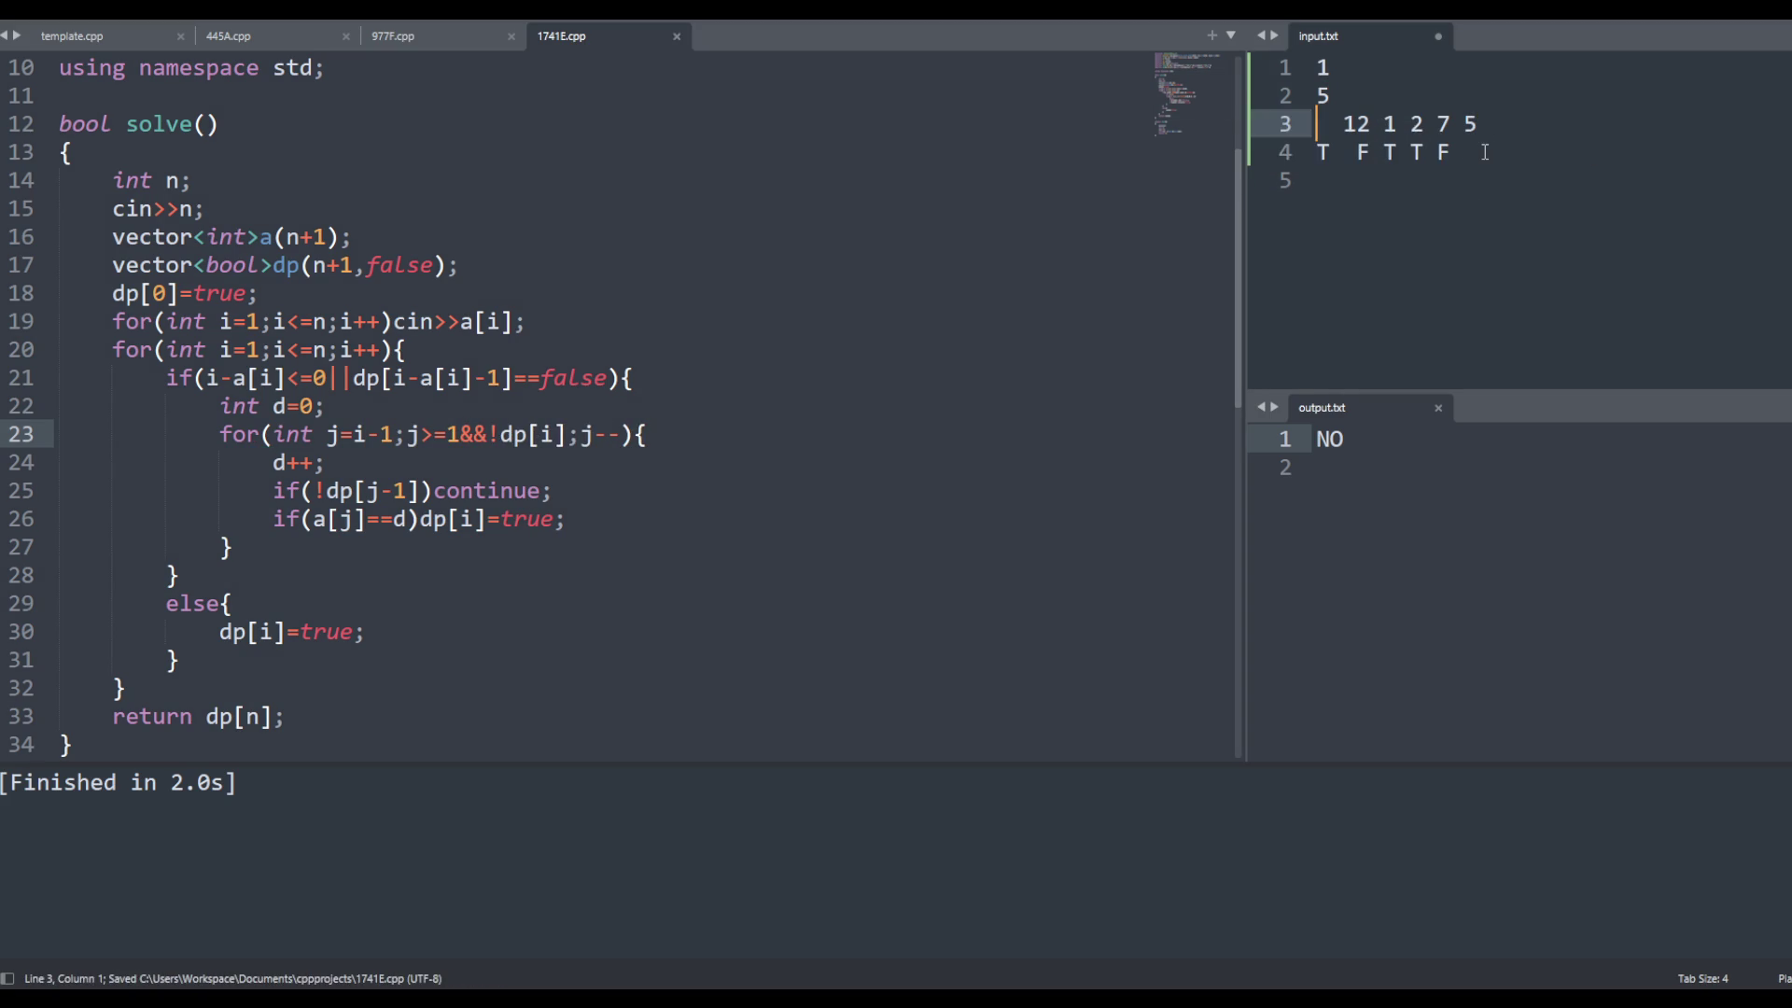
key("ctrl+shift+k")
key("BackSpace")
key("BackSpace")
Build and run the solution, then rerun it on the full pasted set of sample tests
left_click(920, 264)
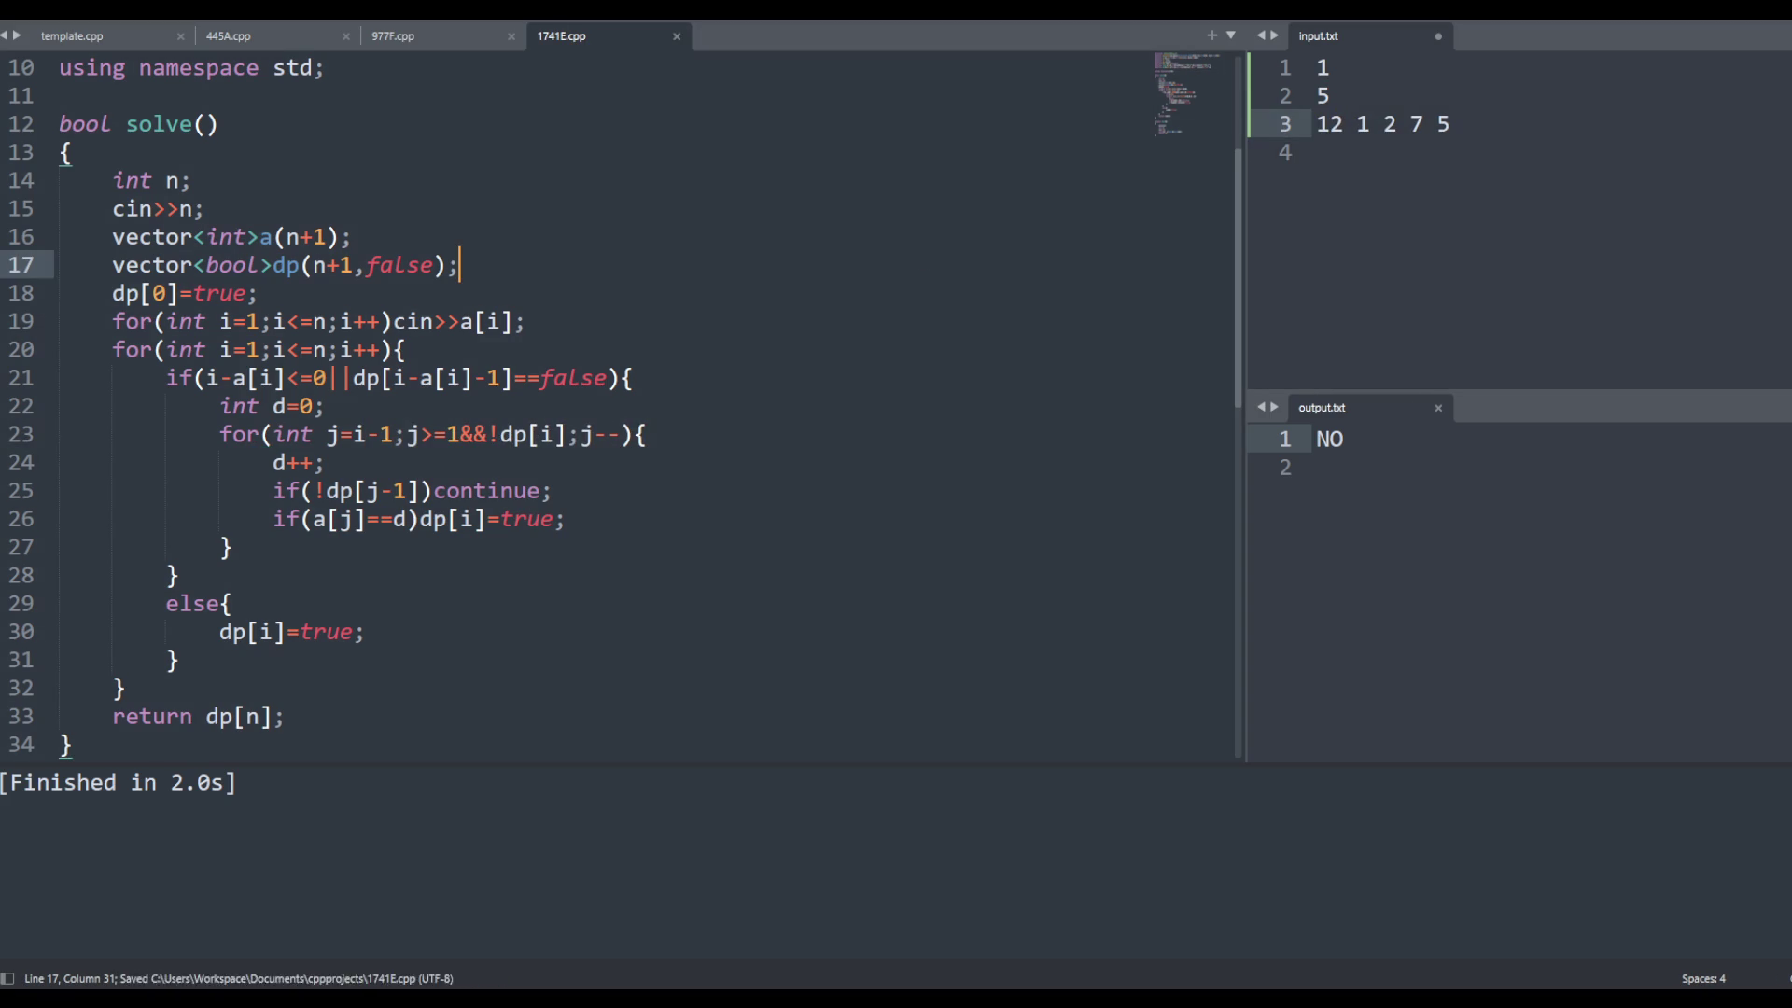
key("ctrl+b")
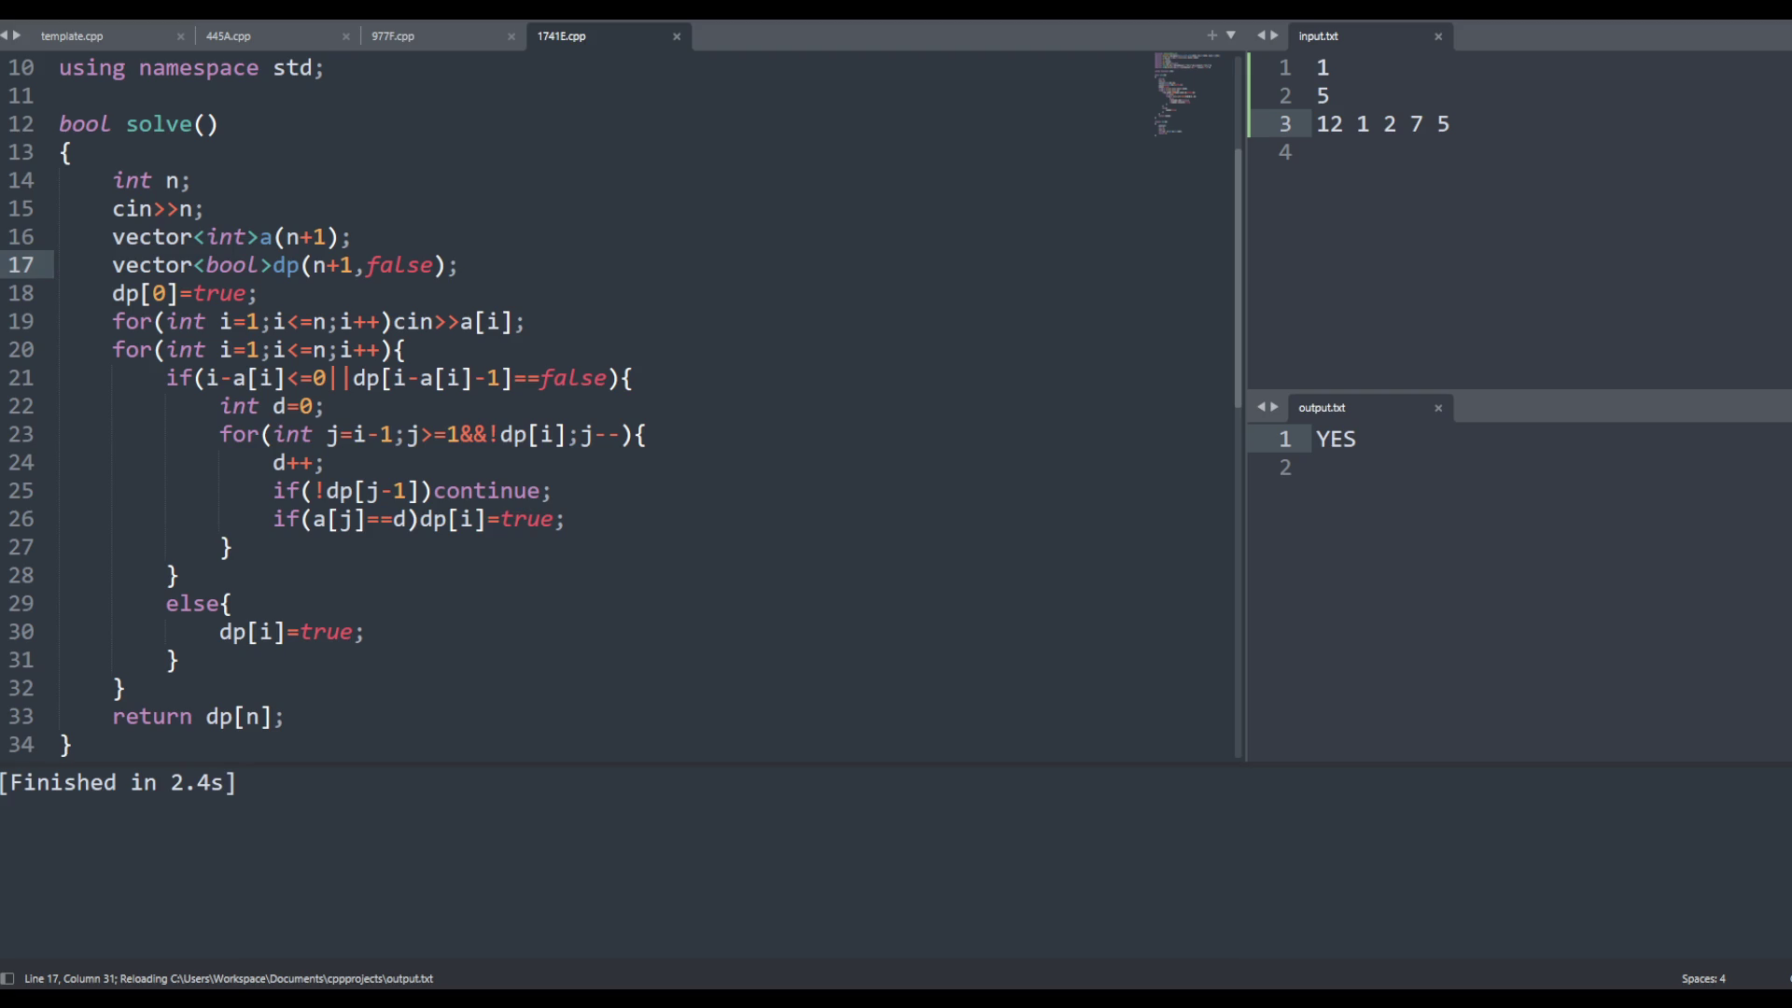
left_click(1326, 151)
key("ctrl+v")
left_click(915, 366)
key("ctrl+b")
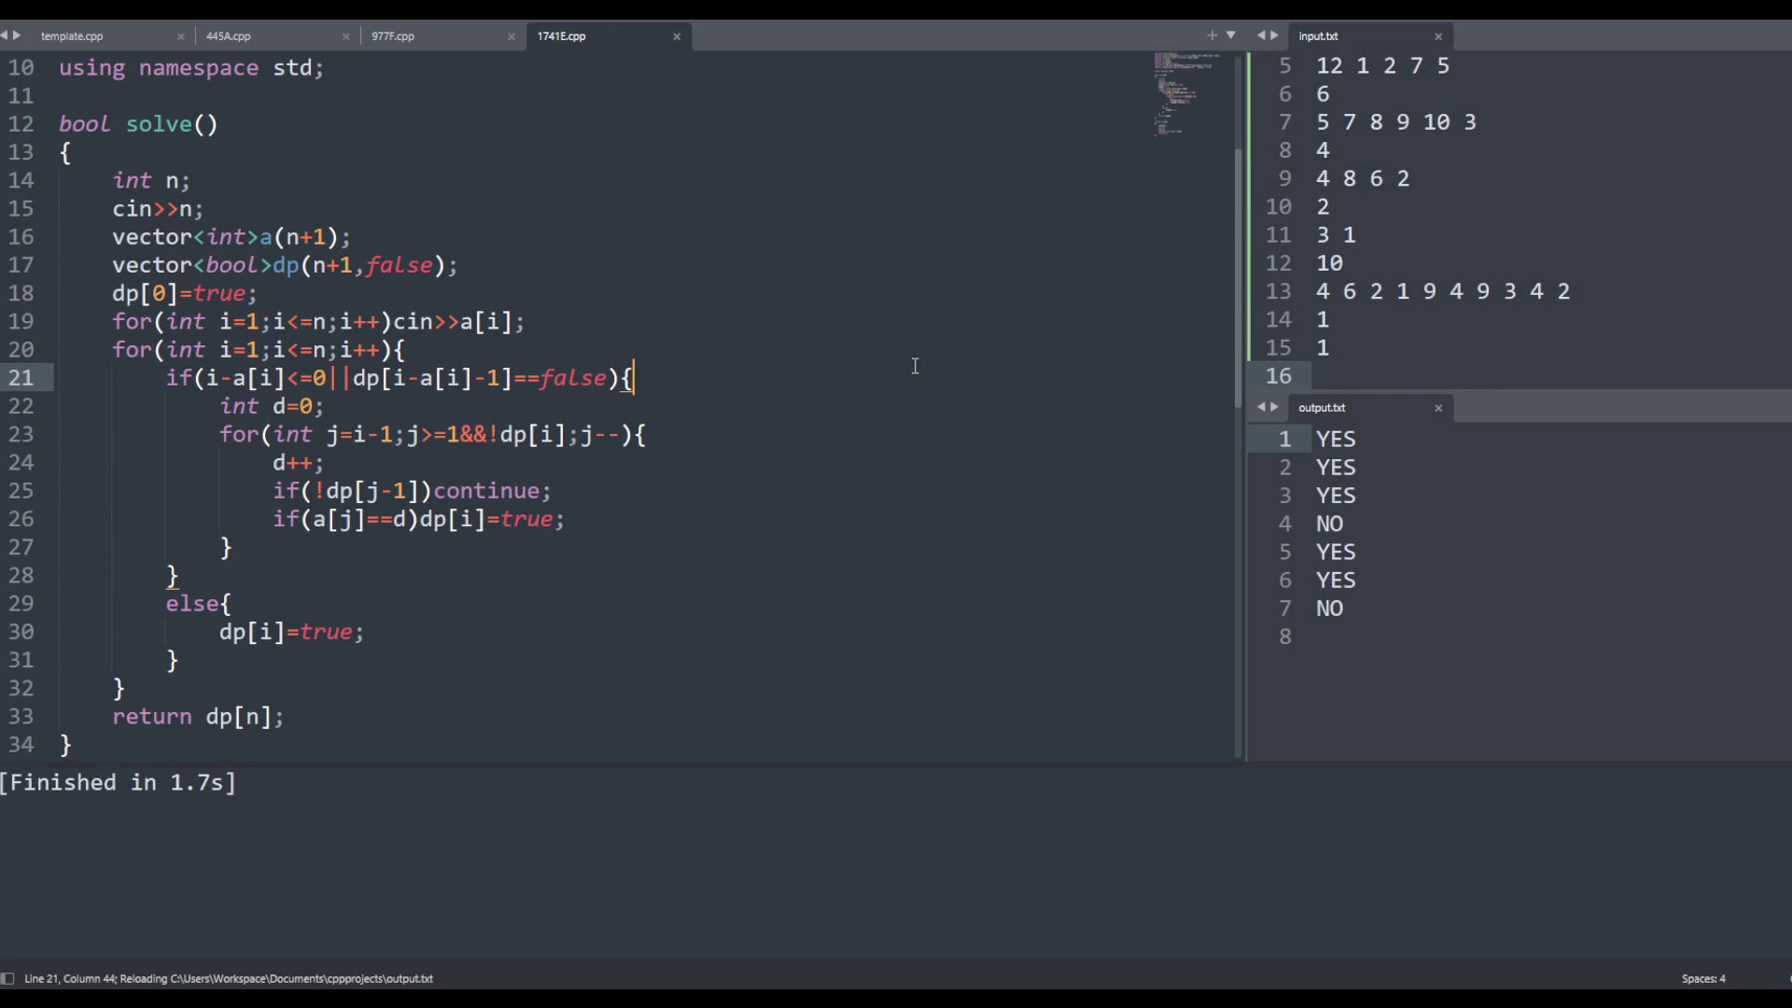
Undo the input back to the single 1/8 test and rerun the solution
left_click(1482, 181)
key("ctrl+z")
key("ctrl+z")
key("ctrl+z")
key("ctrl+z")
key("ctrl+z")
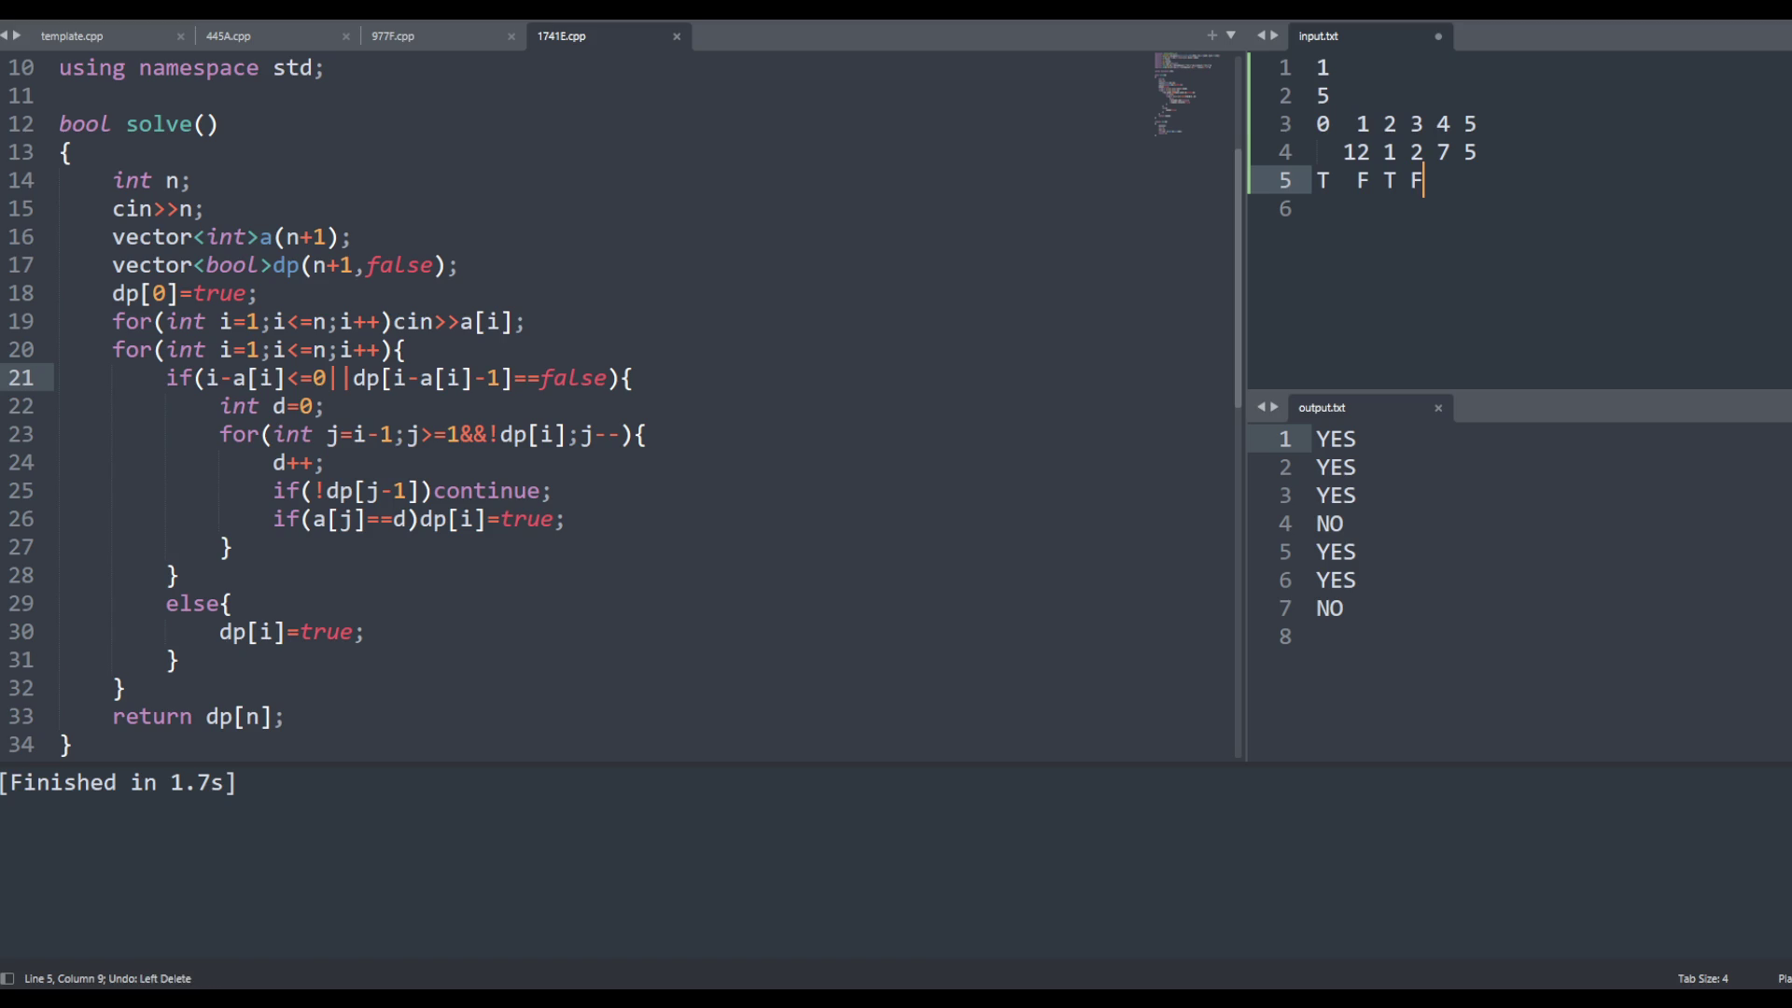
key("ctrl+z")
key("ctrl+z")
key("ctrl+z")
key("ctrl+z")
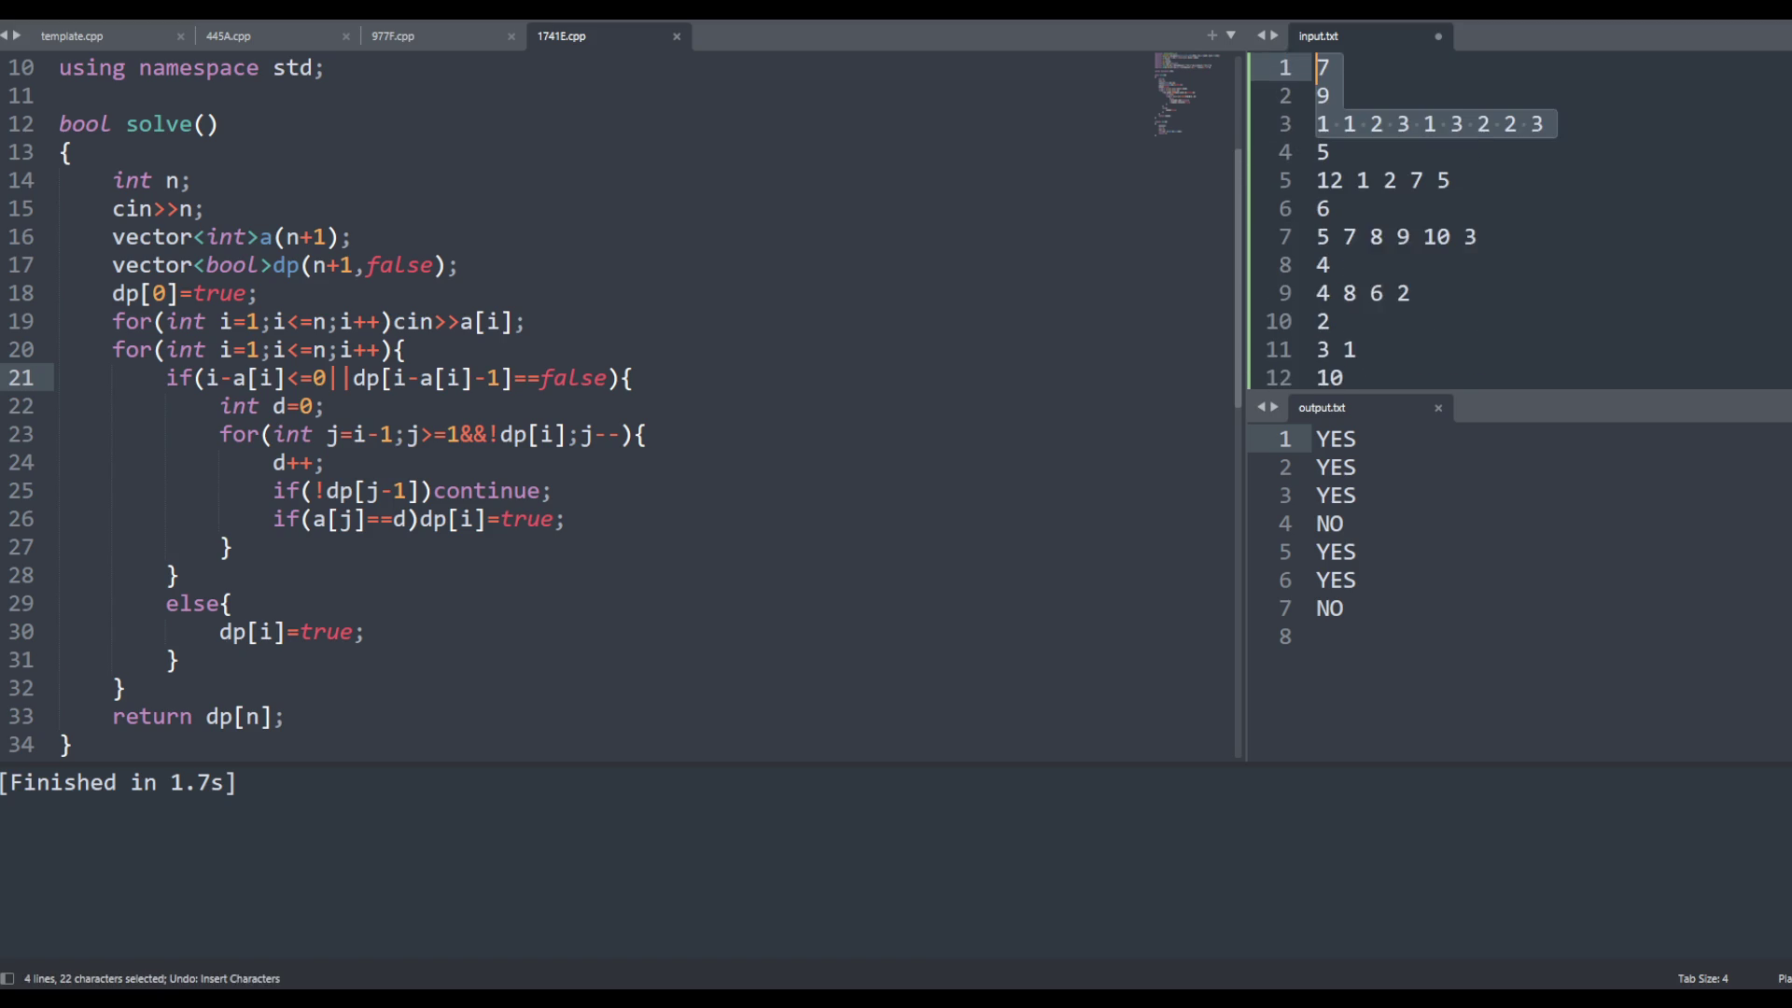
key("ctrl+z")
key("ctrl+b")
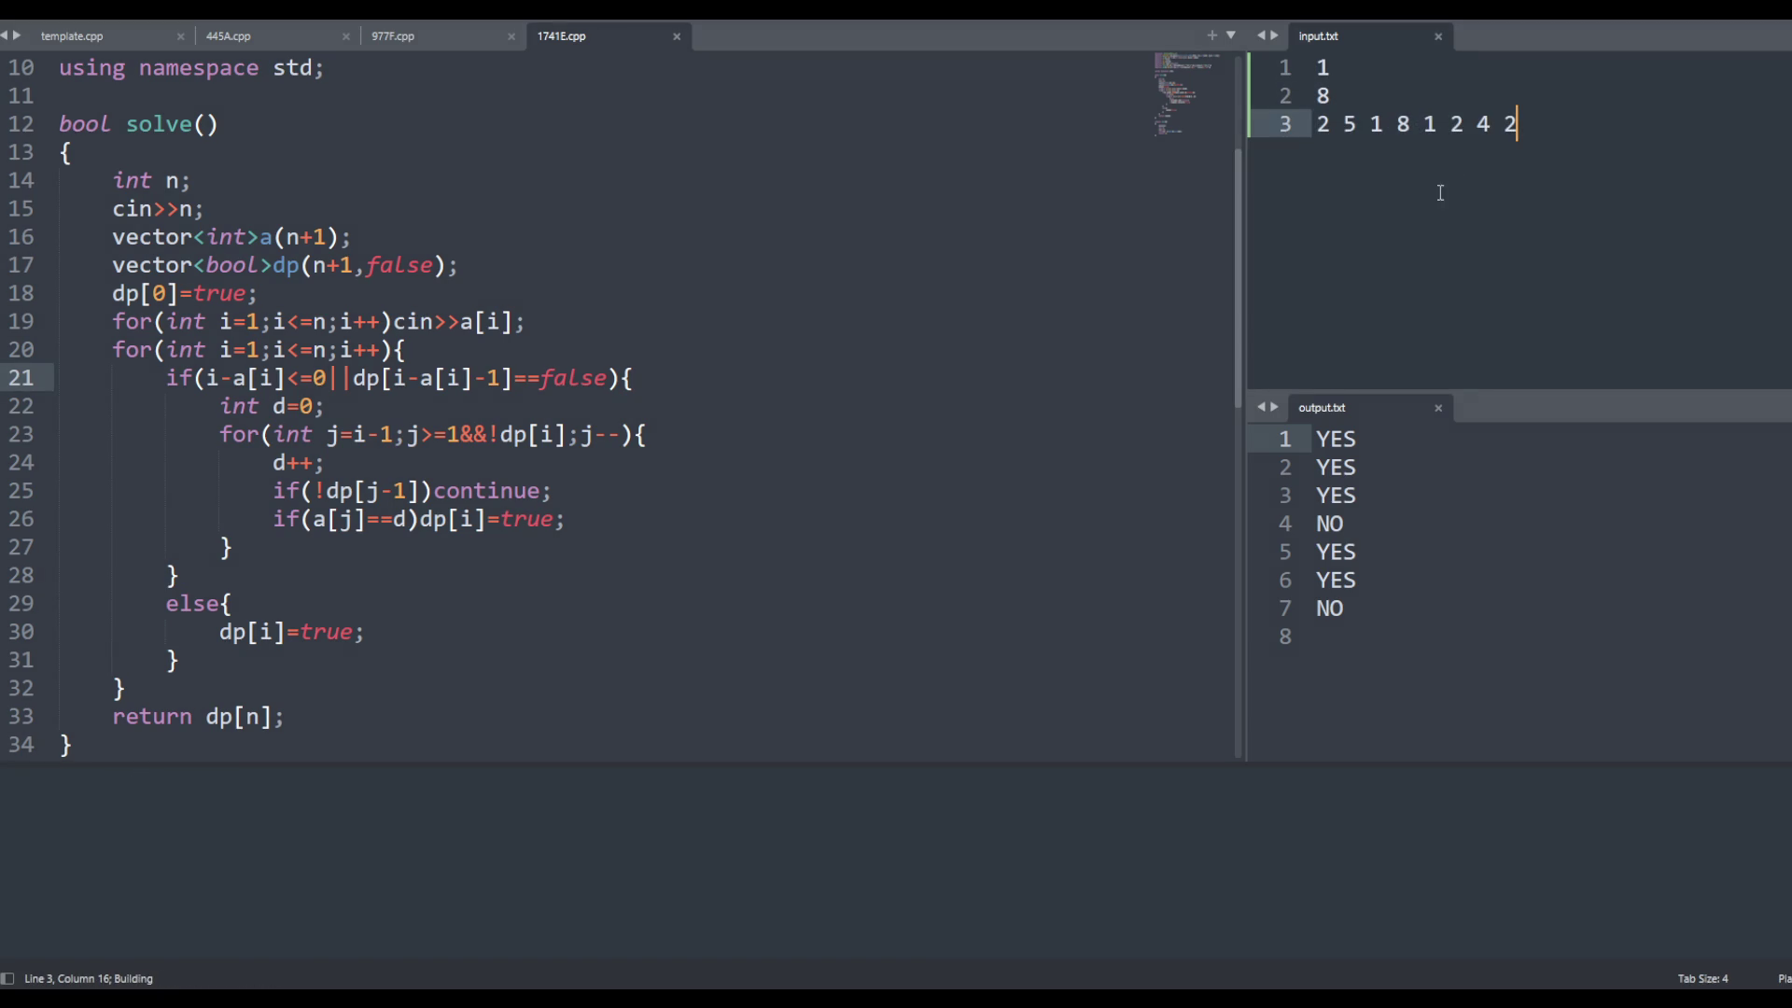
Copy all of 1741E.cpp and go to the Codeforces source code field
left_click(870, 409)
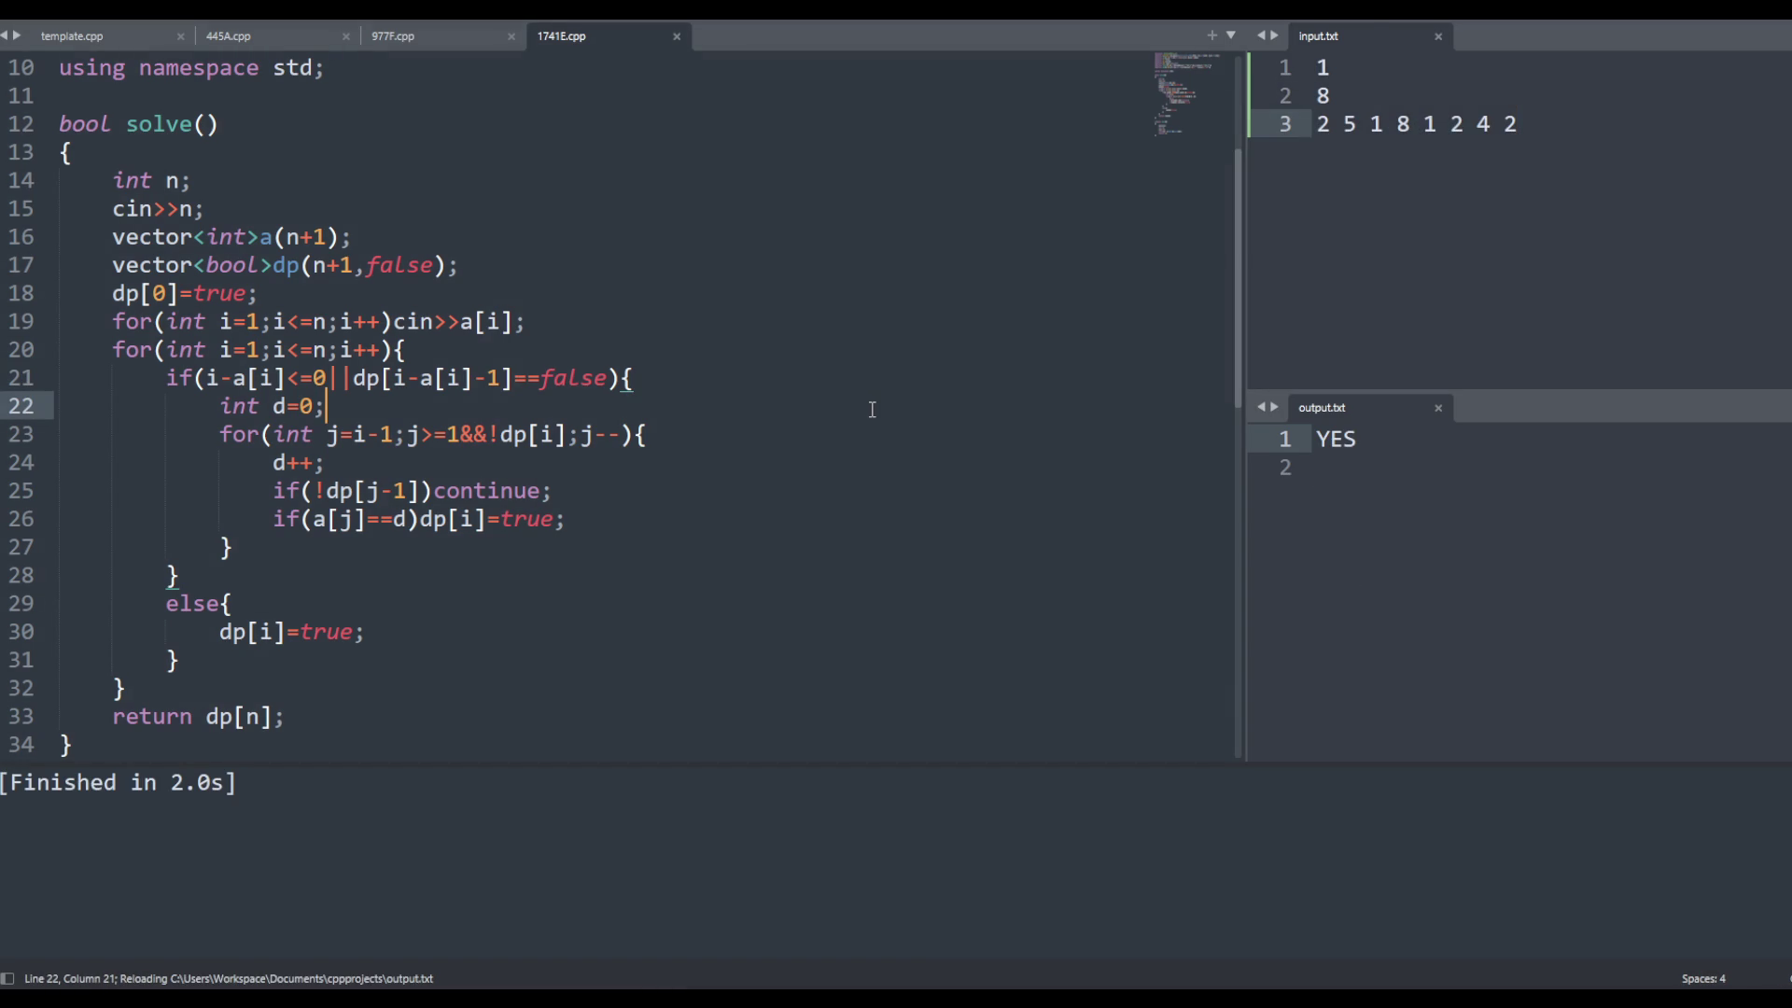
key("ctrl+a")
key("ctrl+c")
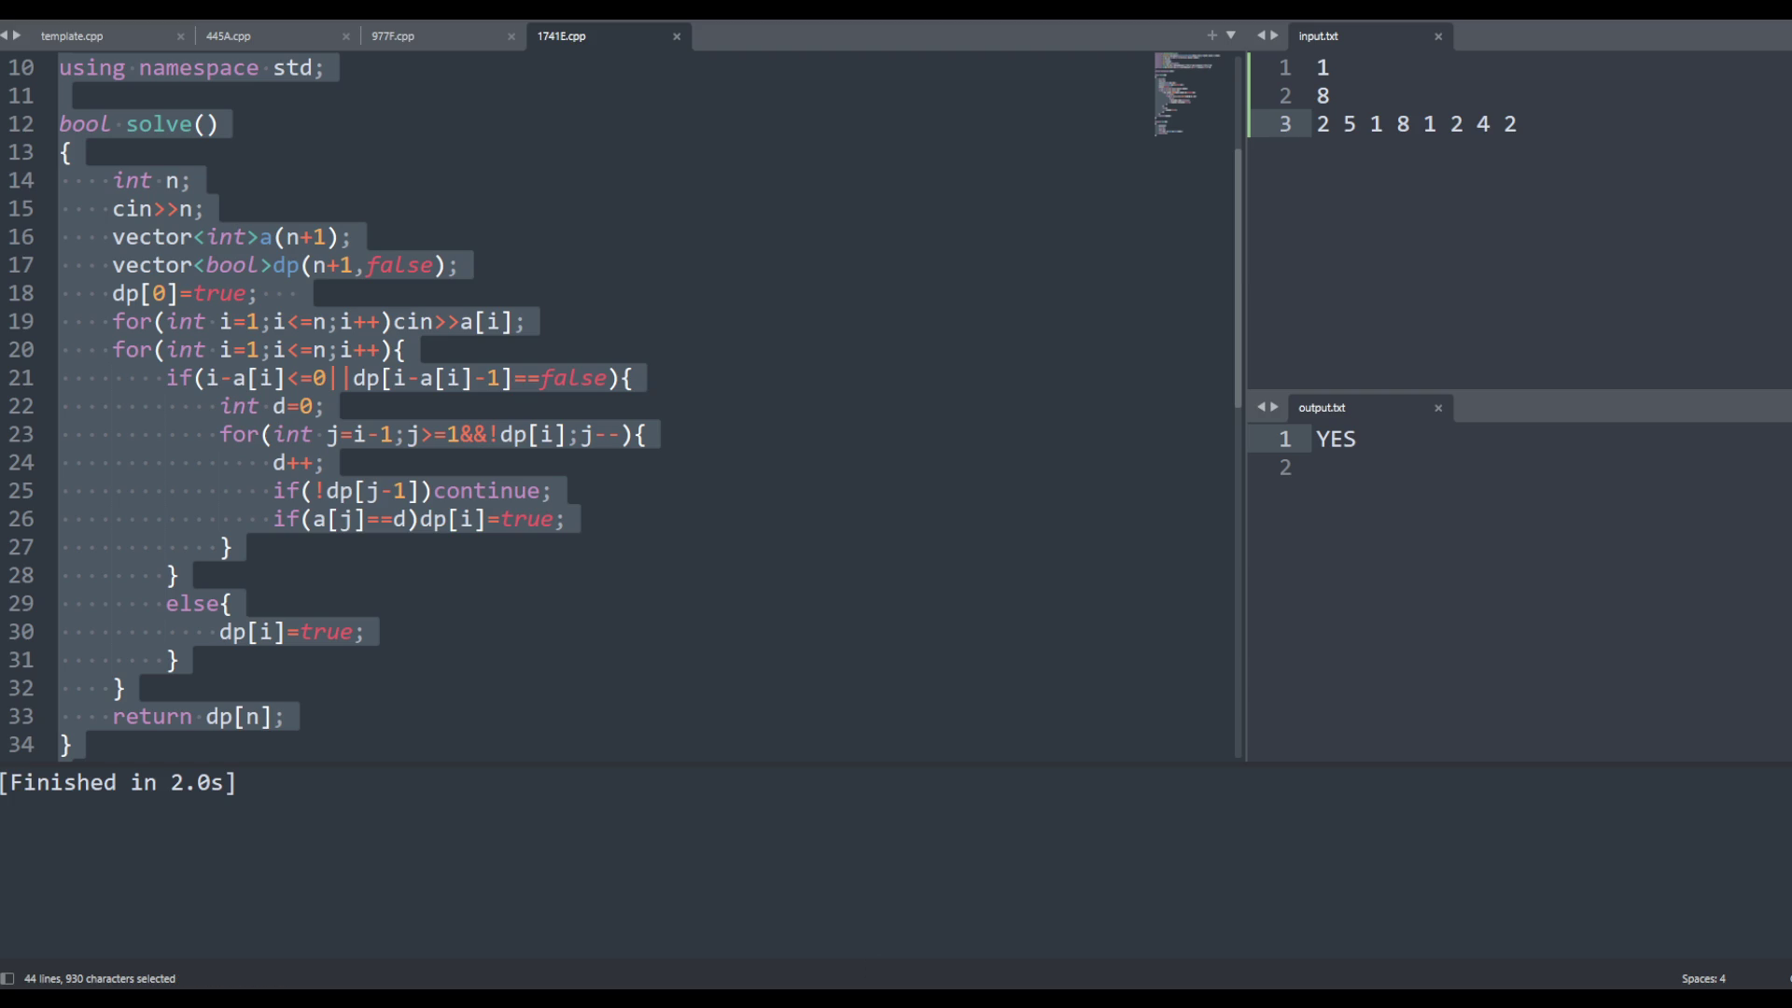
key("alt+Tab")
left_click(560, 688)
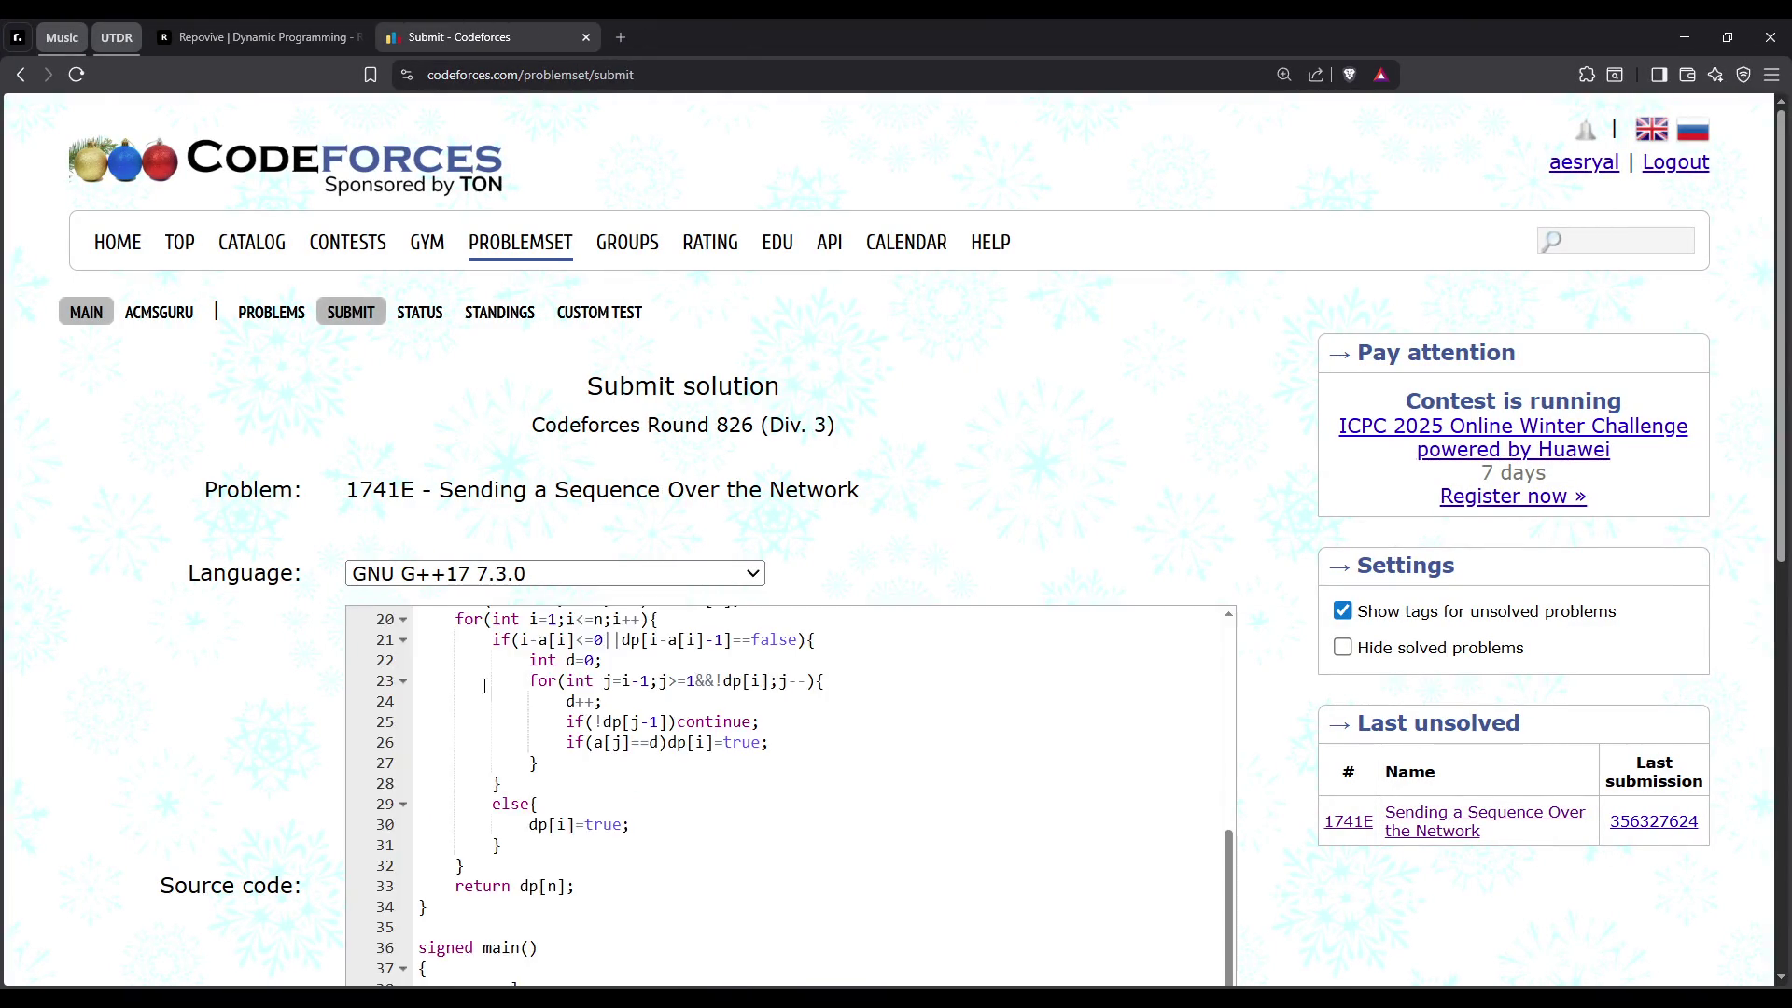
Paste the 1741E solution into the submit form and submit it
key("ctrl+v")
scroll(521, 758, "down", 5)
left_click(695, 849)
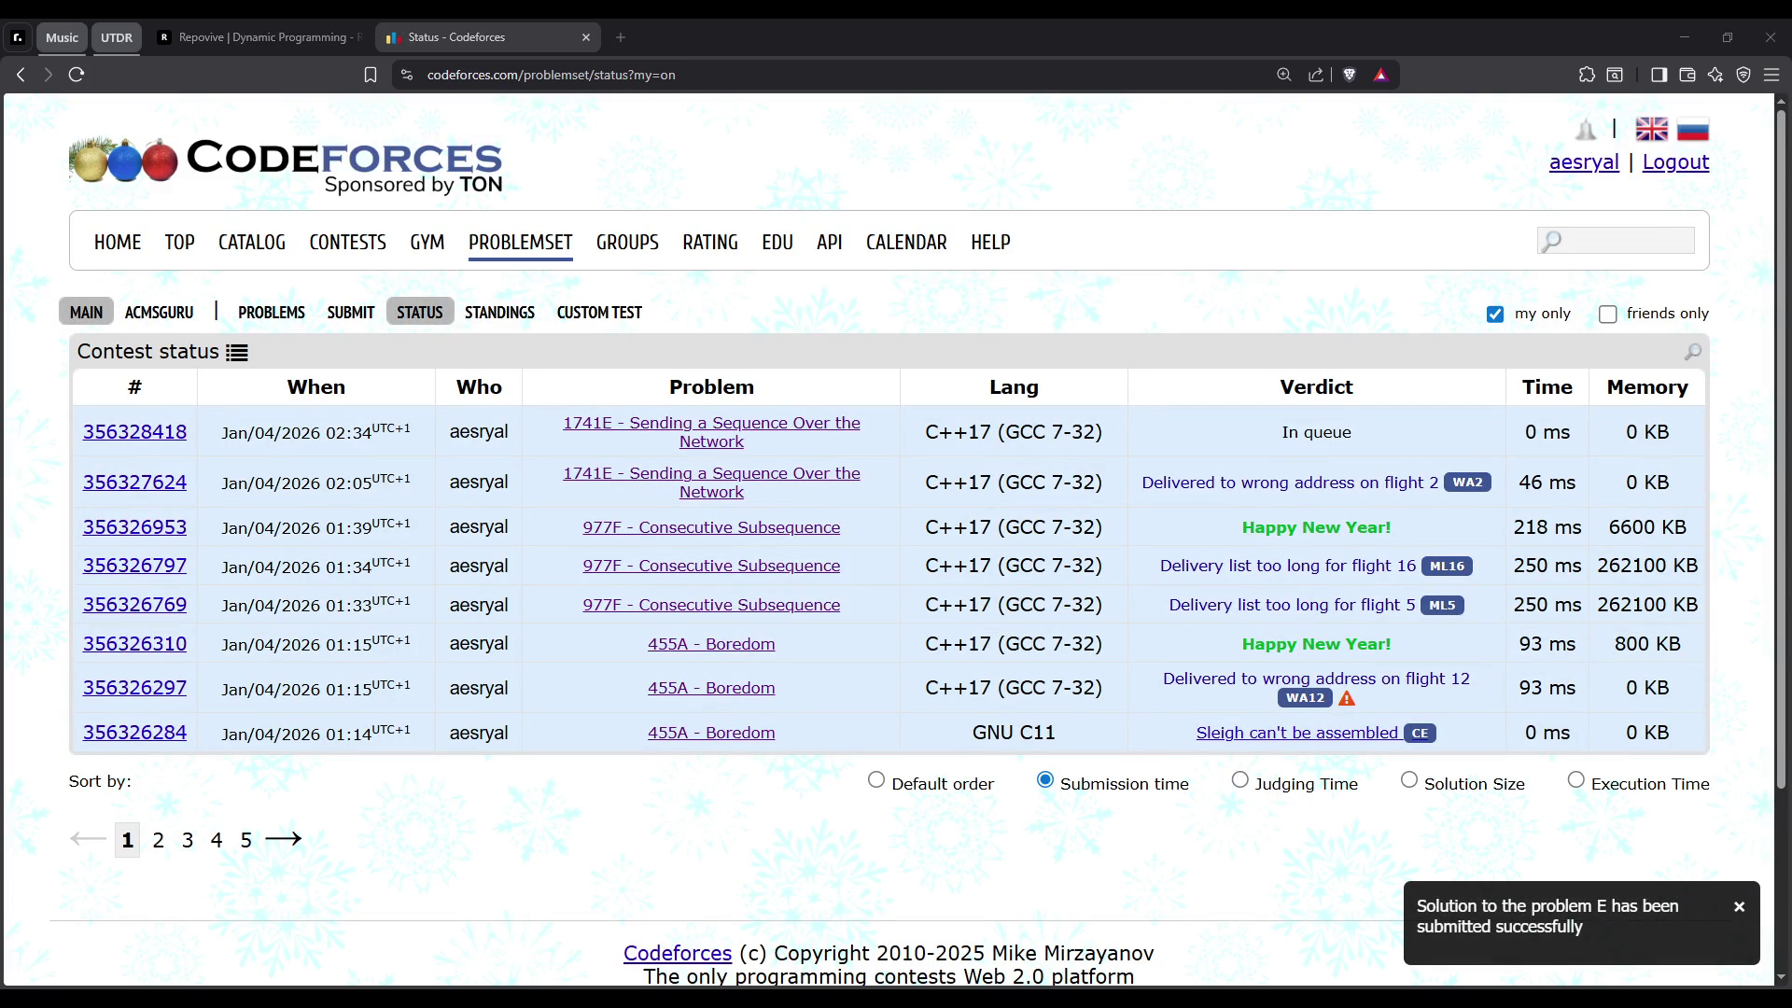
Reload the status page and browse the latest 1741E submission's judgement protocol
left_click(75, 80)
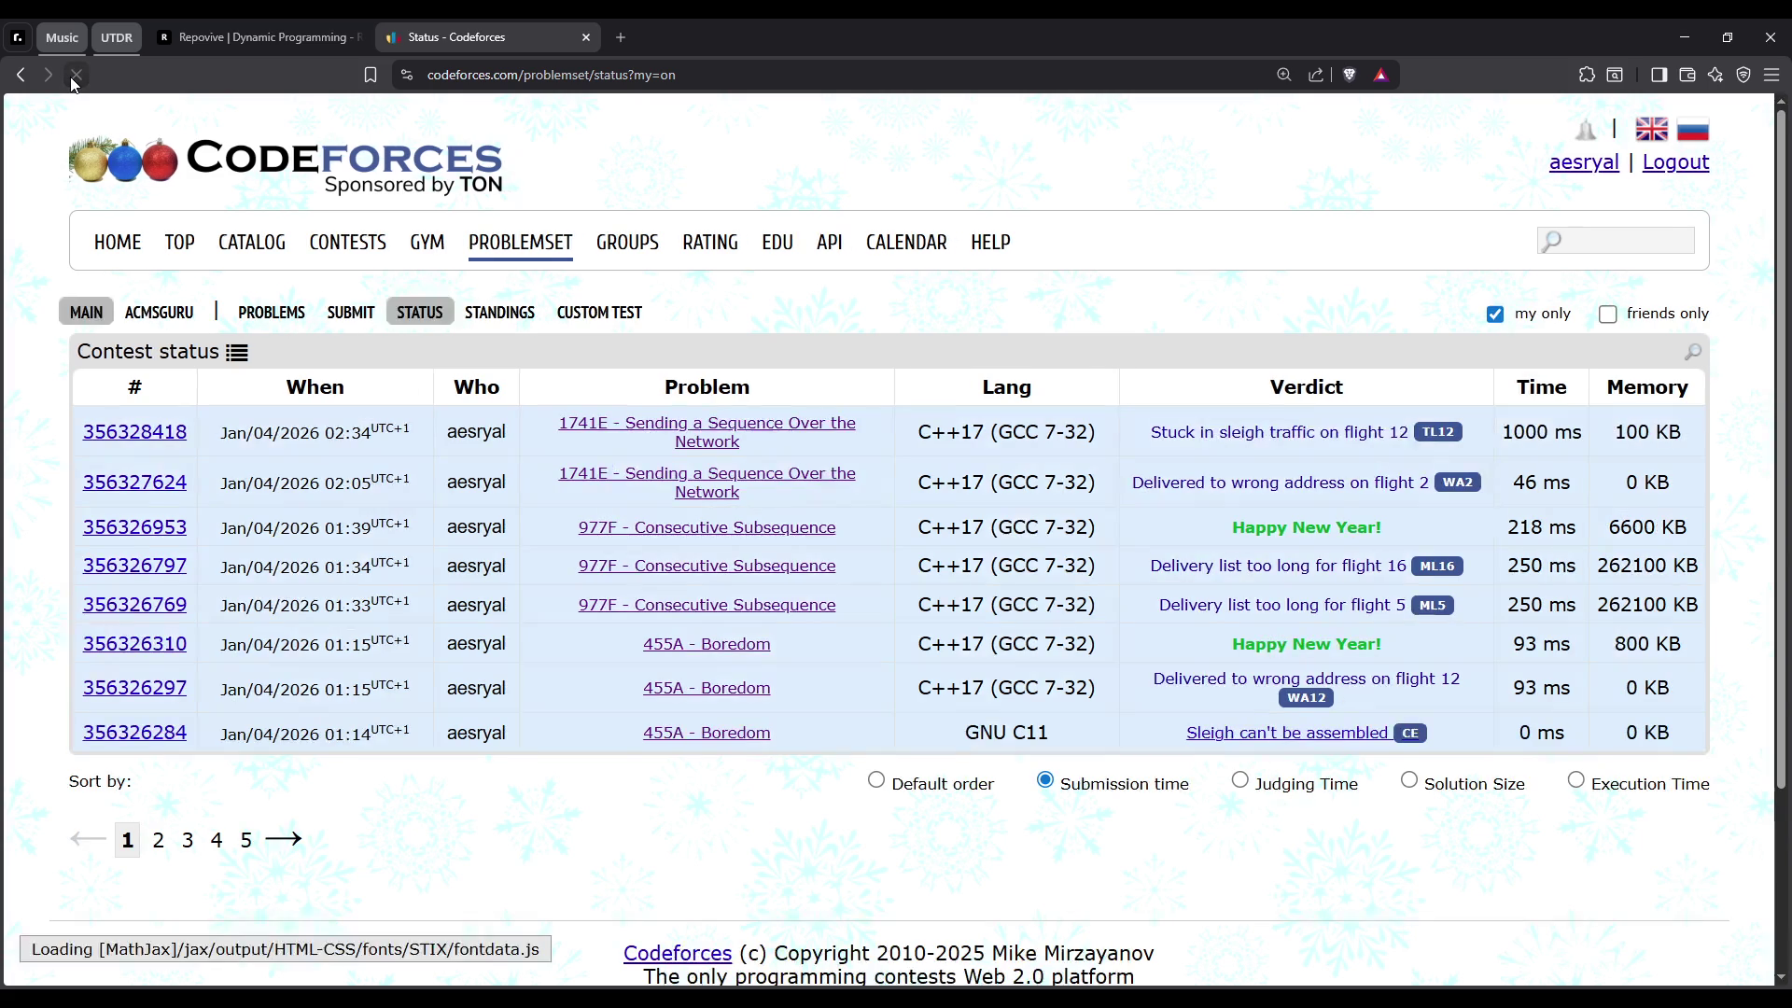
left_click(166, 431)
scroll(639, 567, "down", 10)
scroll(639, 568, "down", 5)
scroll(921, 540, "up", 1)
scroll(1570, 261, "up", 10)
left_click_drag(1571, 261, 1568, 867)
scroll(1269, 683, "up", 5)
scroll(1269, 678, "down", 5)
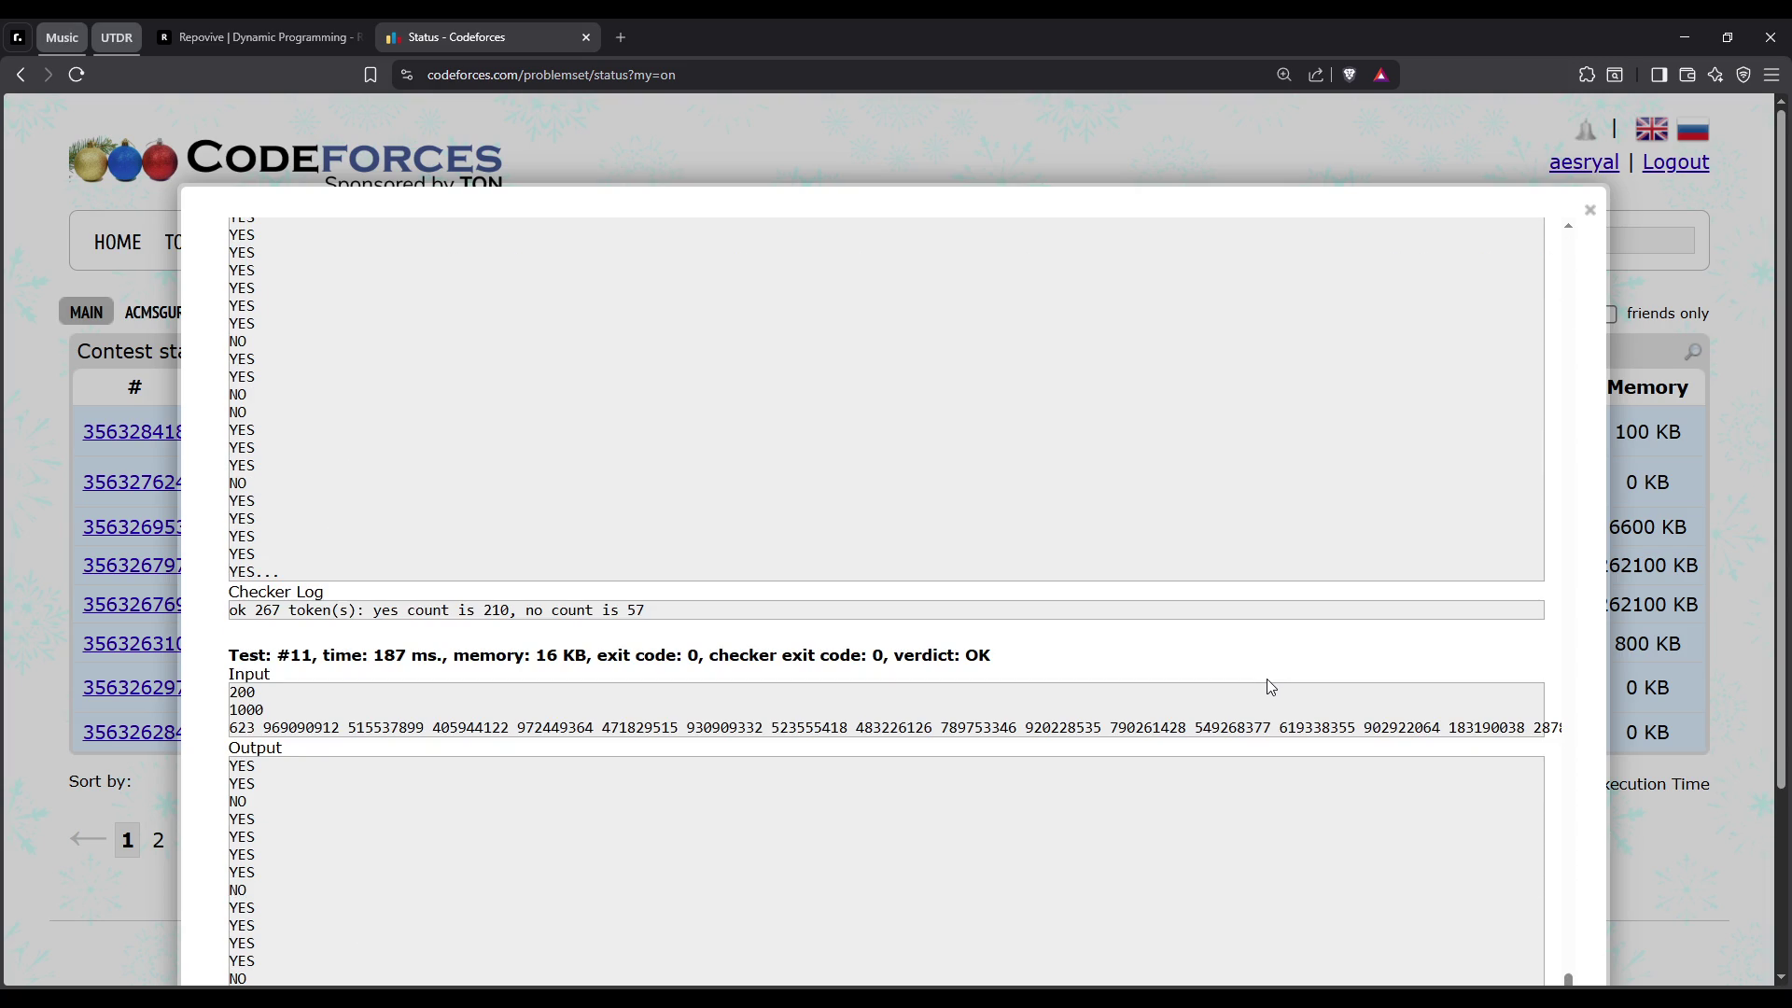
scroll(847, 700, "down", 2)
scroll(844, 732, "down", 1)
scroll(836, 676, "down", 2)
scroll(836, 669, "down", 2)
scroll(805, 650, "down", 2)
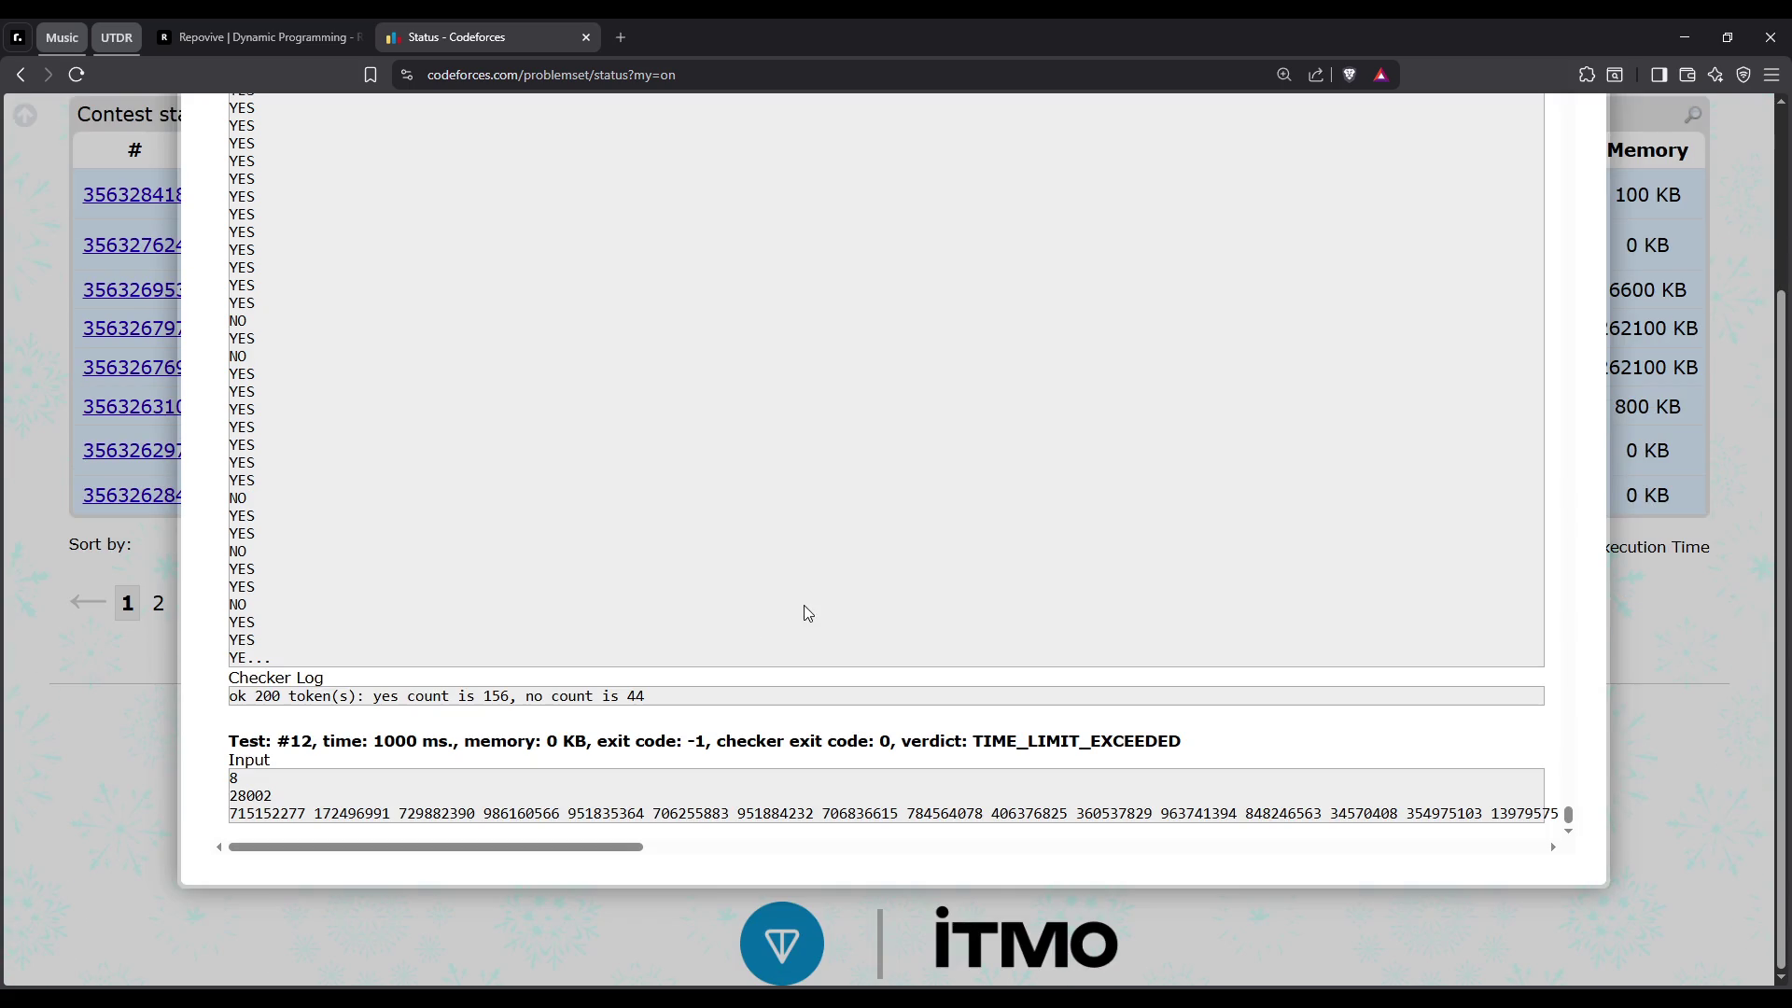
Highlight Test #12's TIME_LIMIT_EXCEEDED verdict, then close the submission details popup
double_click(1081, 741)
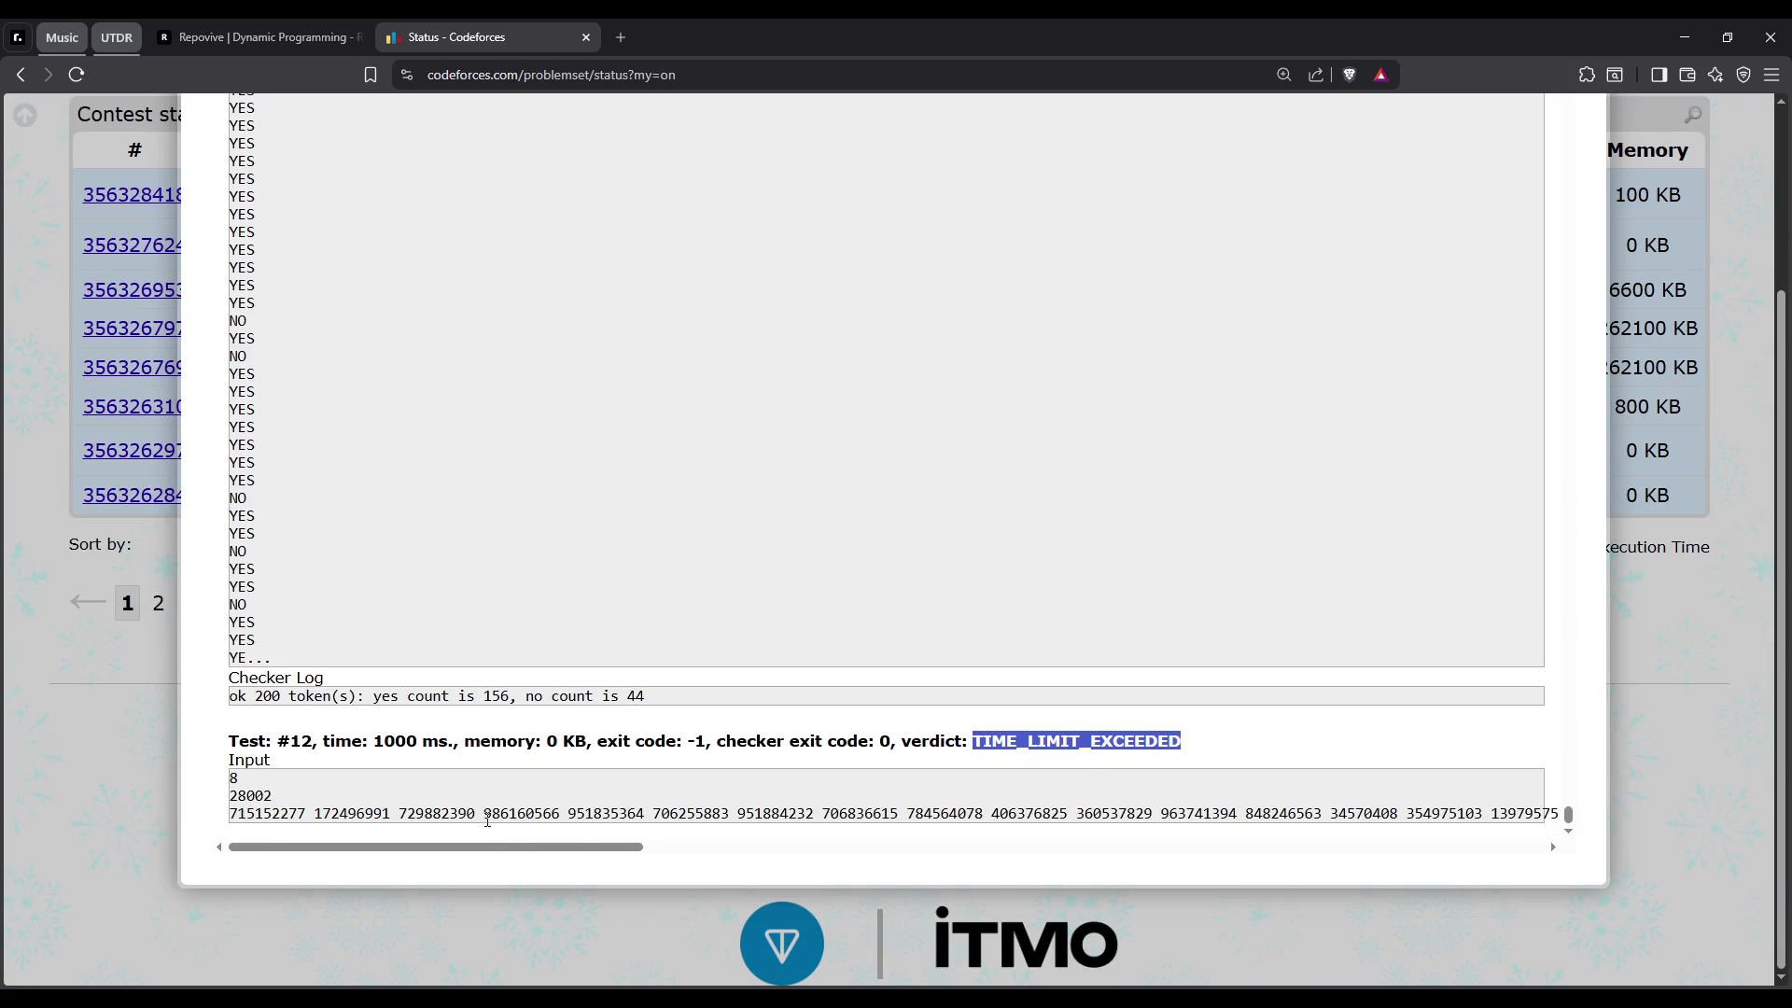
left_click(488, 819)
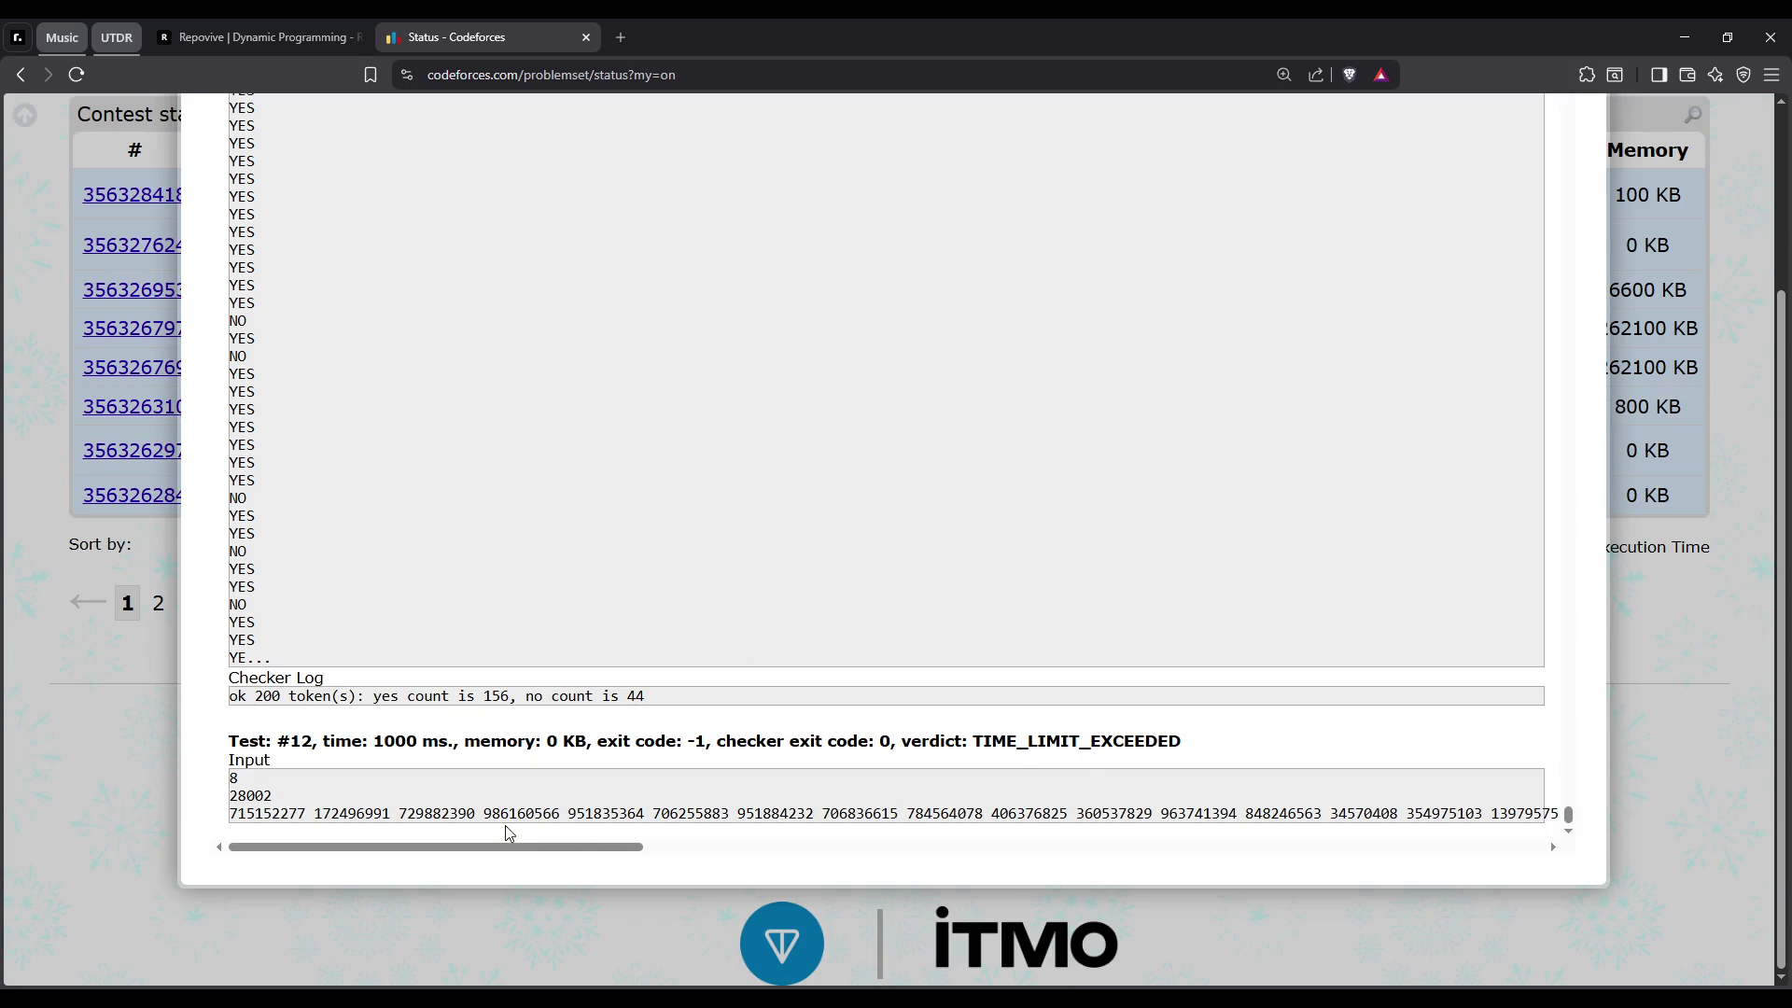
left_click(523, 915)
scroll(737, 504, "up", 3)
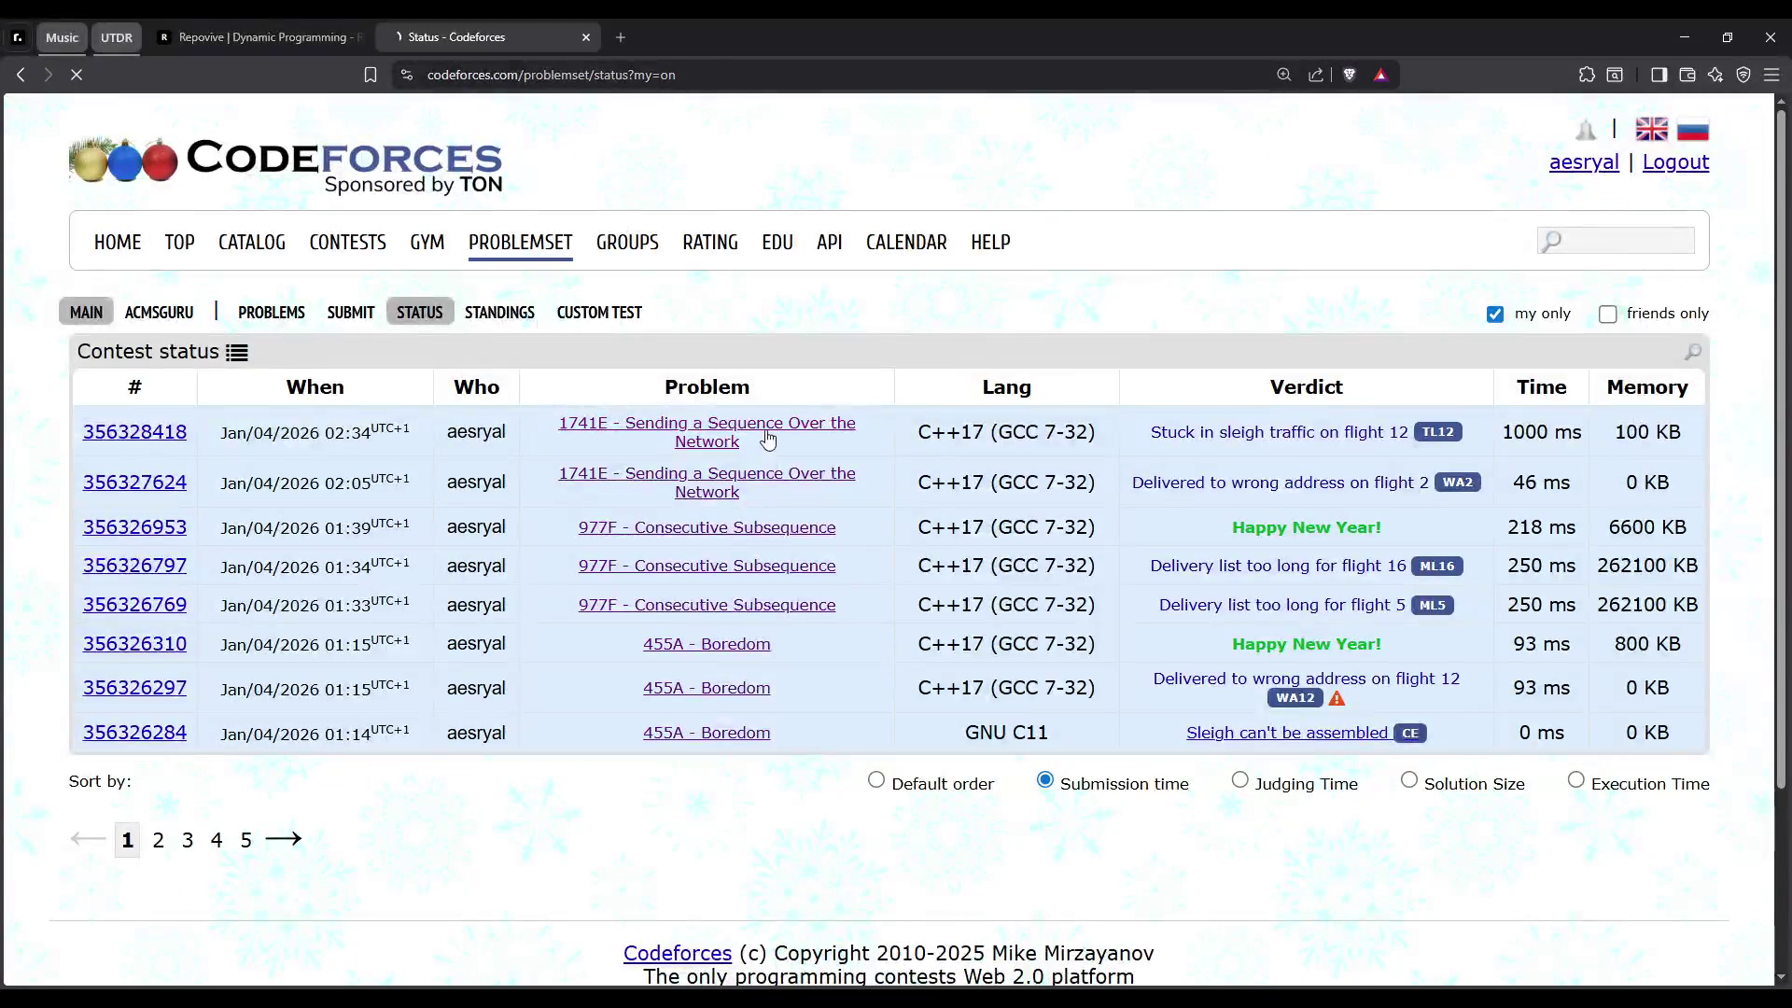
Paste the solution into the 1741E submission form and submit it again
left_click(728, 436)
left_click(182, 317)
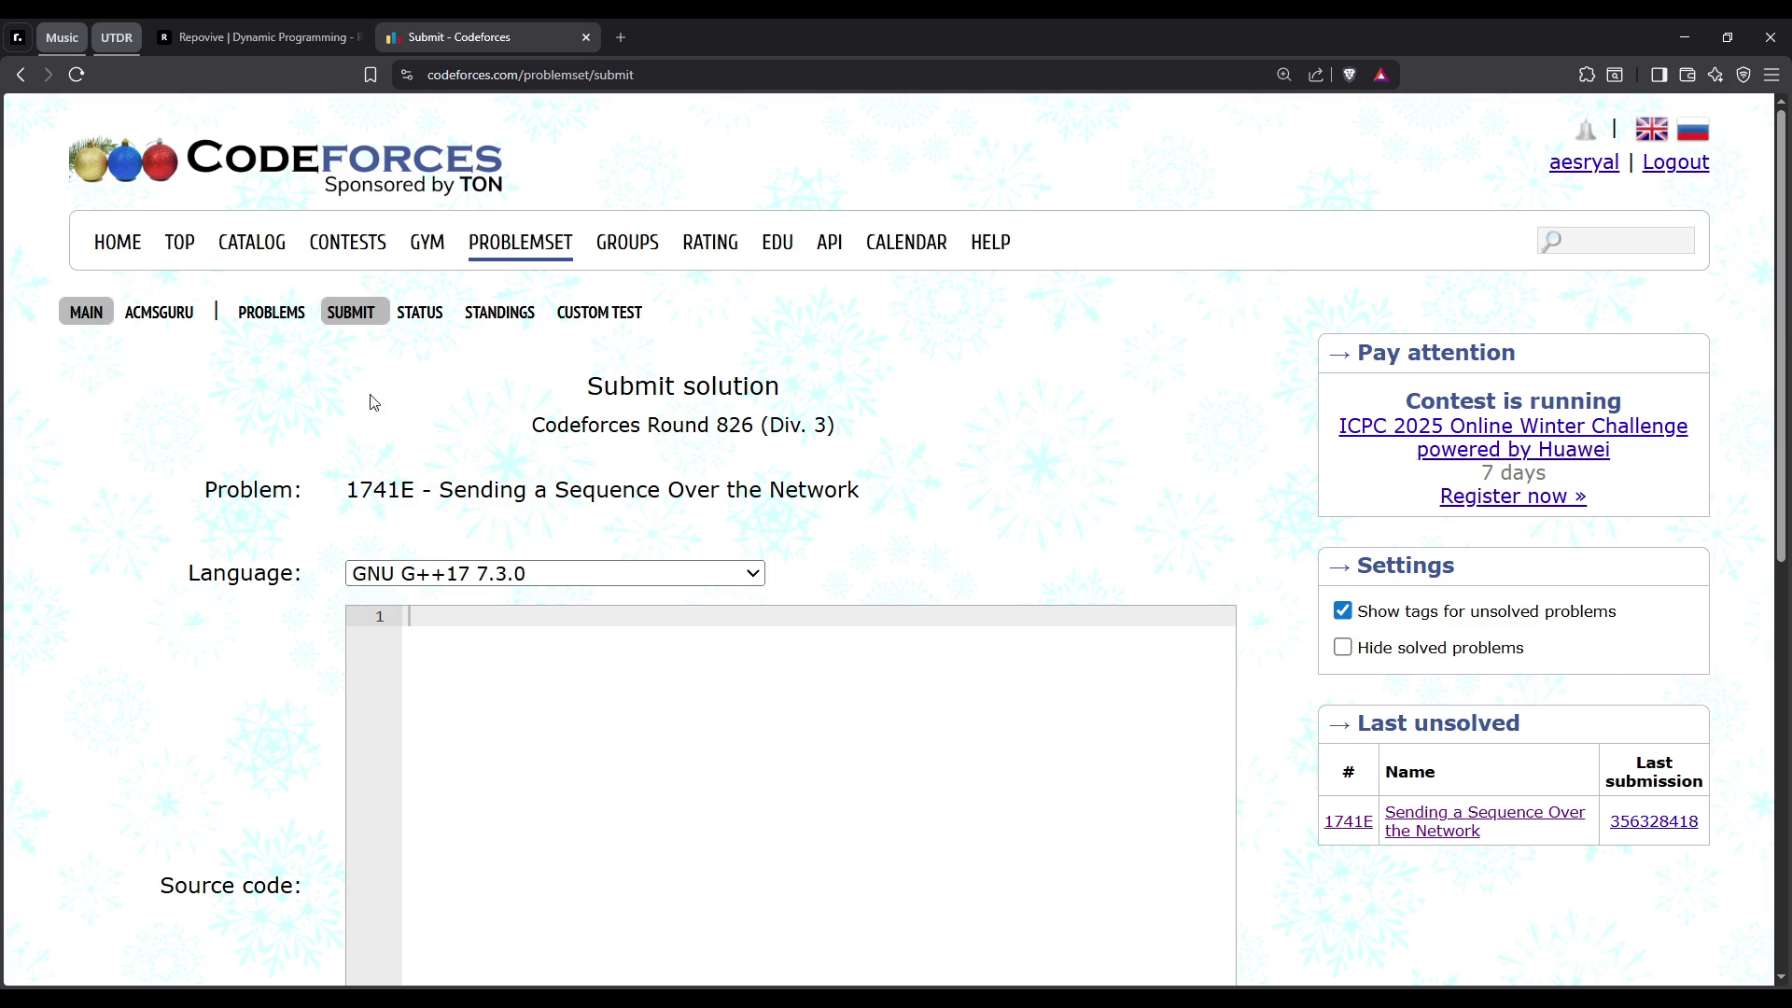
key("ctrl+v")
scroll(712, 879, "up", 4)
scroll(712, 879, "up", 2)
double_click(505, 593)
scroll(403, 614, "down", 4)
scroll(403, 613, "down", 4)
left_click(670, 739)
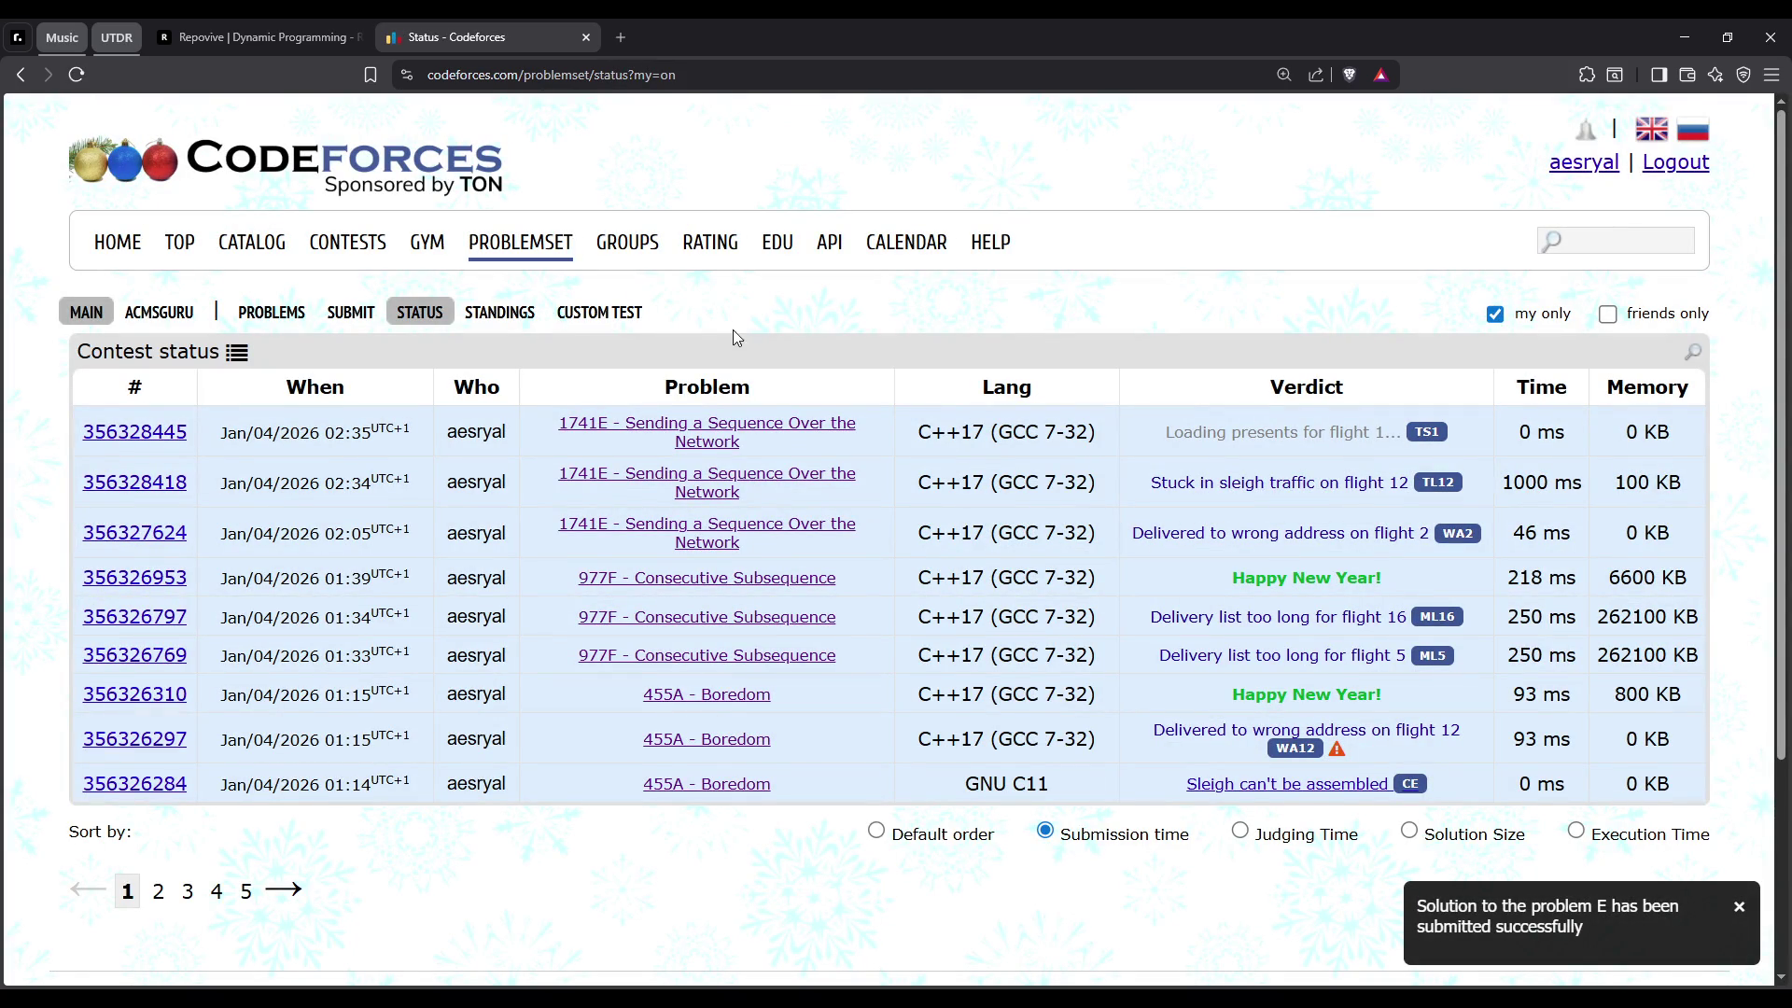
Refresh the status twice until the new submission shows time limit exceeded on test 12
left_click(76, 76)
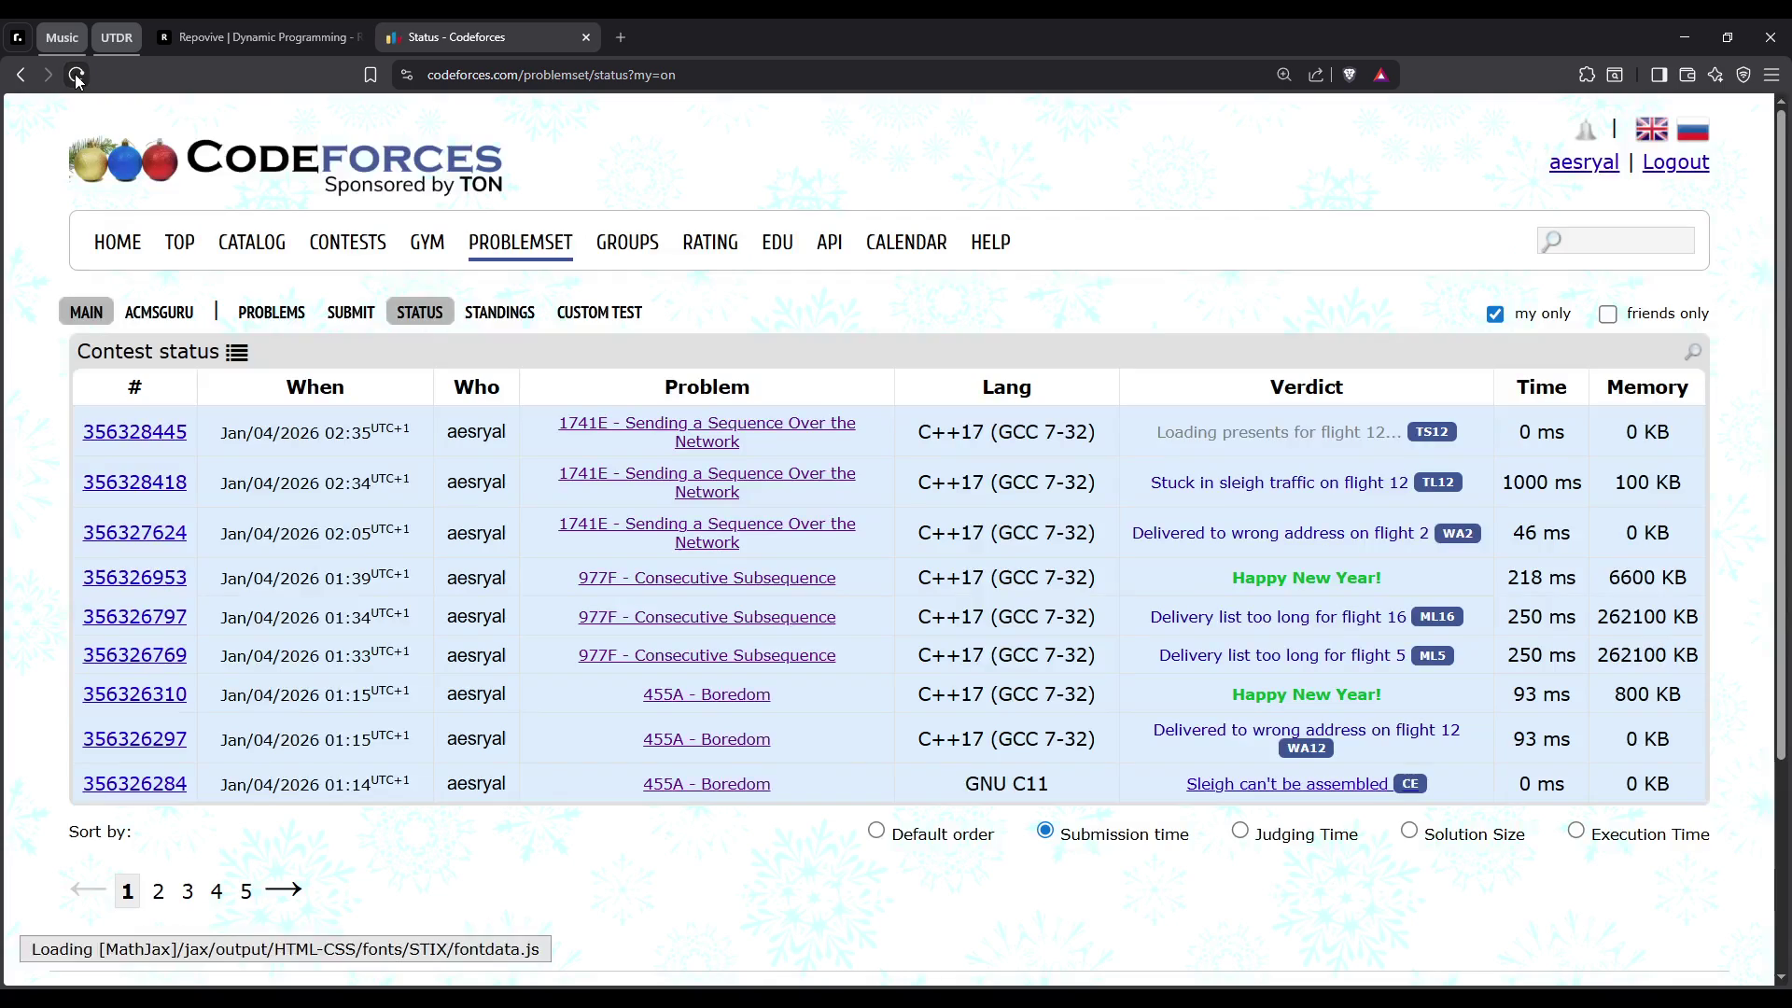
left_click(76, 77)
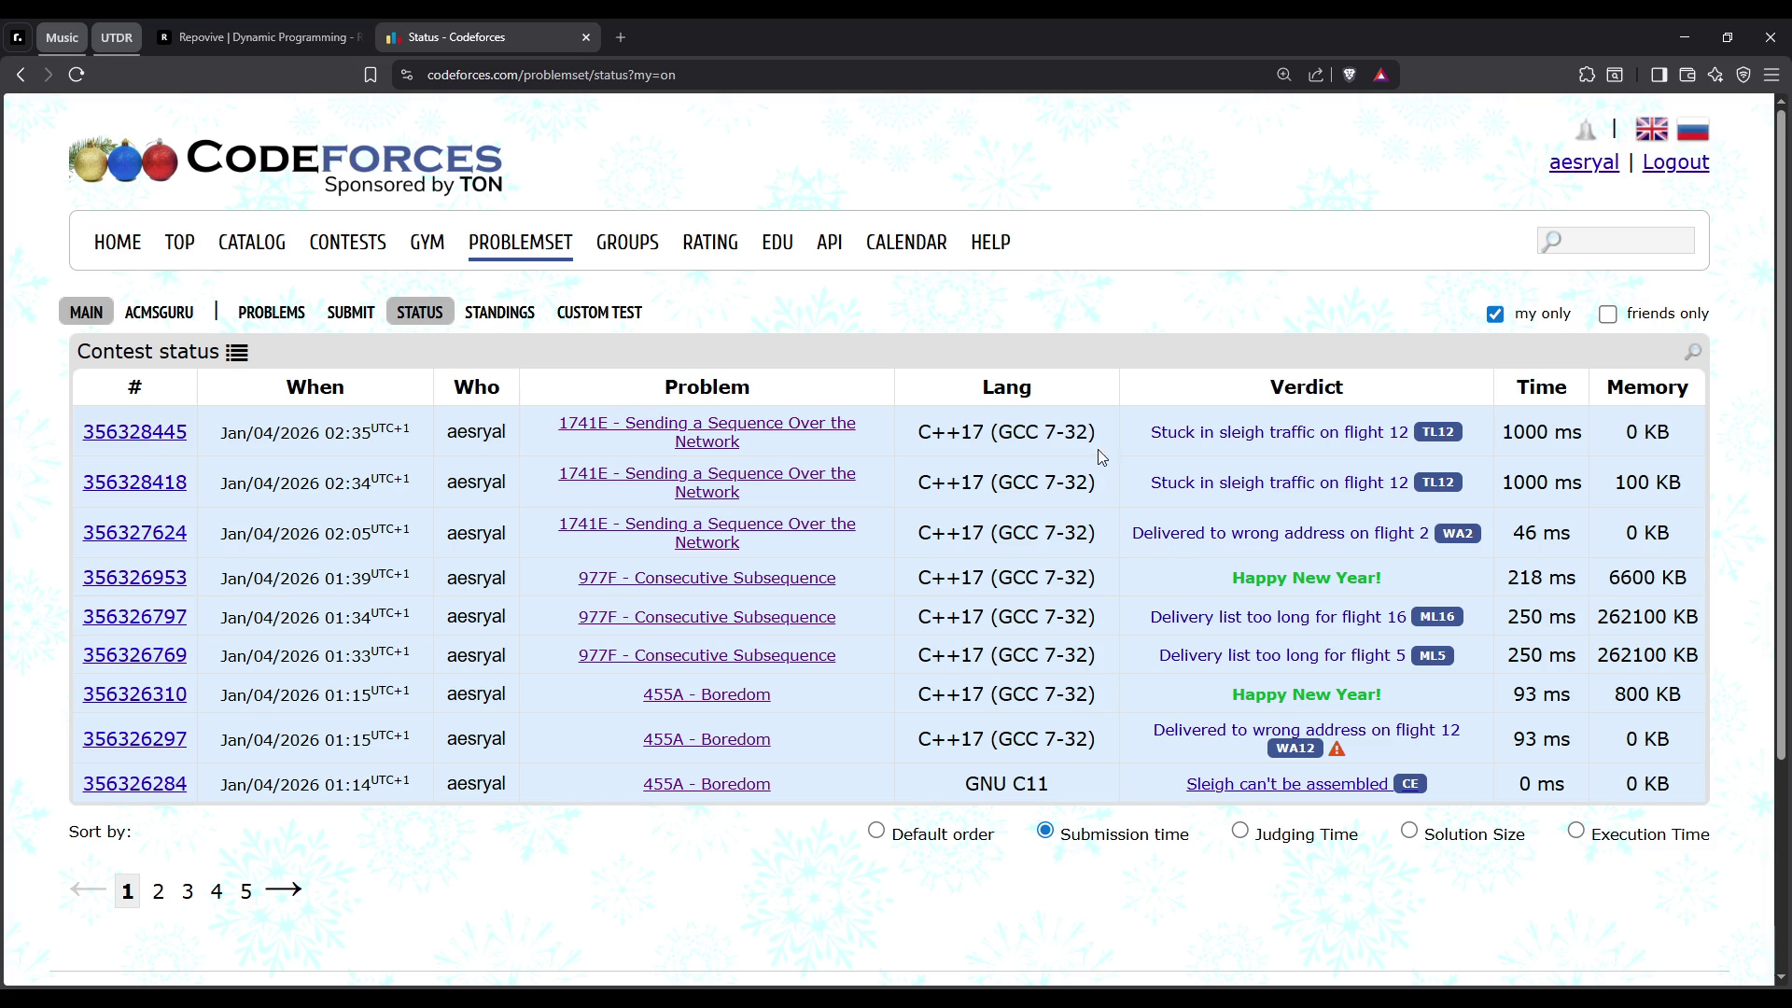
triple_click(1456, 441)
scroll(233, 459, "down", 2)
scroll(182, 480, "up", 2)
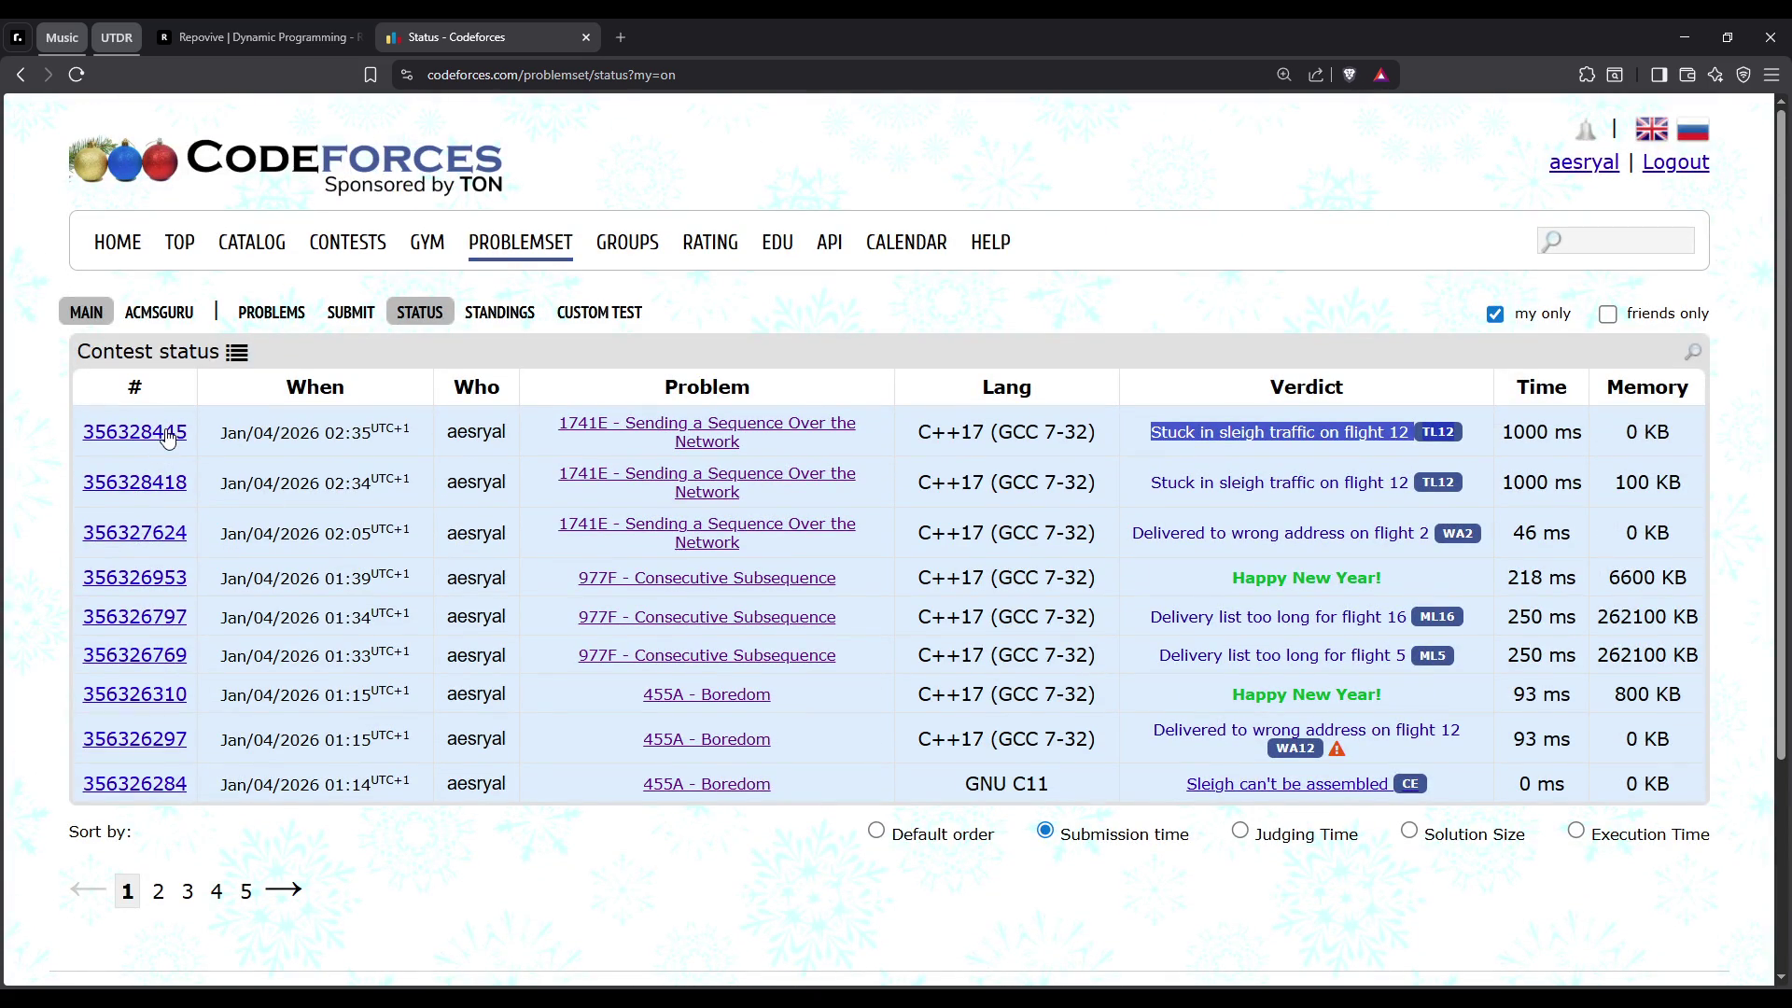
left_click(233, 451)
left_click(173, 435)
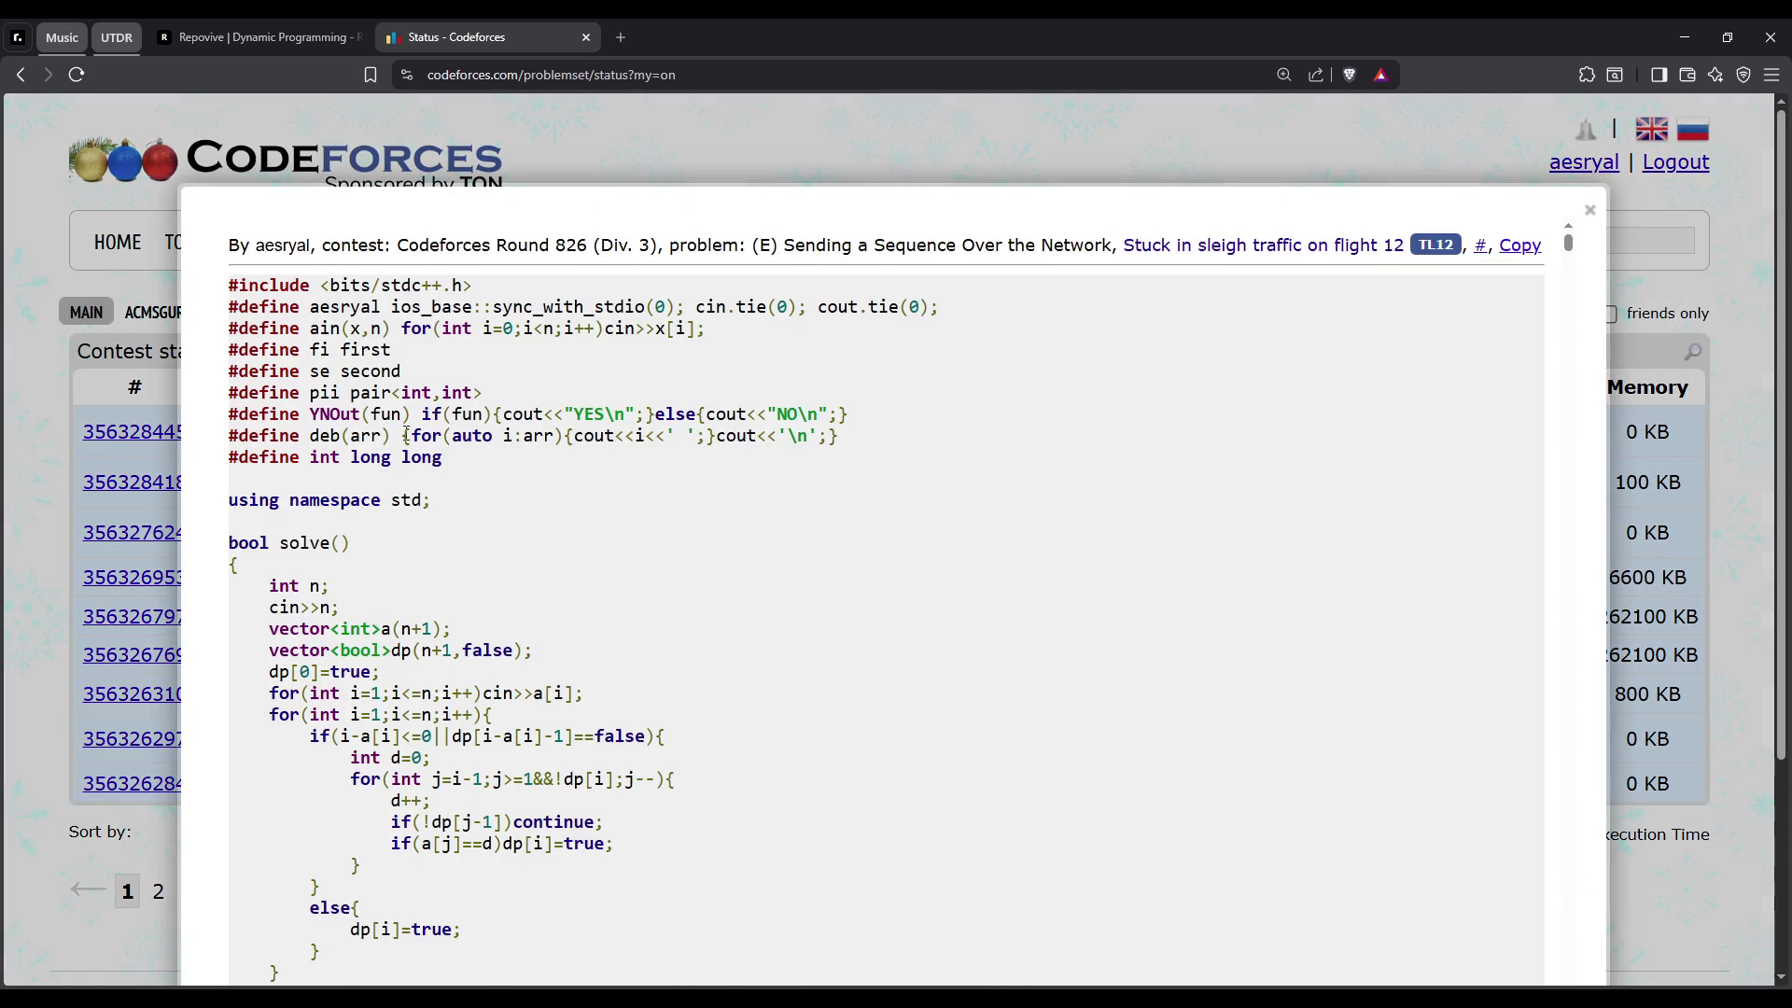
scroll(413, 439, "down", 5)
scroll(412, 439, "down", 5)
scroll(412, 440, "down", 5)
left_click_drag(1568, 293, 1571, 892)
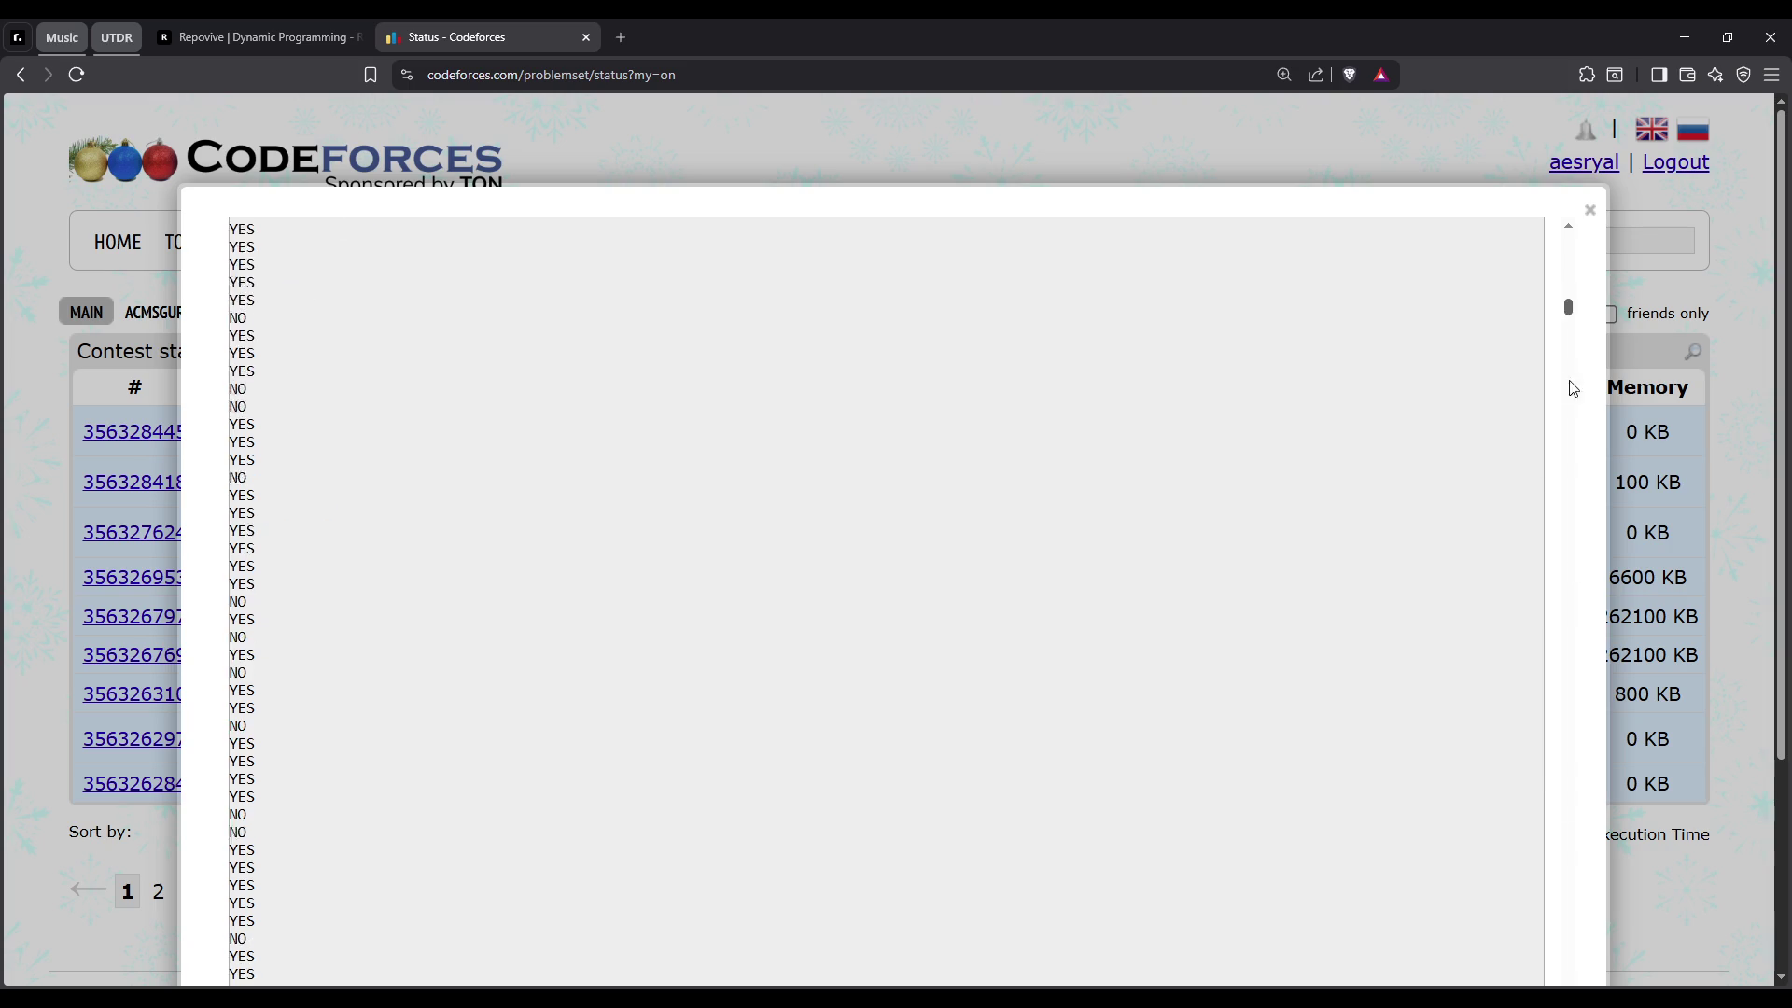
scroll(1248, 628, "down", 5)
double_click(985, 693)
left_click(984, 693)
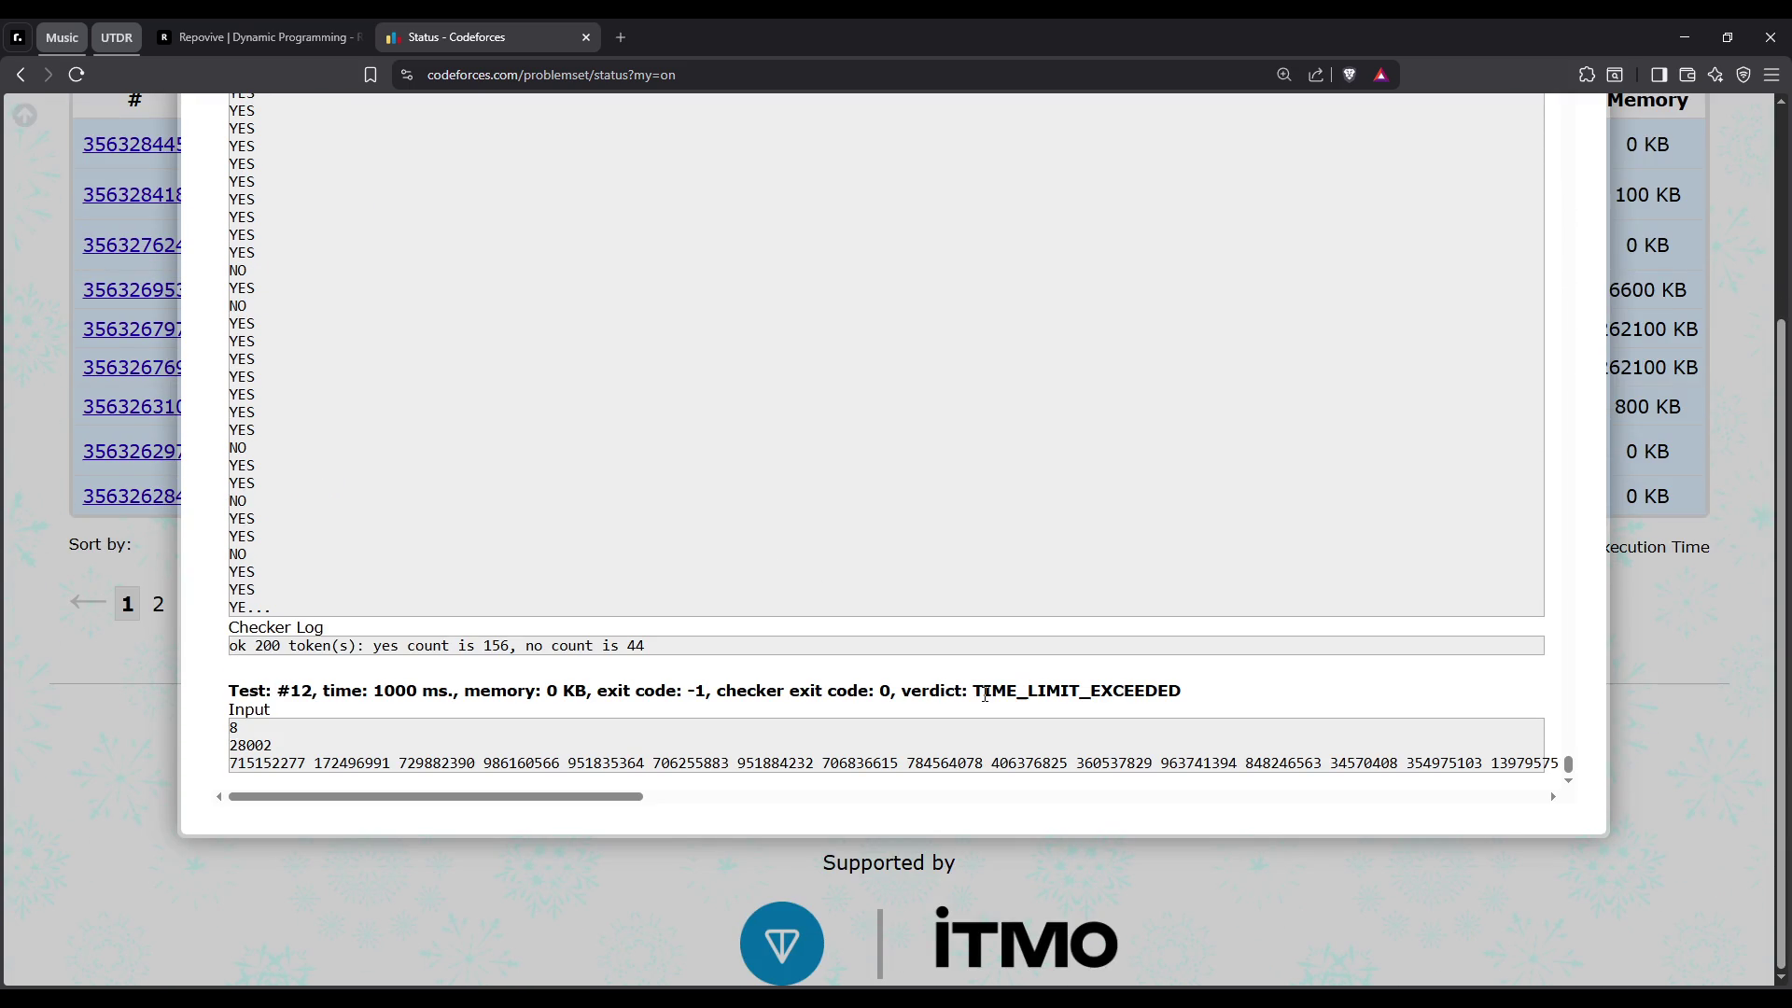
triple_click(687, 780)
left_click_drag(512, 796, 154, 731)
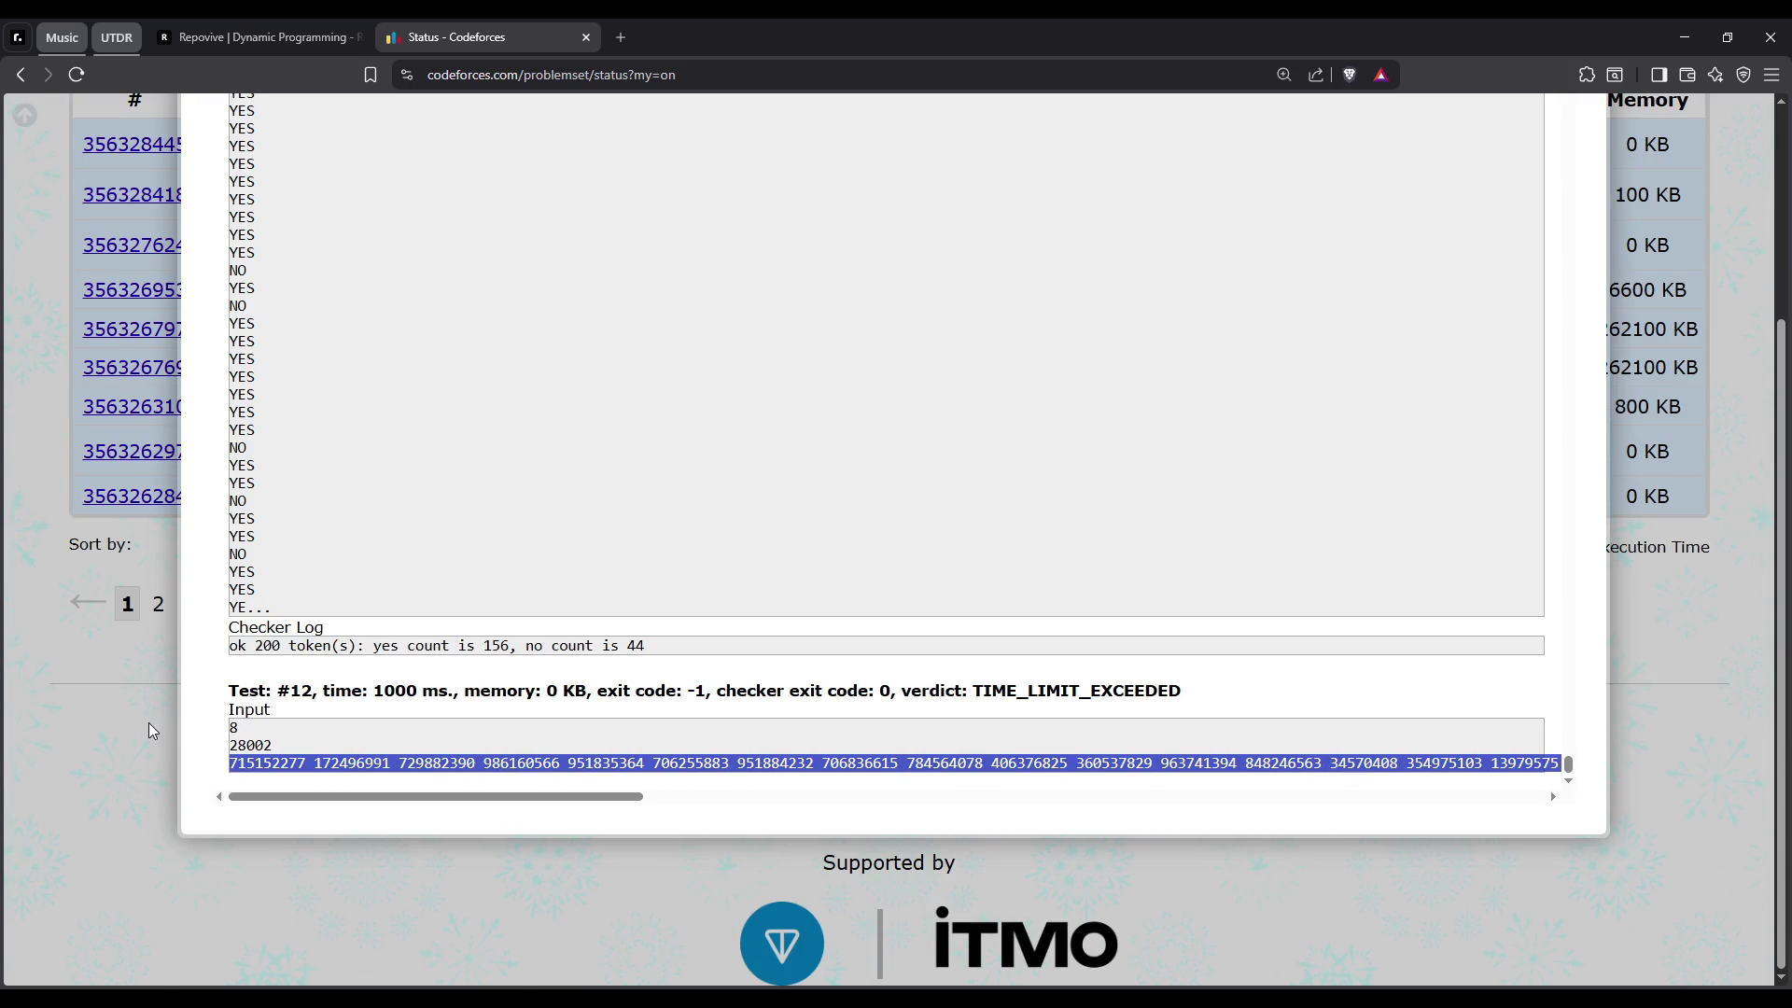
left_click_drag(272, 745, 230, 746)
triple_click(249, 766)
left_click(249, 766)
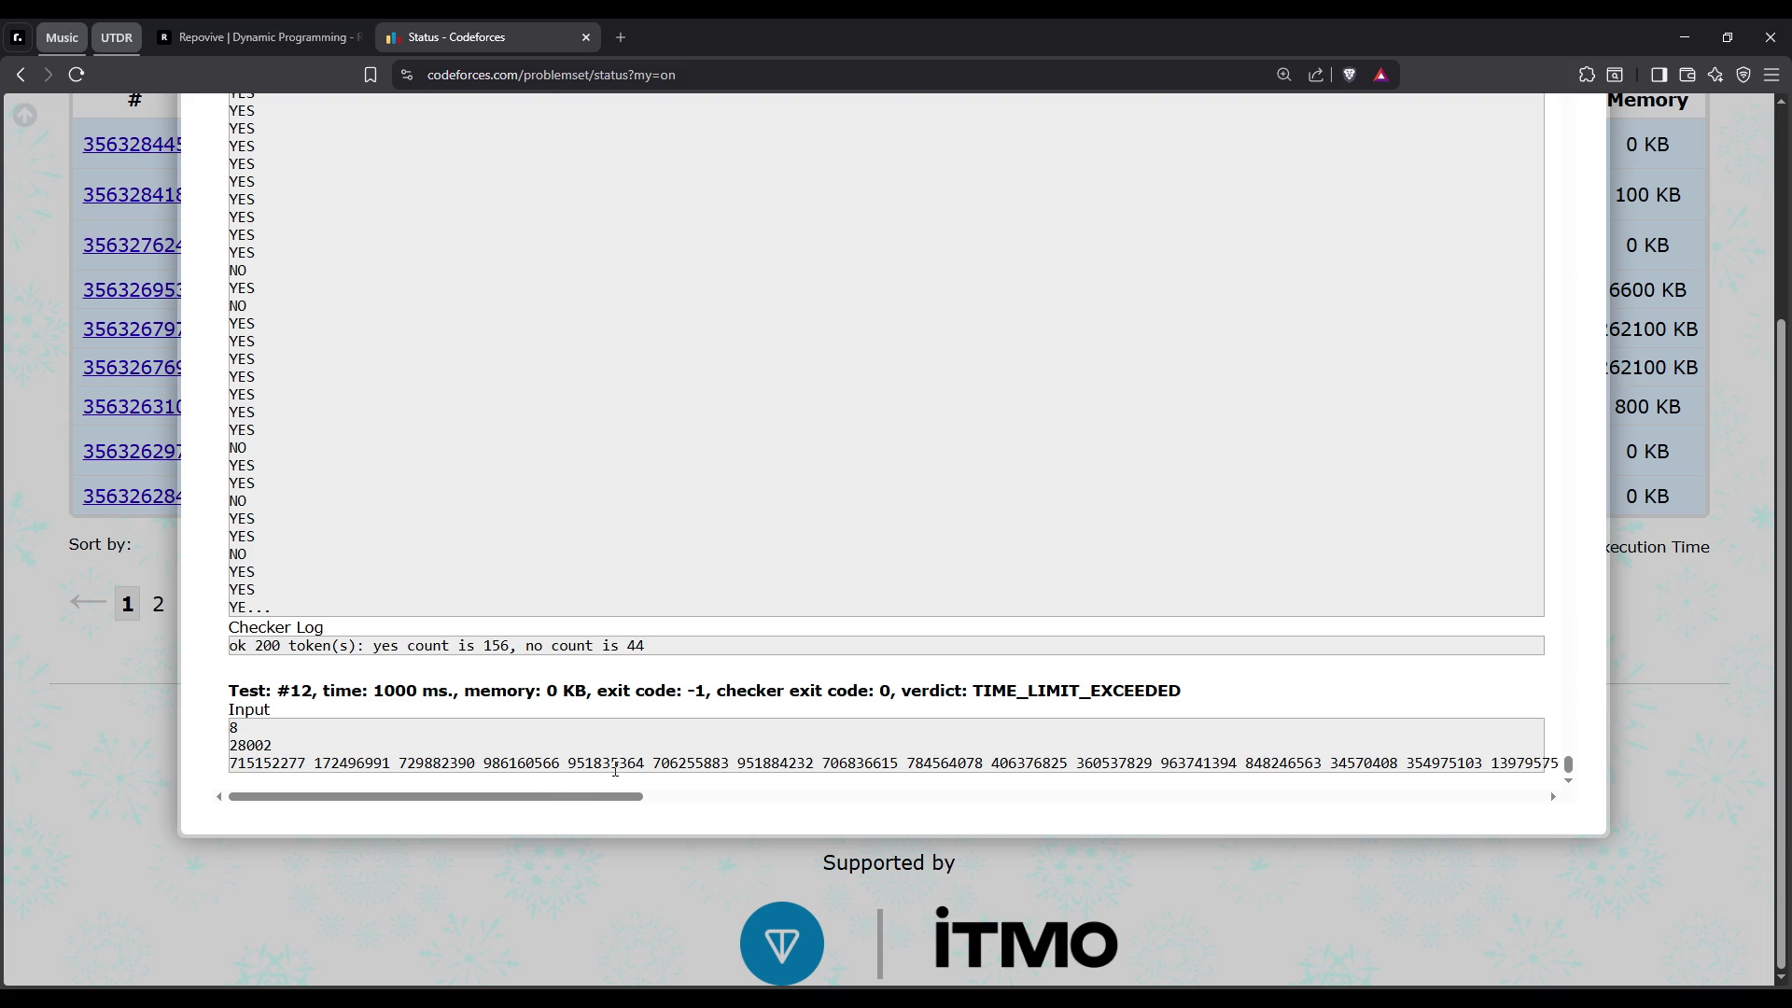
left_click_drag(644, 796, 1545, 796)
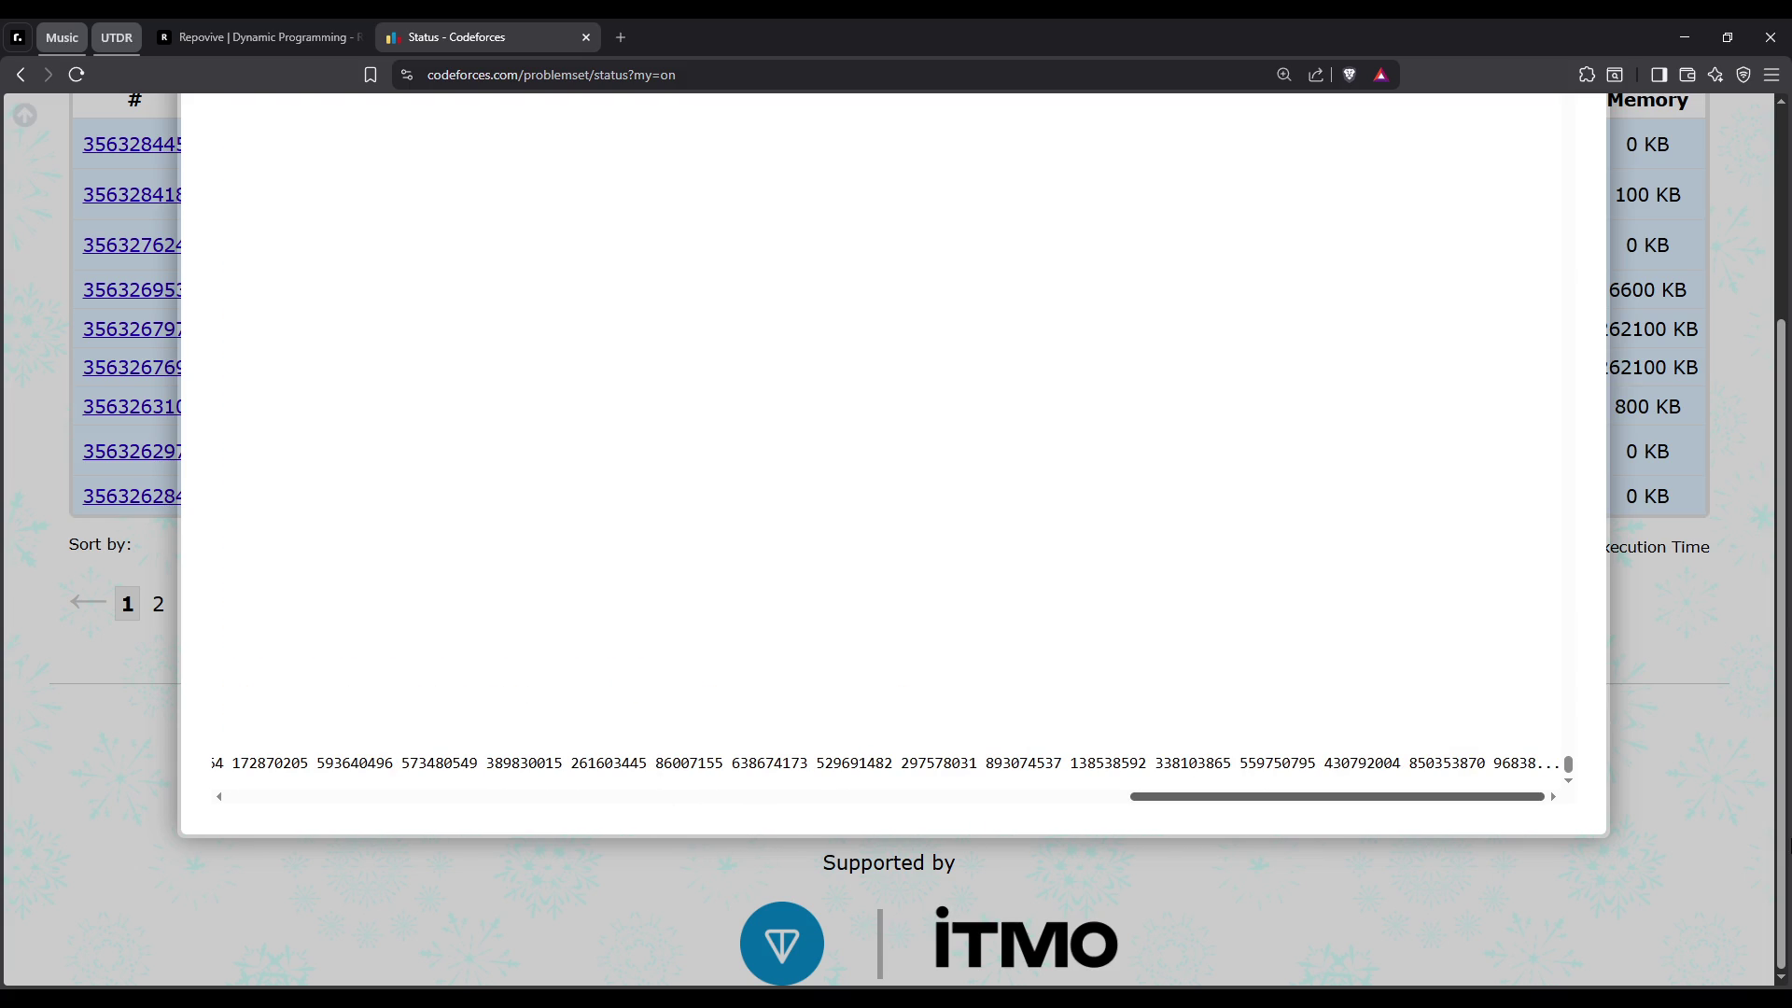
left_click(782, 838)
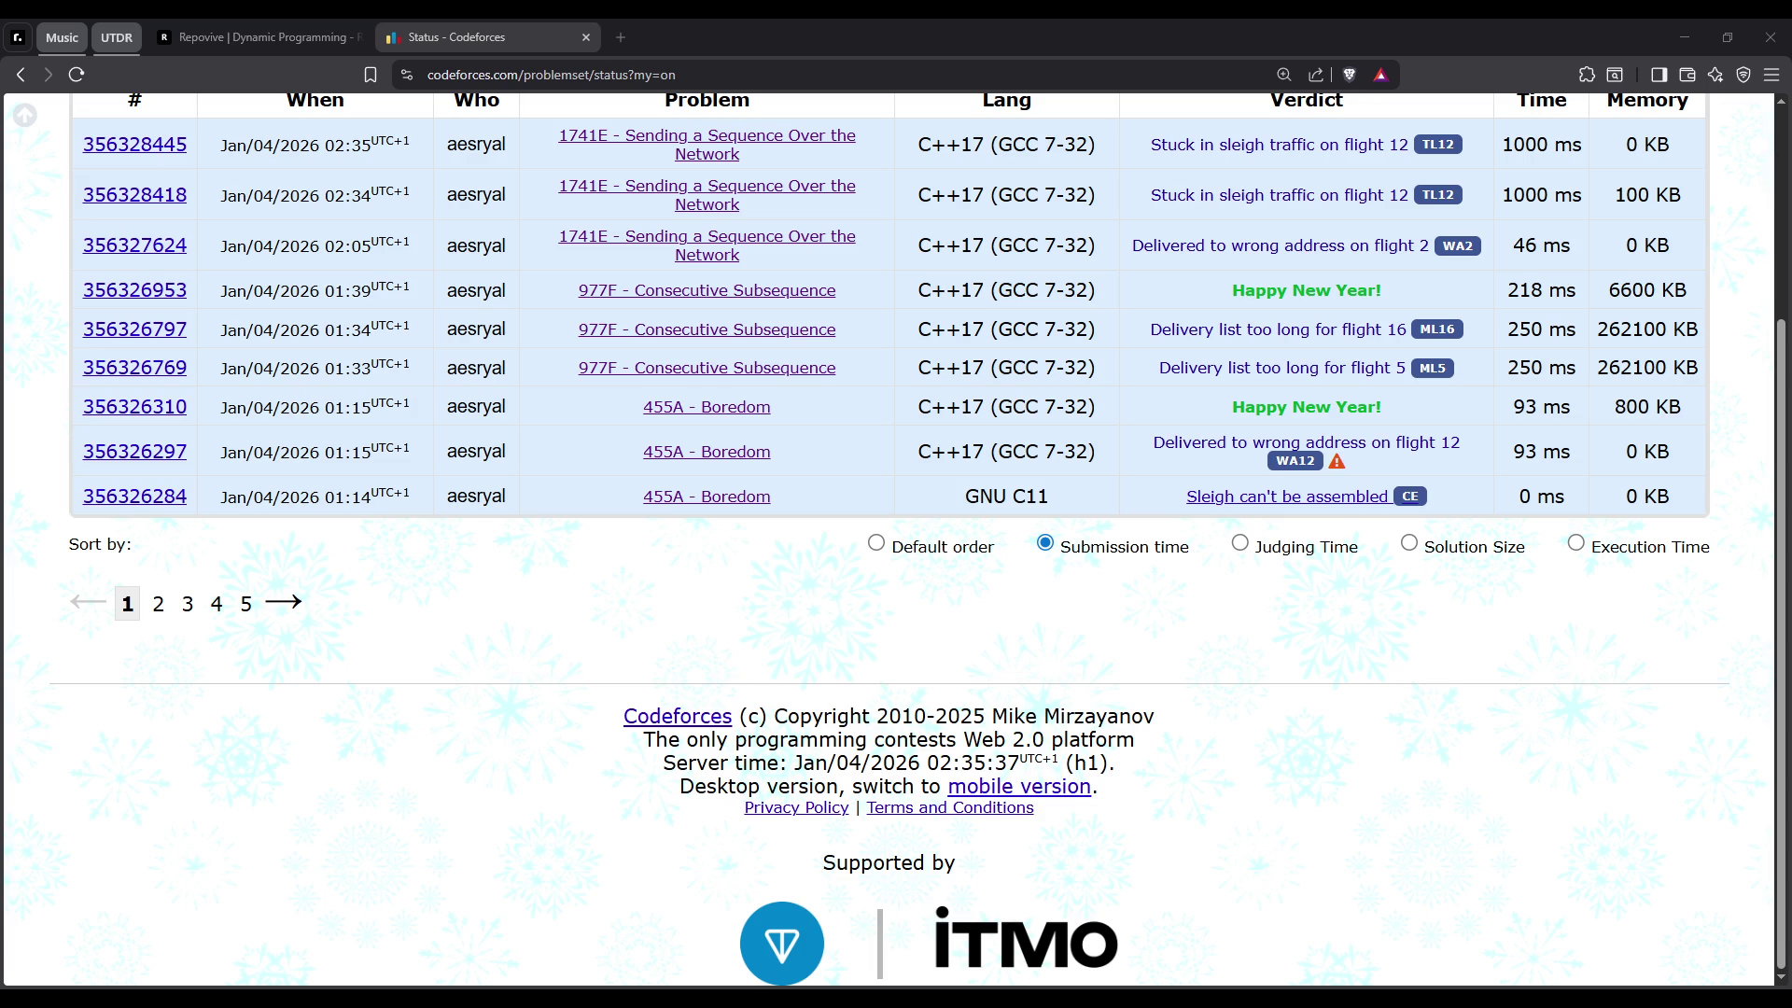
Back in 1741E.cpp, select the inner for loop on lines 24–28 of solve()
key("ctrl+super+Right")
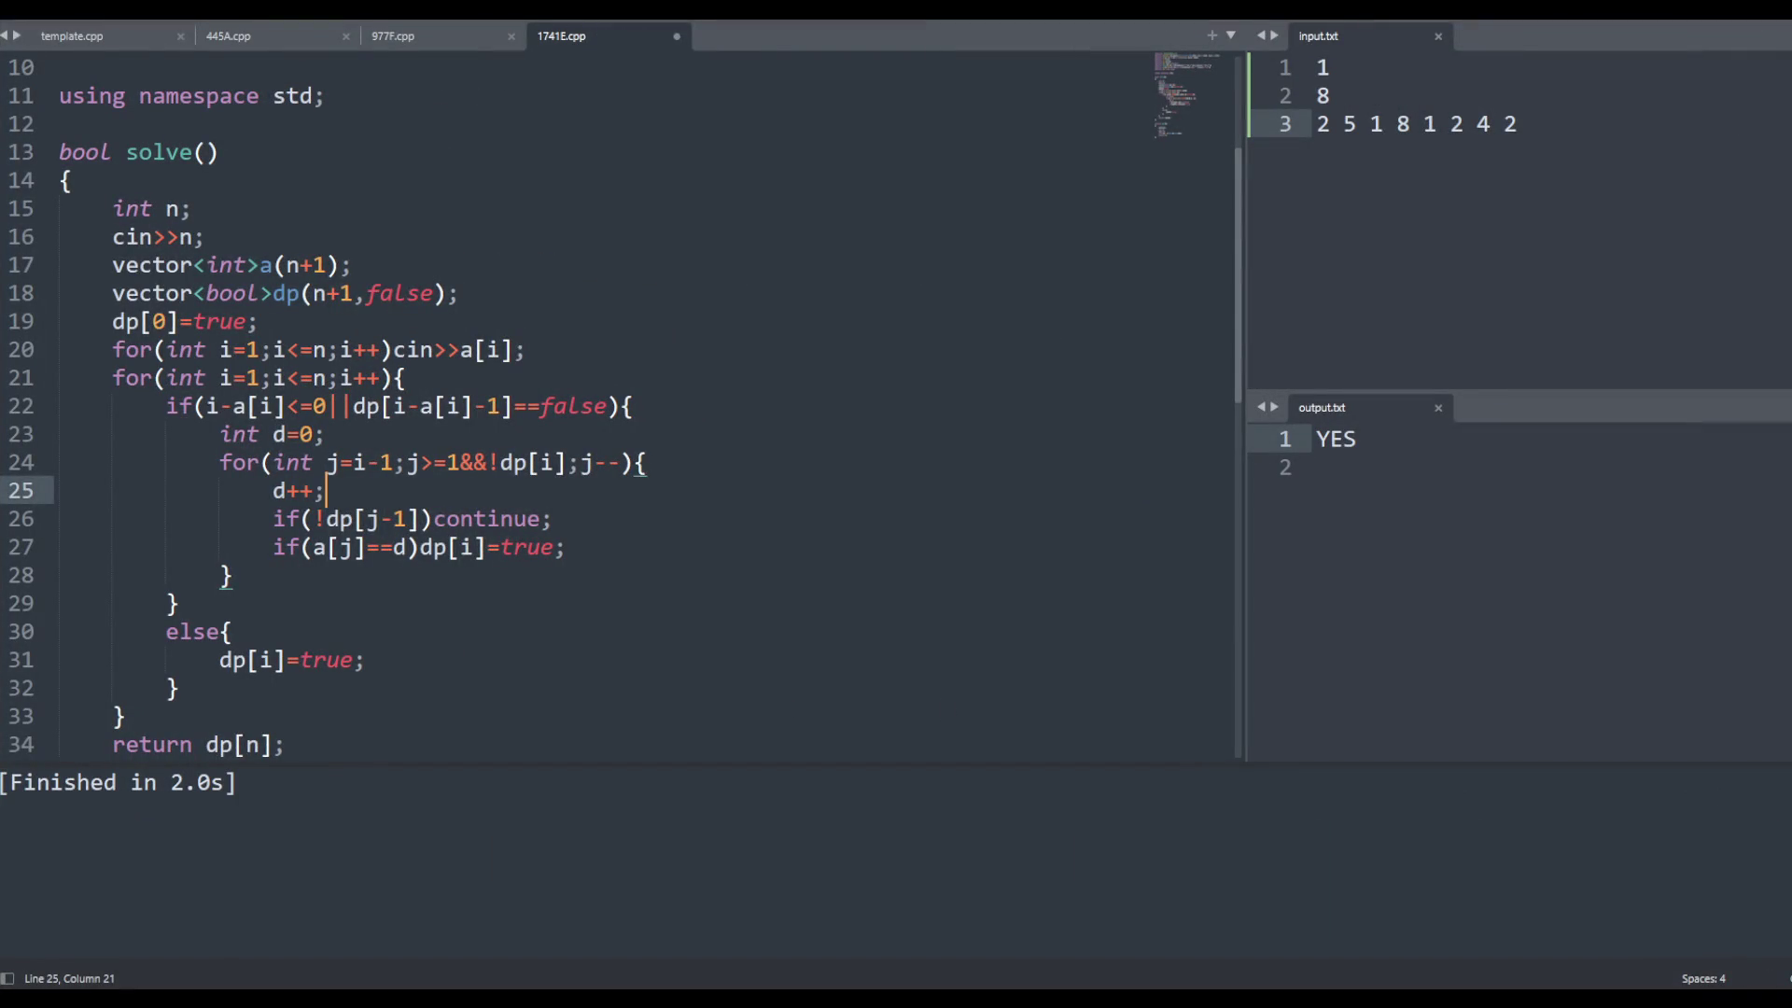
scroll(706, 642, "up", 3)
scroll(705, 641, "down", 3)
left_click(488, 519)
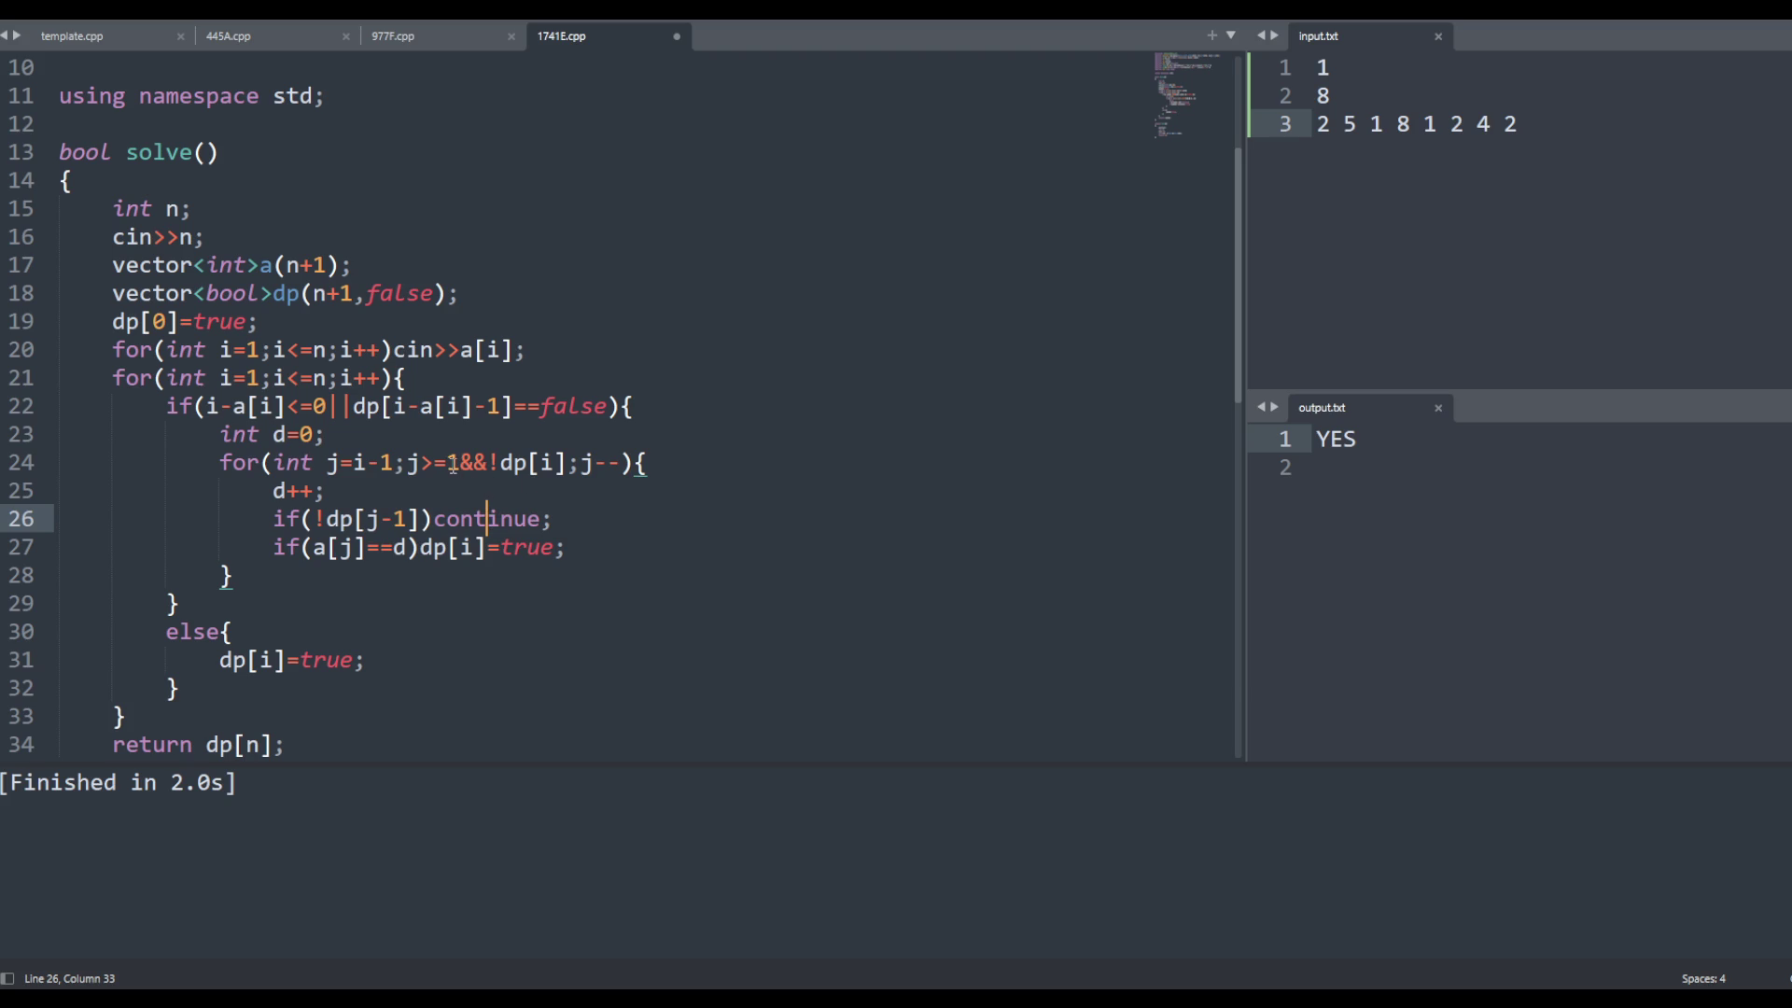
left_click_drag(457, 464, 407, 463)
double_click(280, 462)
mouse_move(264, 459)
left_mouse_down()
mouse_move(233, 575)
mouse_move(129, 468)
mouse_move(270, 573)
left_mouse_up()
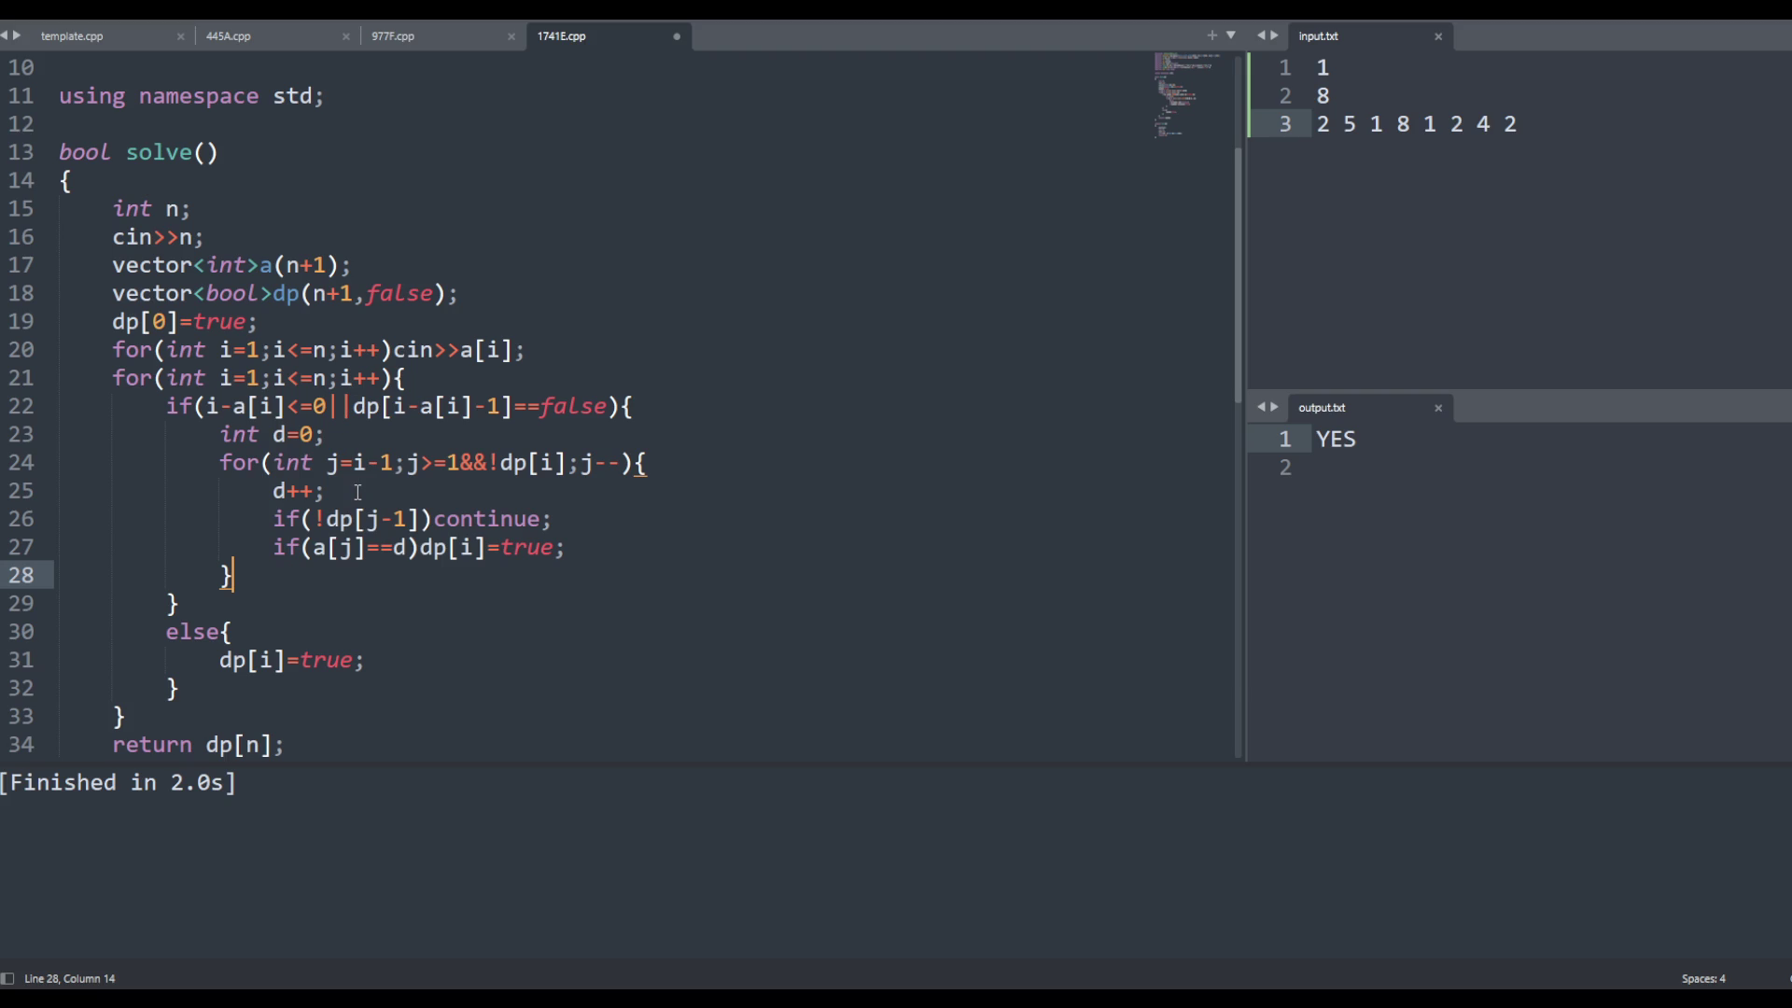
Review the dp[j-1] check, the d++ line and the a[j]== comparison on line 27
mouse_move(349, 512)
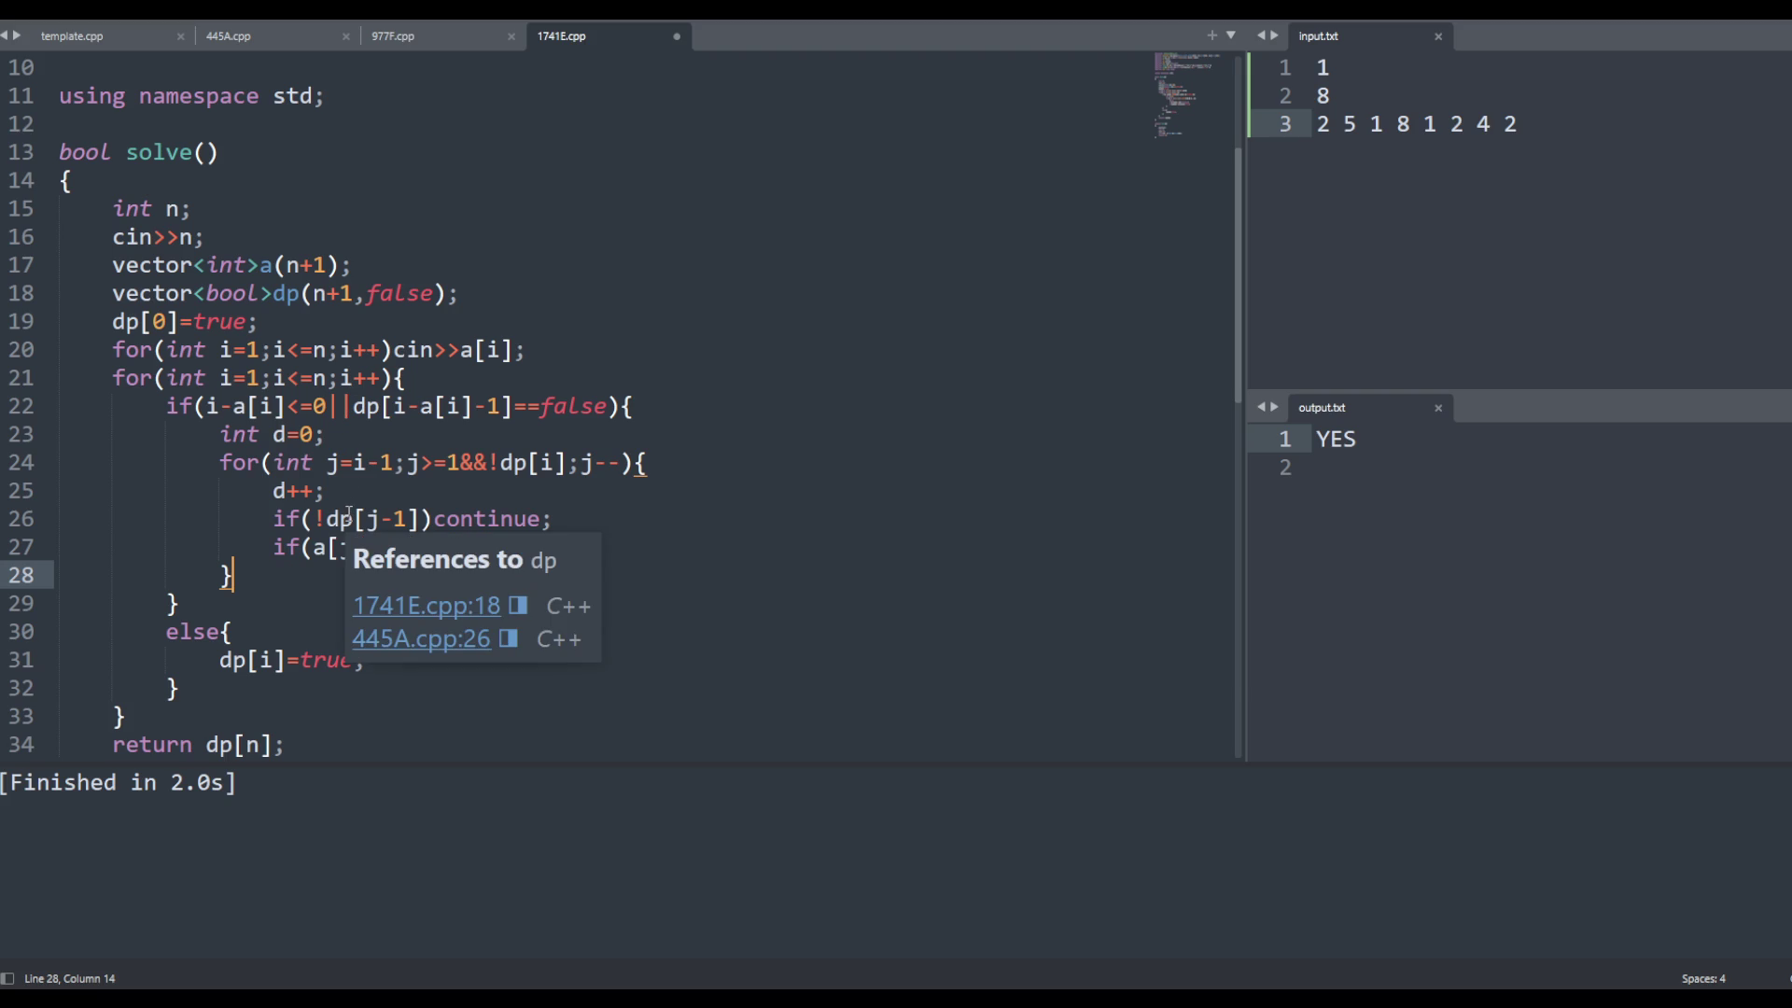
left_click(385, 518)
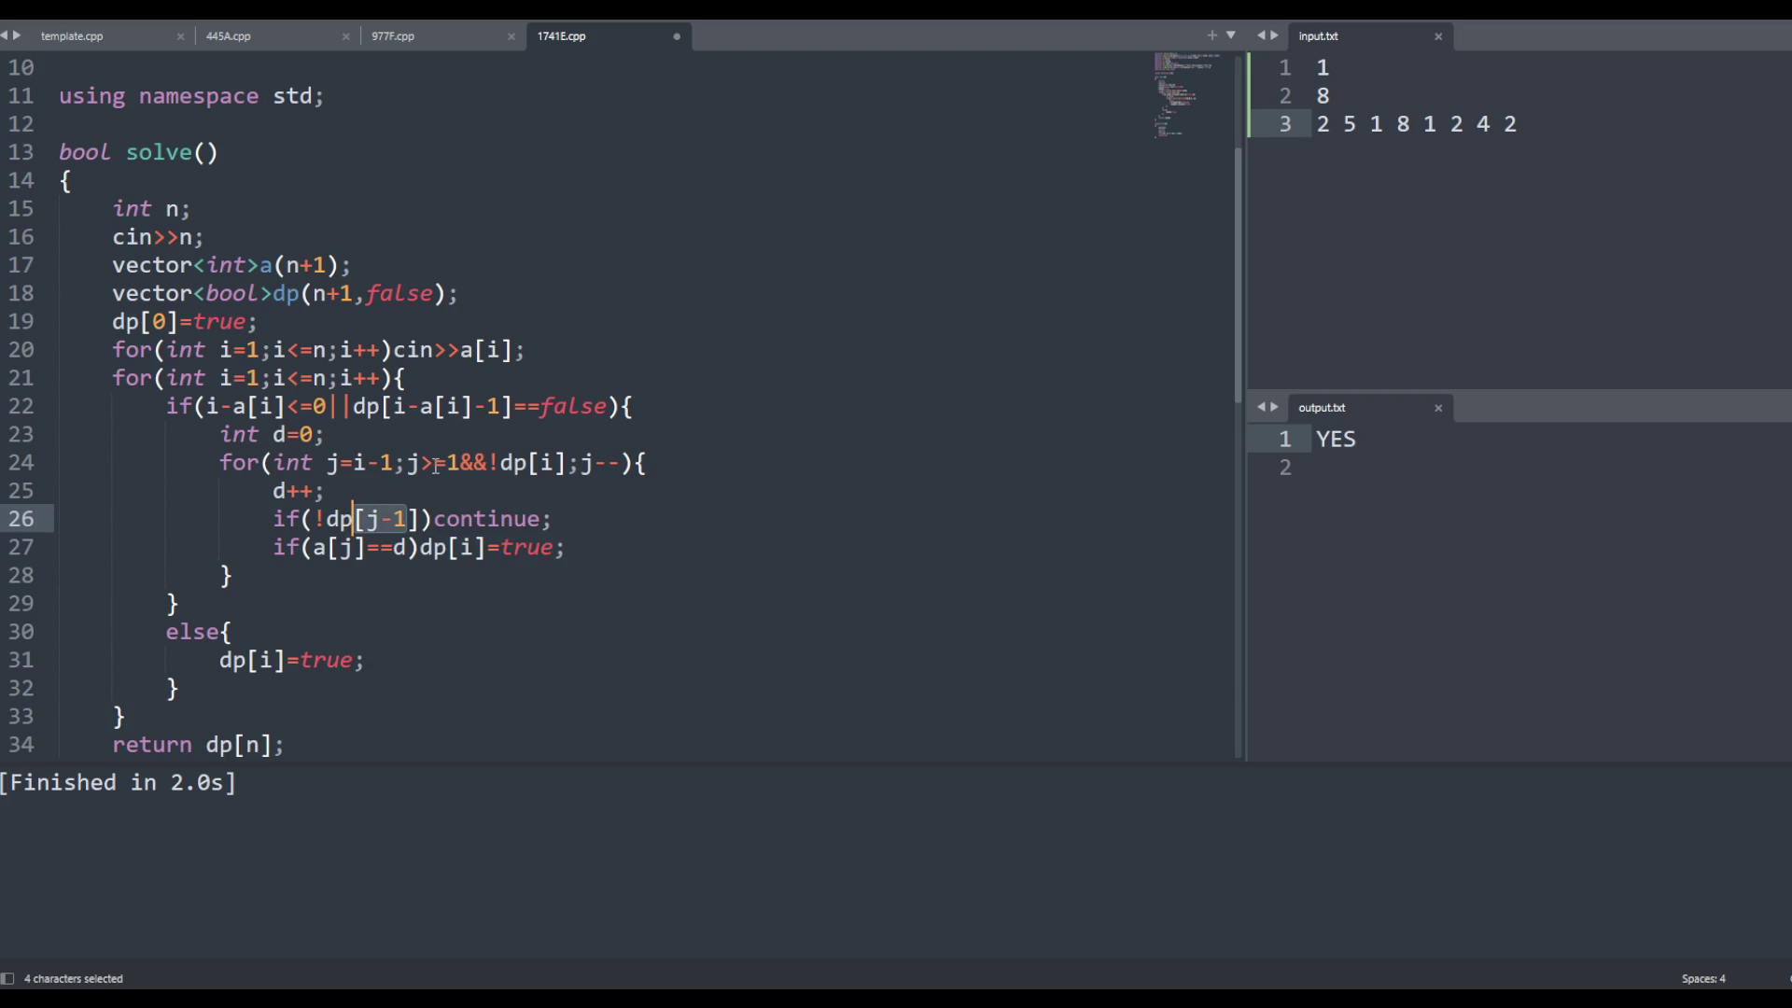
left_click(436, 463)
left_click(516, 490)
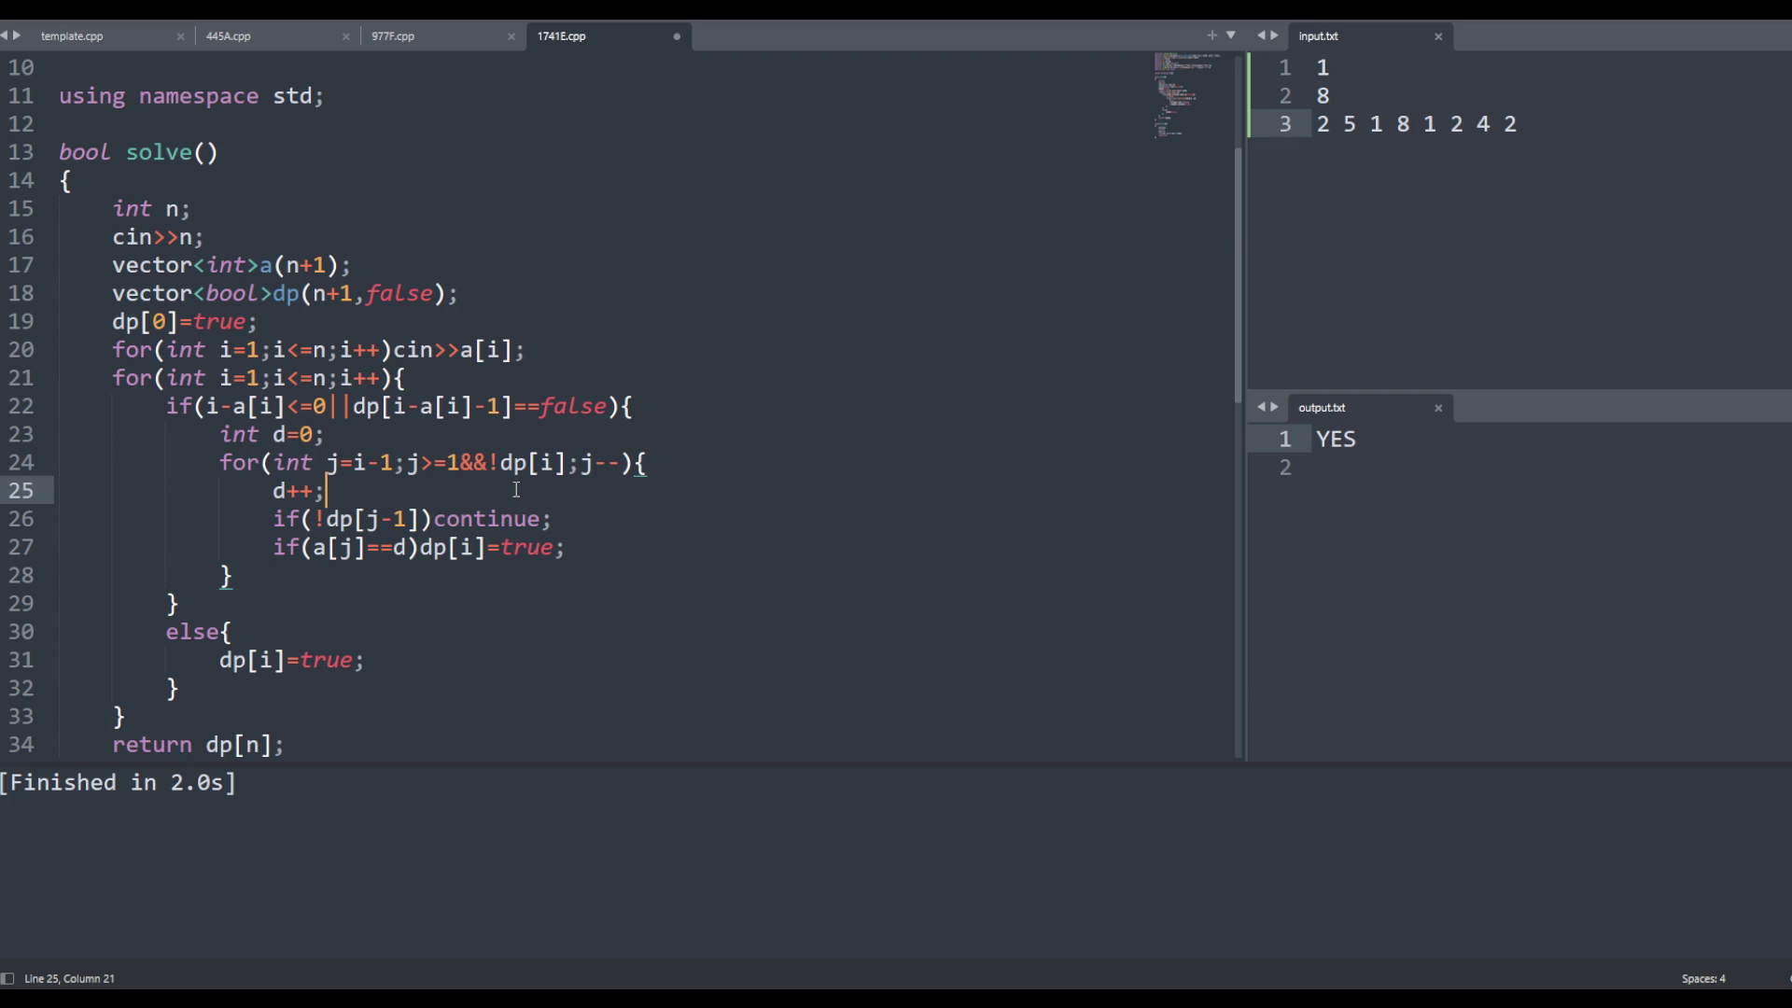
scroll(516, 490, "down", 3)
scroll(432, 453, "up", 1)
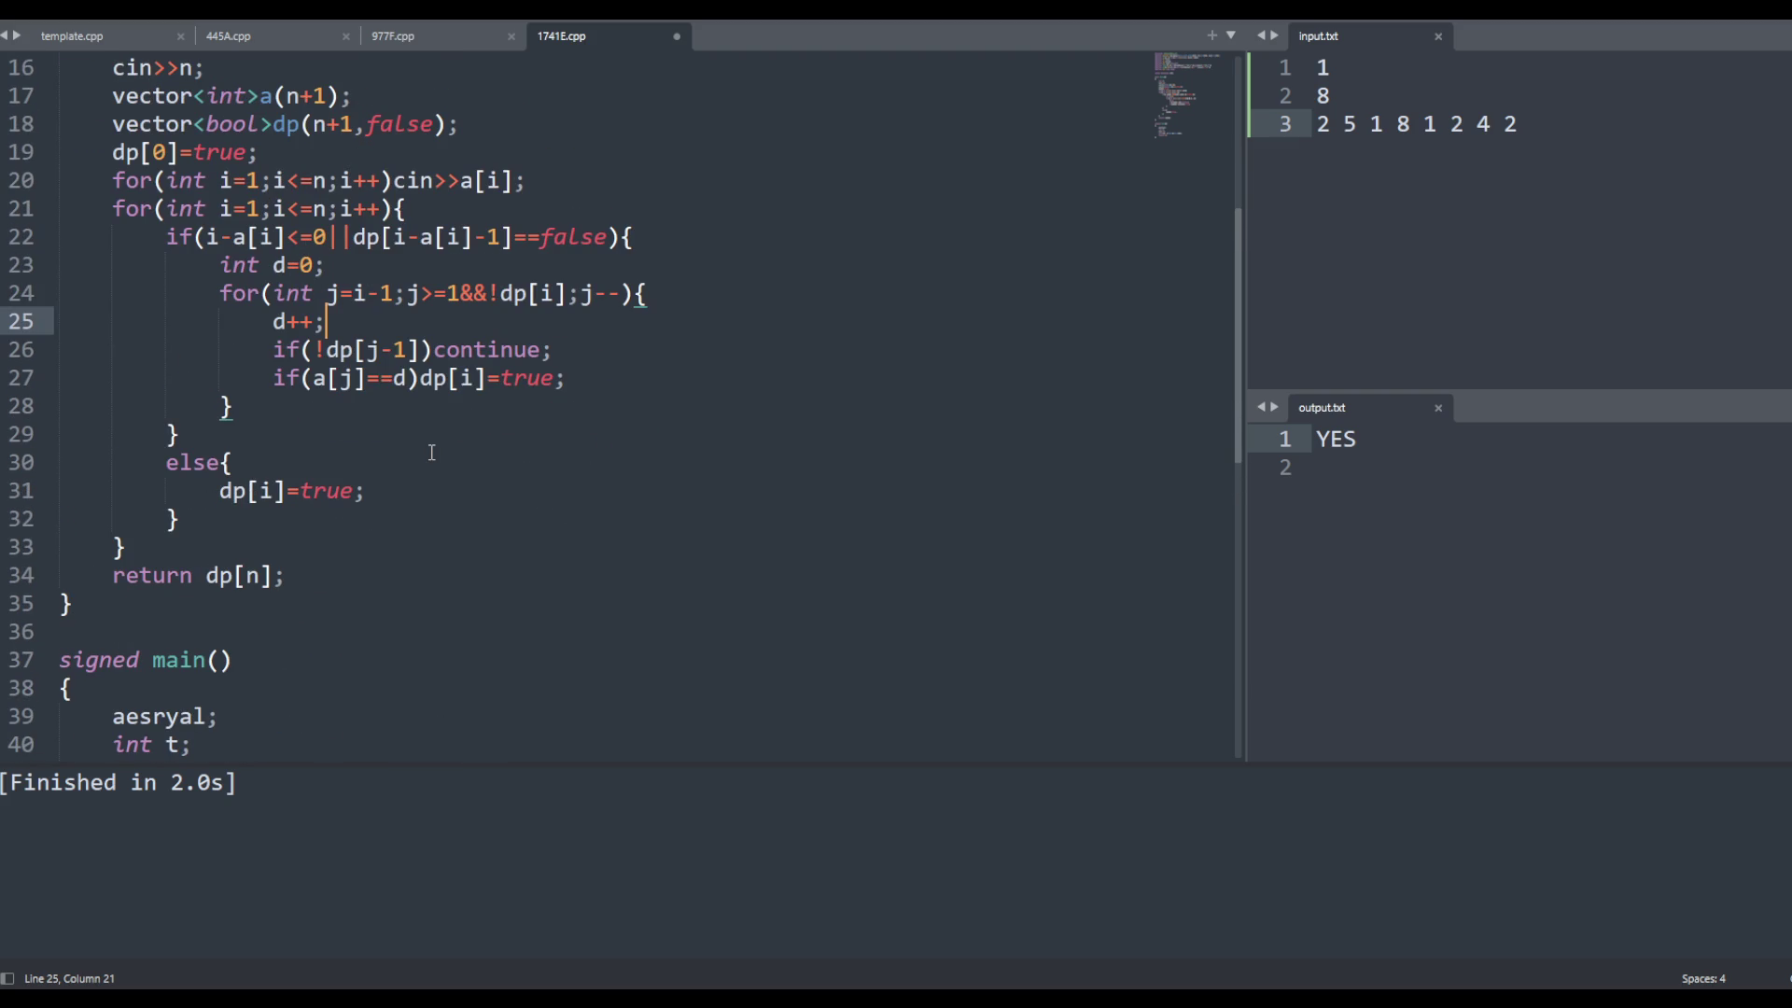
left_click_drag(314, 378, 394, 378)
left_click(406, 378)
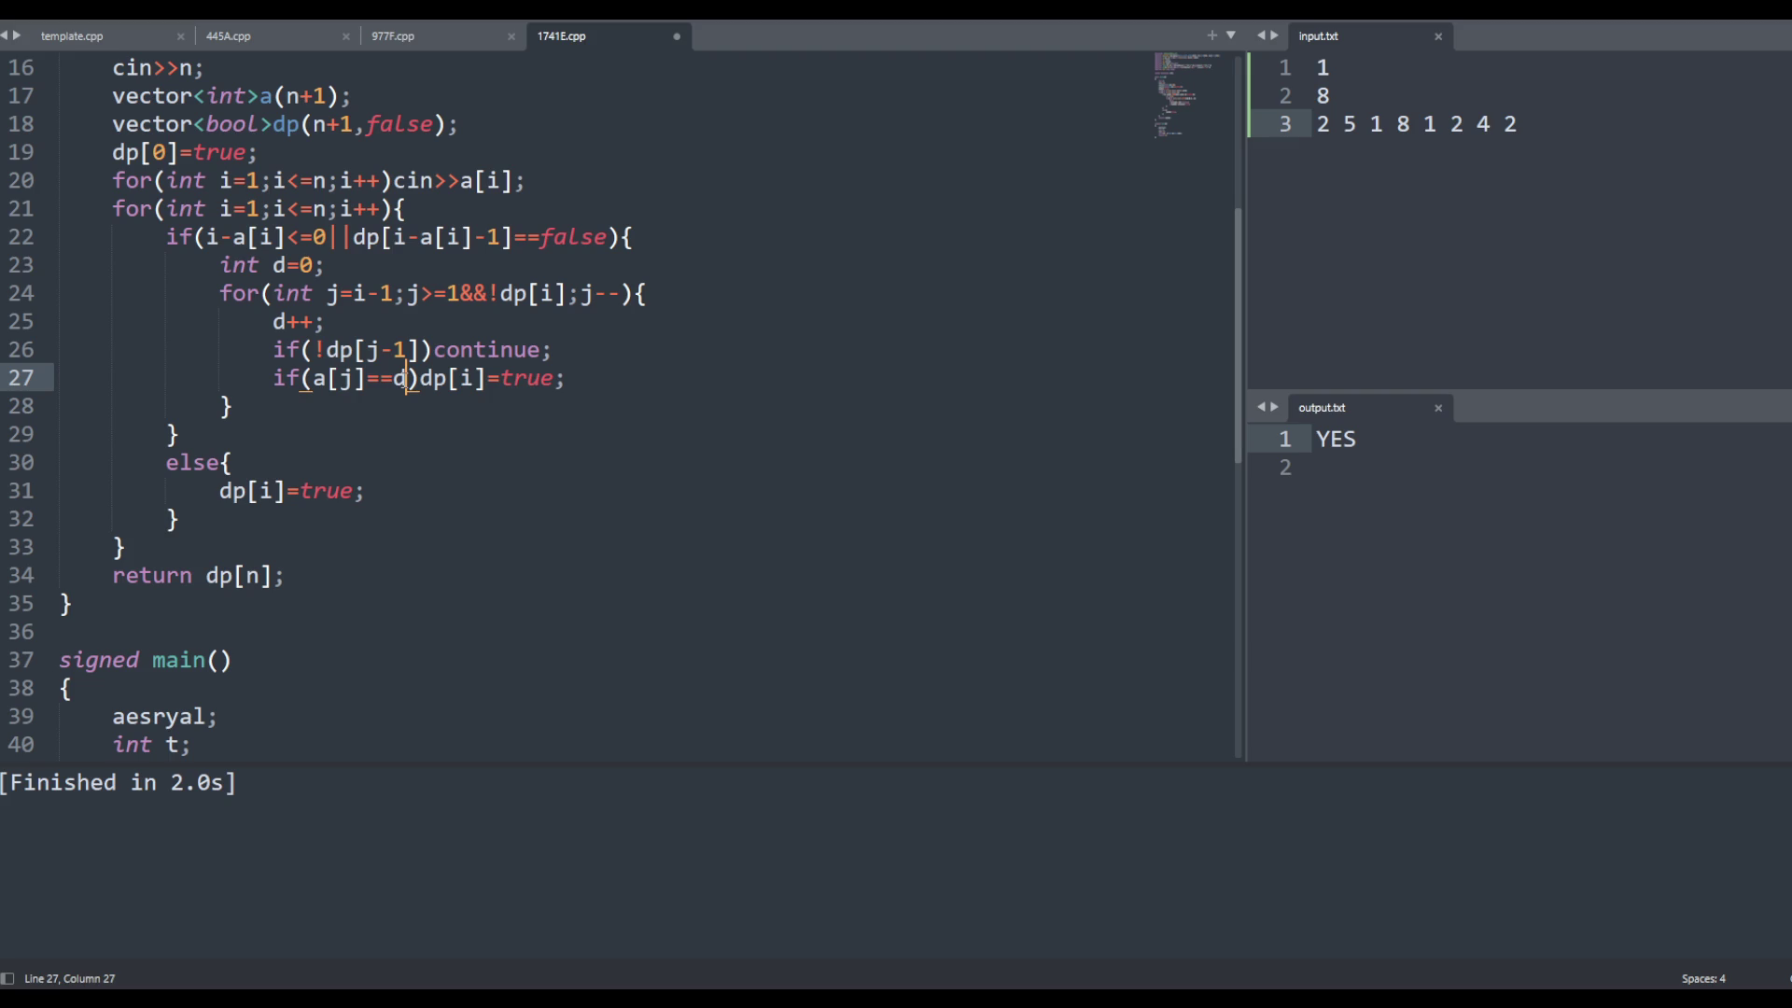
Review the int d=0 initialisation and the j=i-1, j>=1 loop bounds
left_click_drag(229, 406, 133, 273)
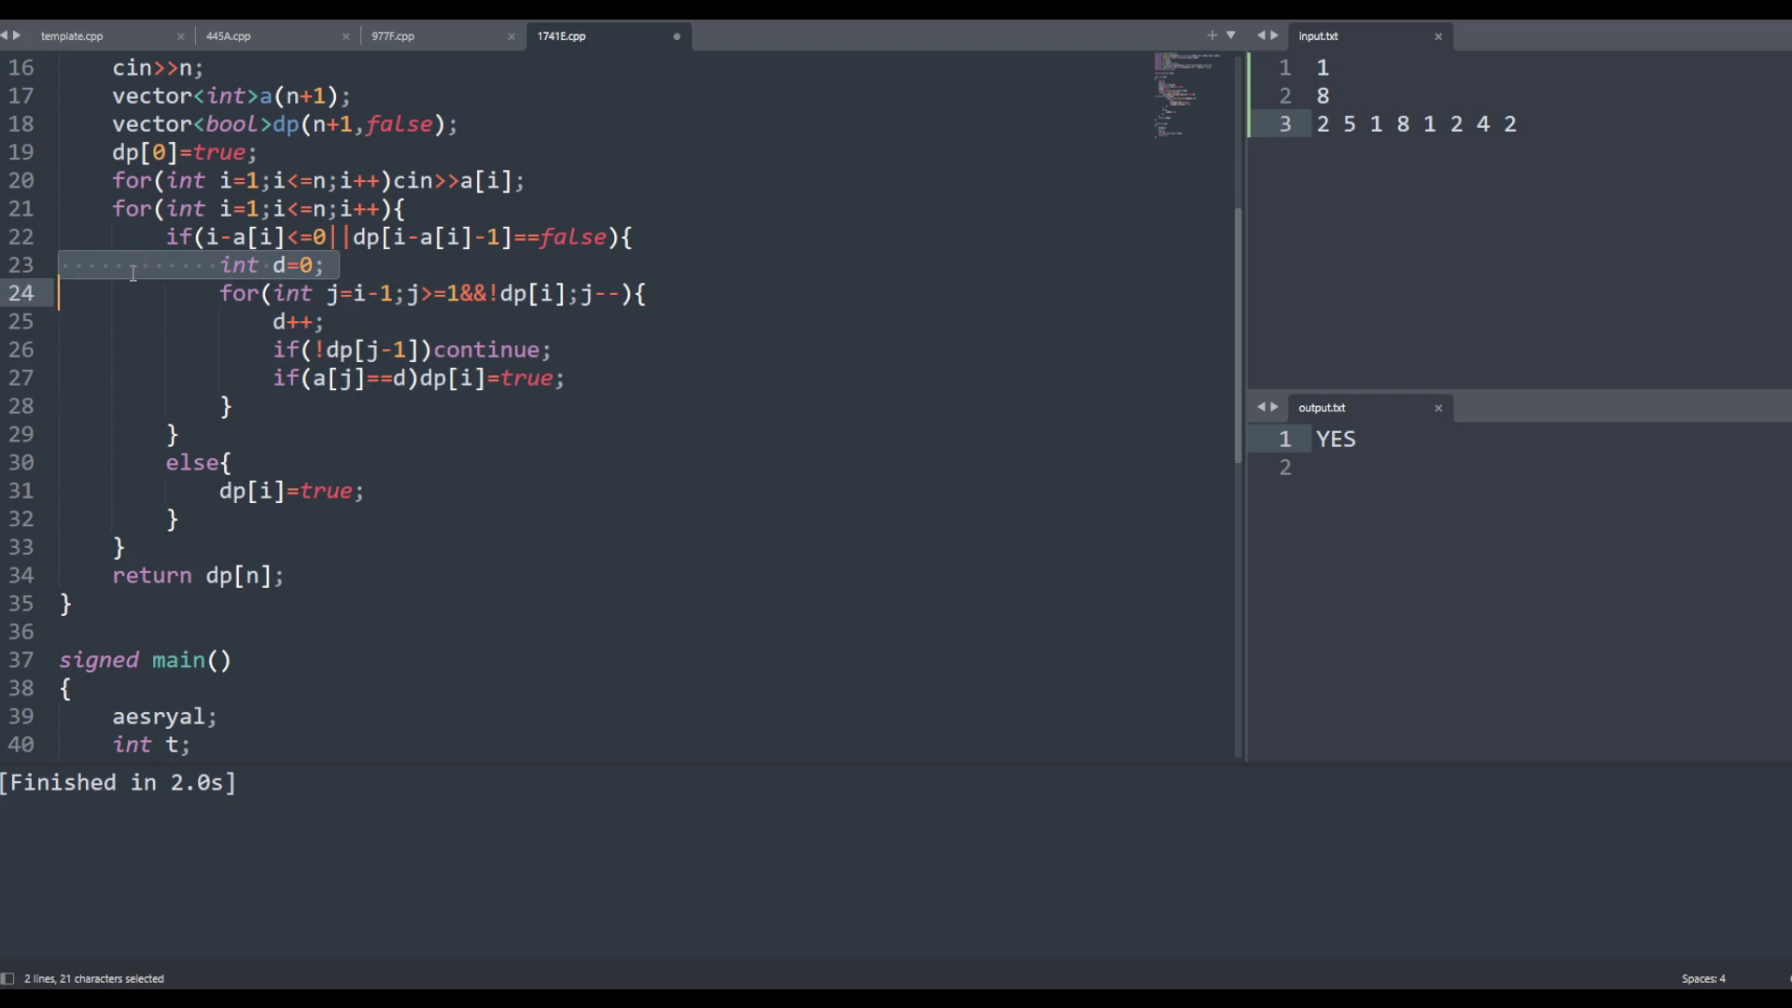
left_click(221, 378)
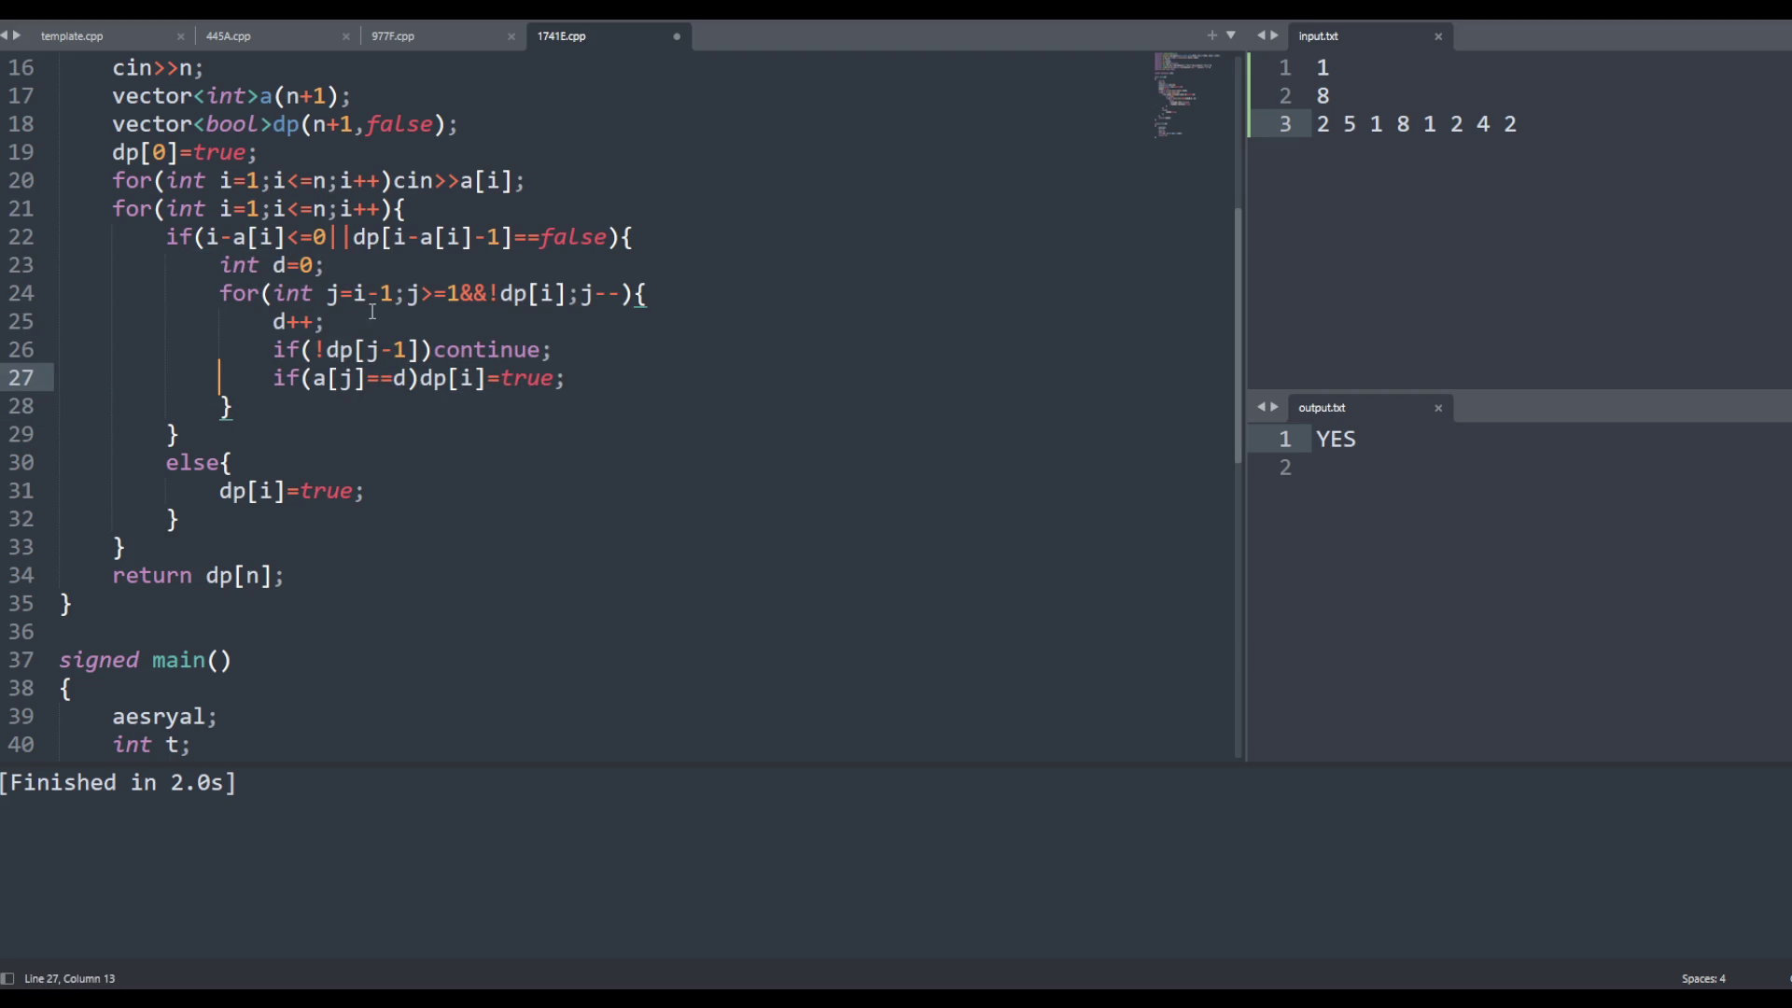
left_click_drag(392, 295, 367, 295)
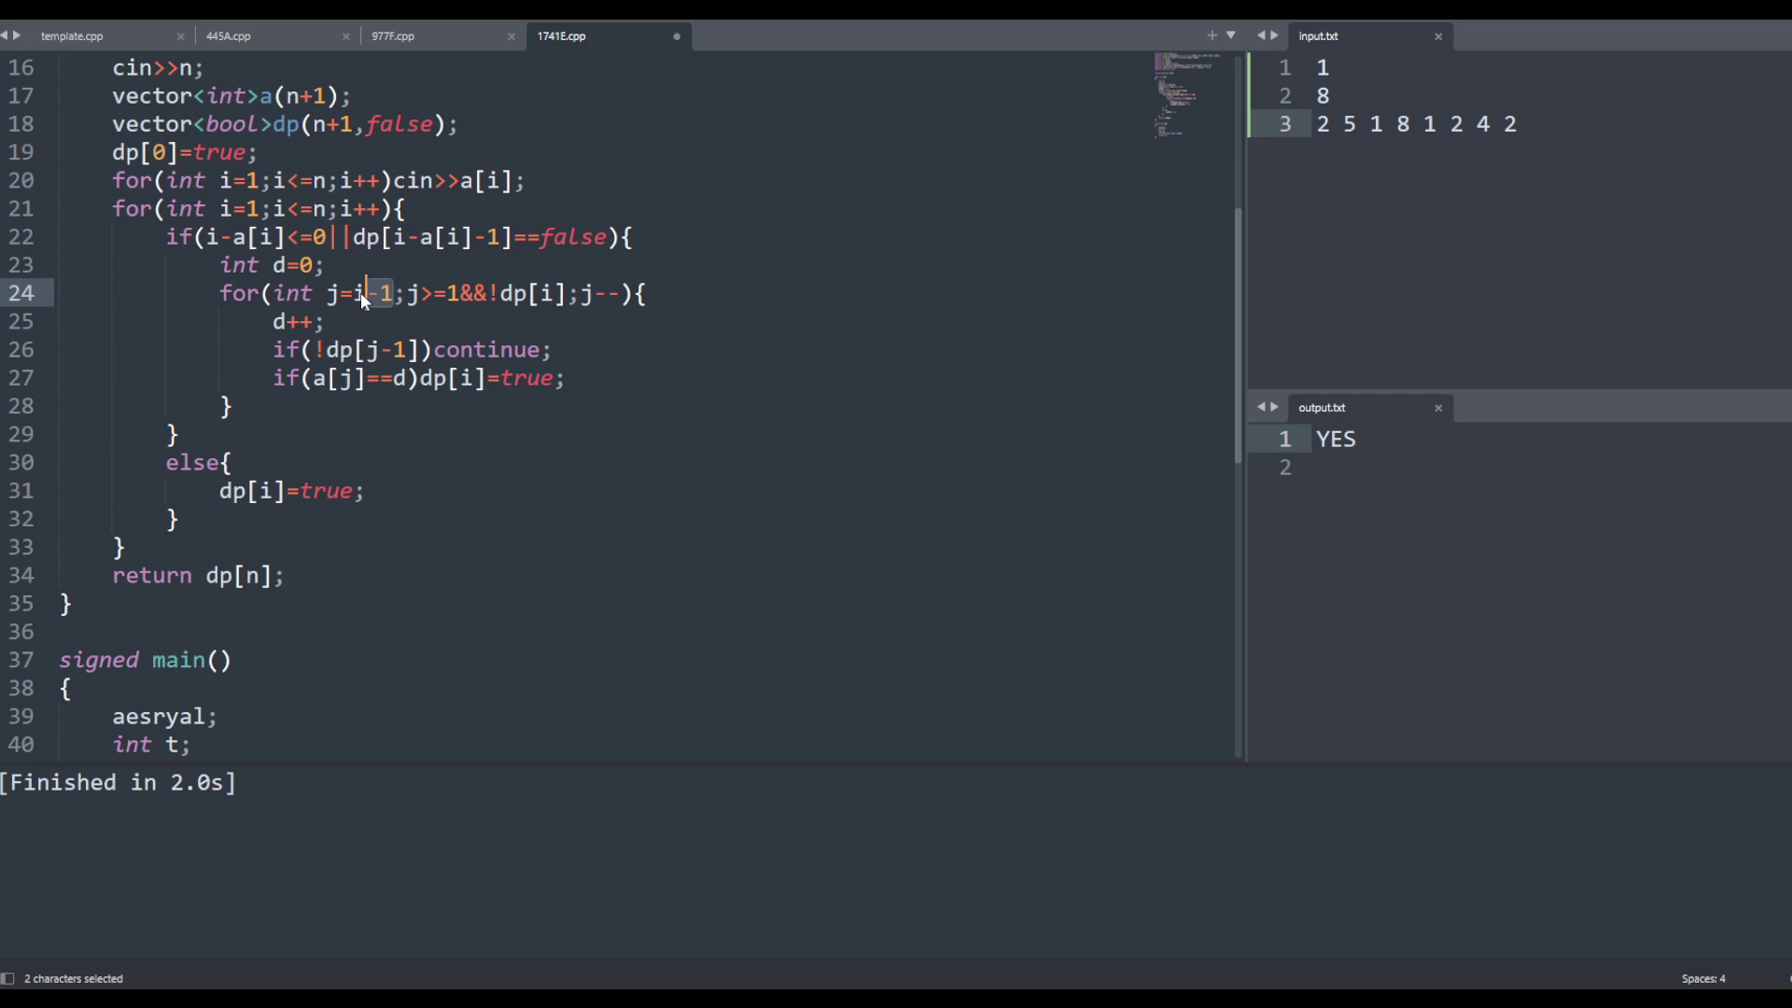
double_click(452, 295)
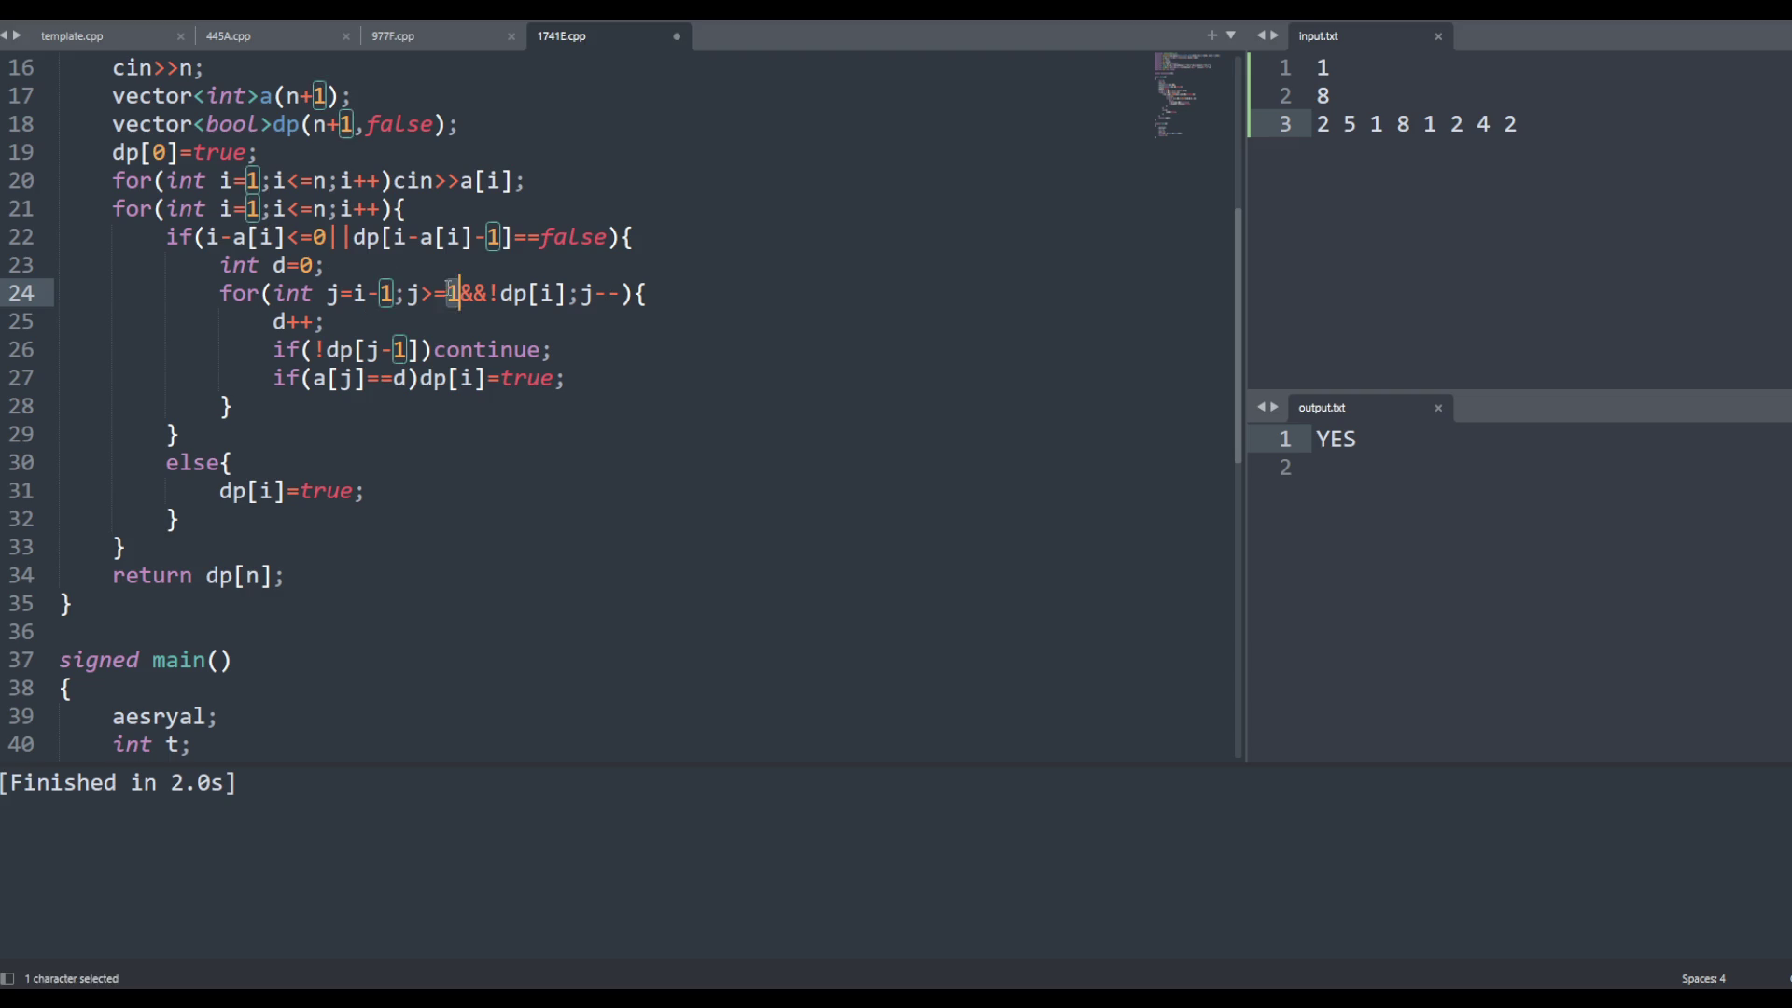
left_click_drag(461, 295, 393, 295)
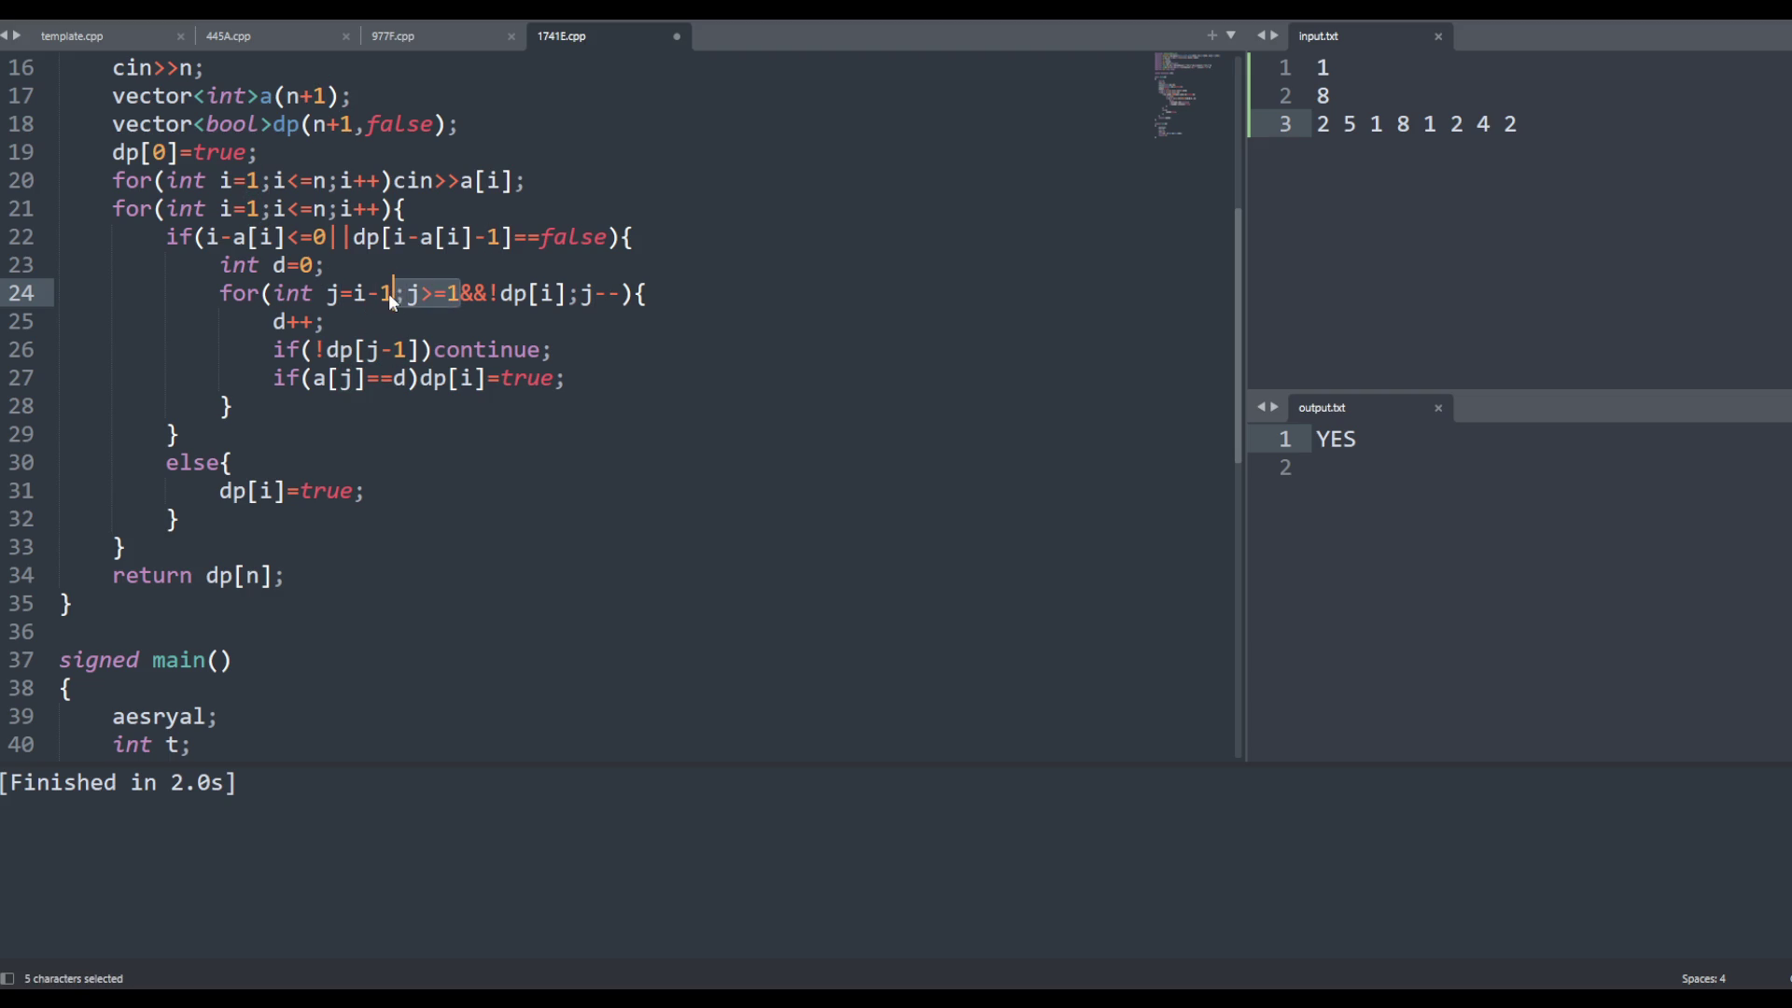
left_click(514, 297)
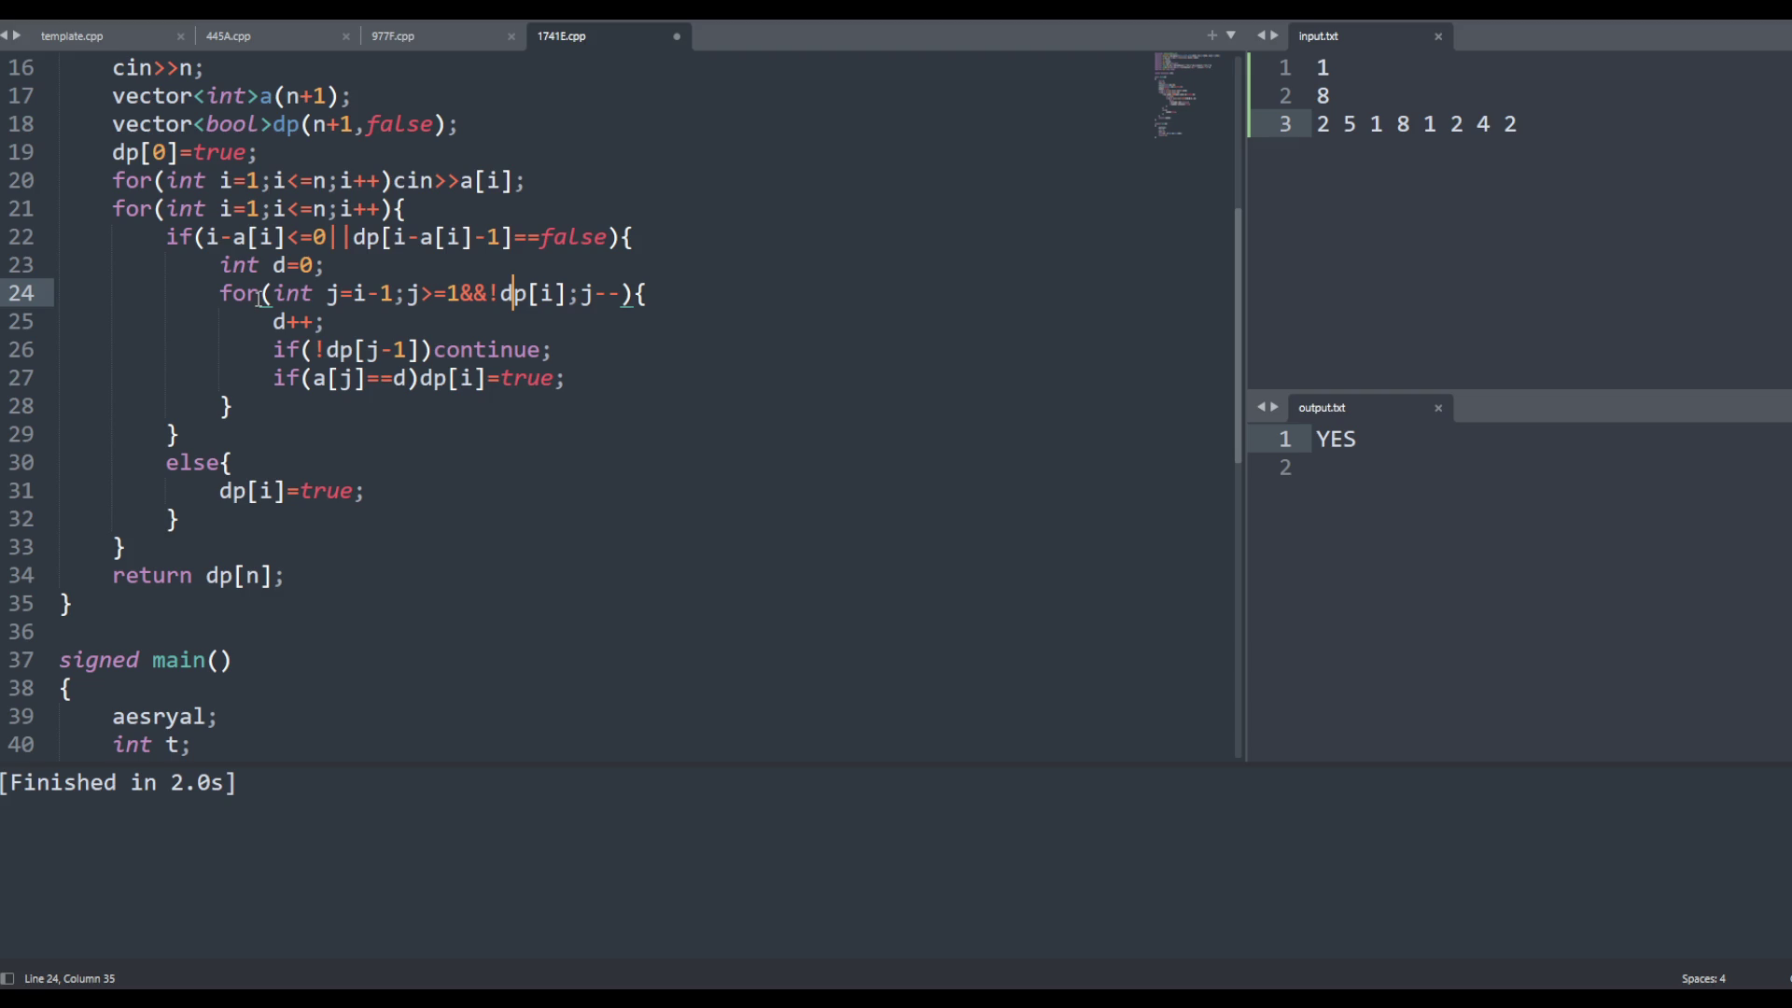
Replace the ==false comparison on line 22 with !dp[i-a[i]-1] and save 1741E.cpp
mouse_move(206, 238)
left_mouse_down()
mouse_move(607, 239)
mouse_move(525, 239)
left_mouse_up()
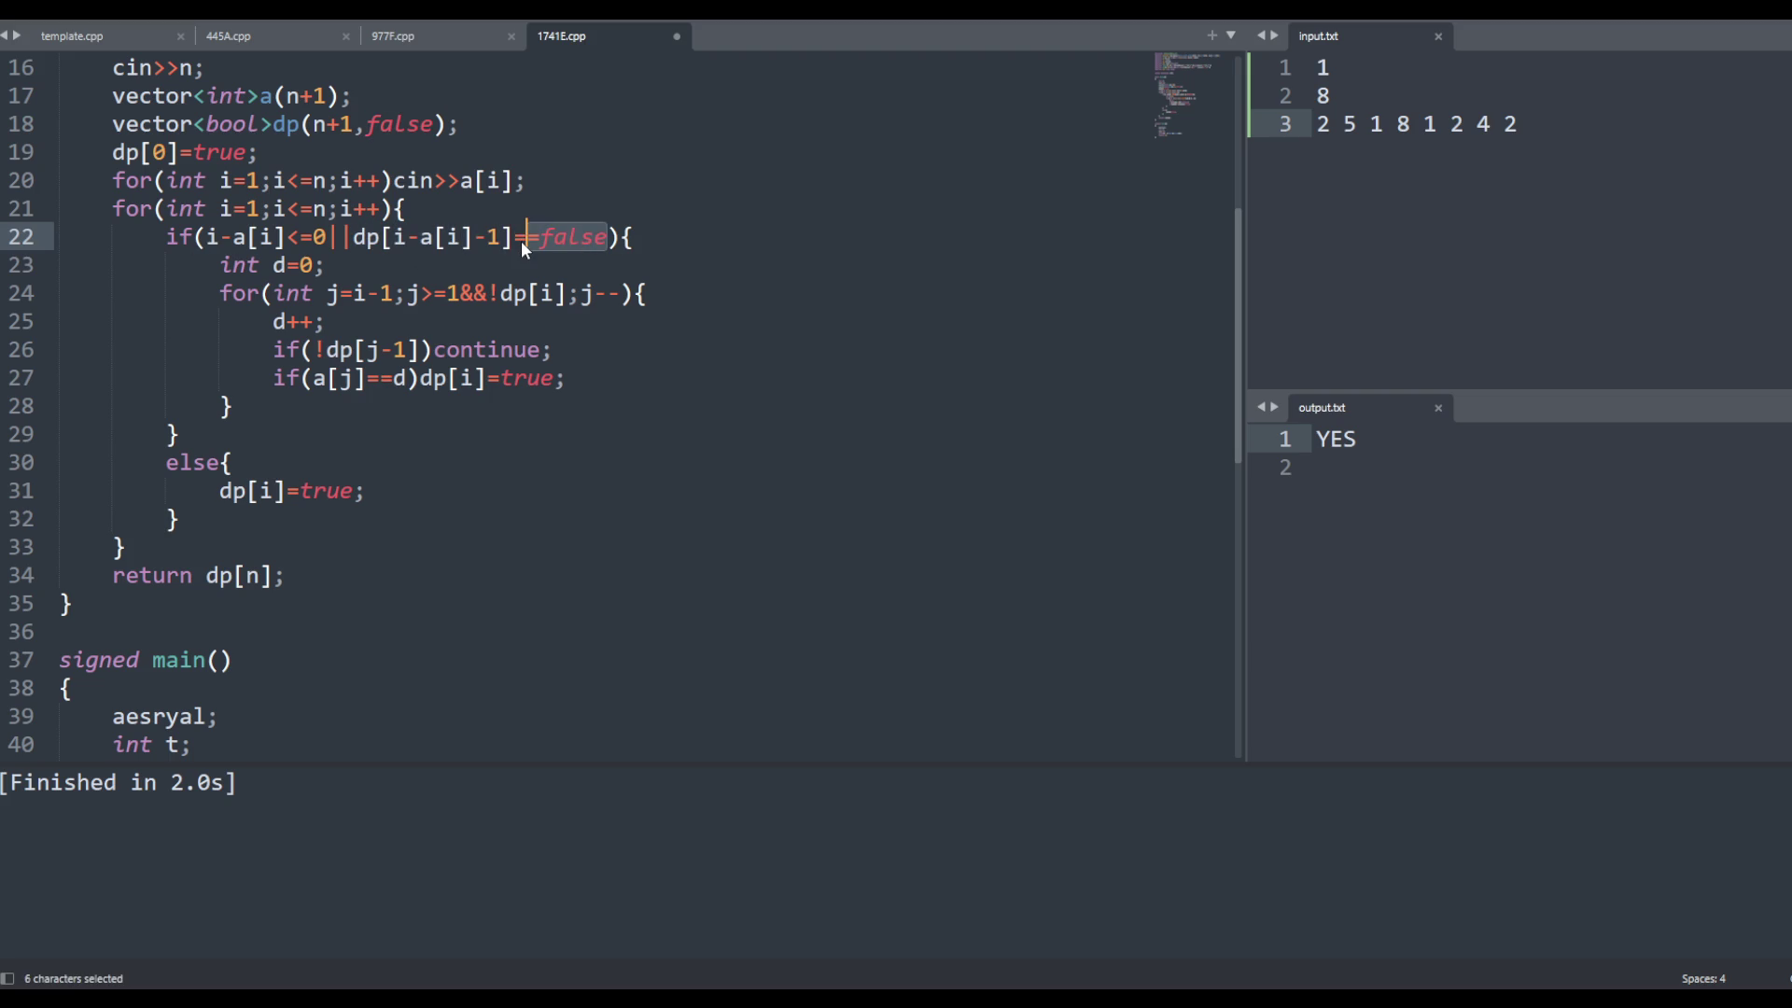
key("BackSpace")
key("BackSpace")
left_click(355, 239)
type("!")
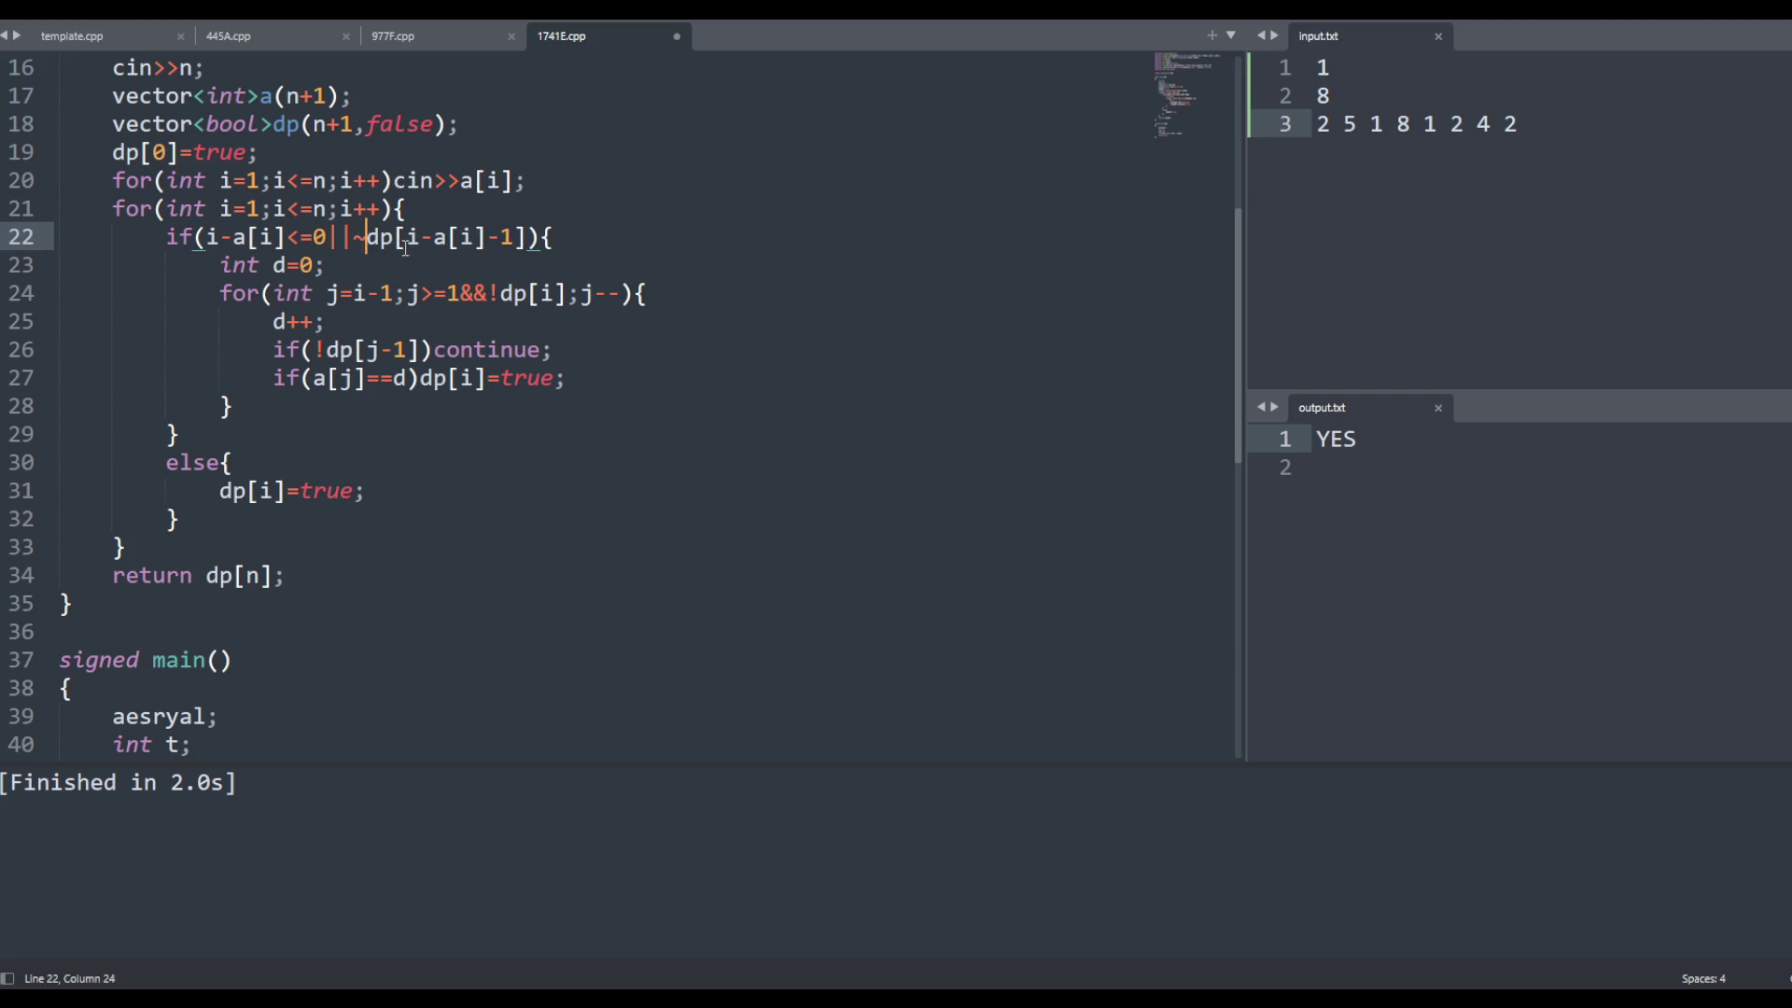
key("ctrl+s")
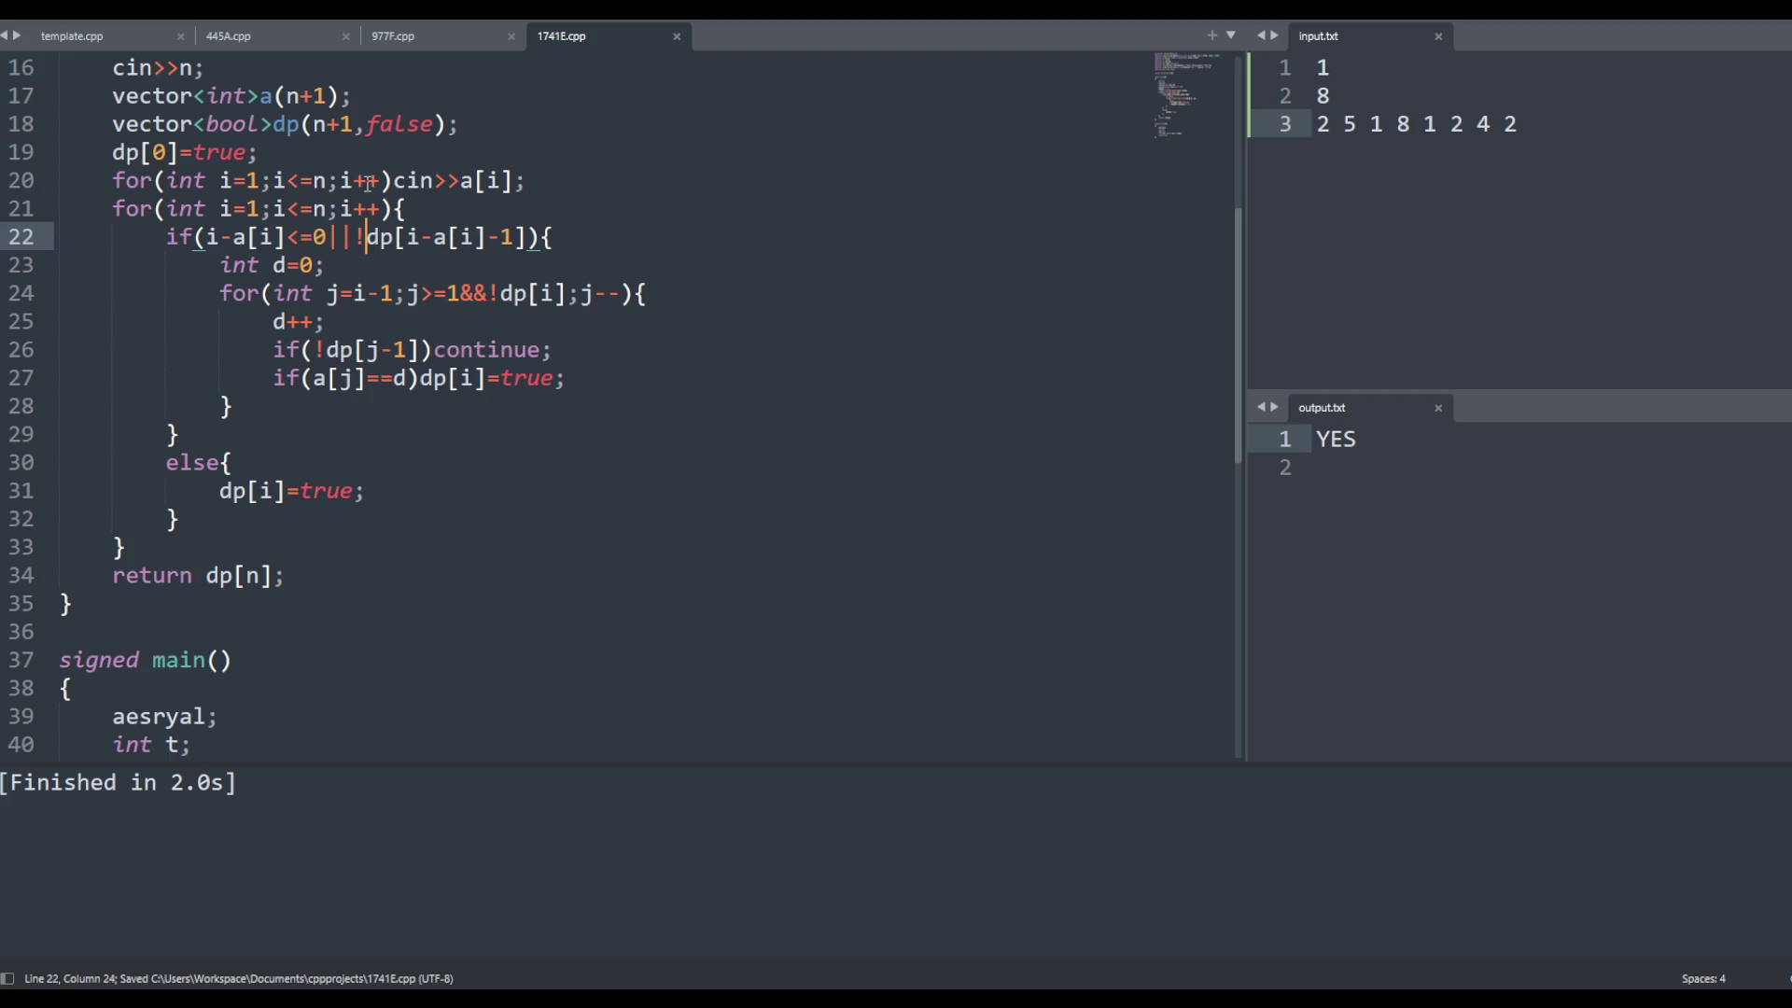
Check the uses of i and n in solve and the continue check on line 26
double_click(347, 209)
double_click(318, 209)
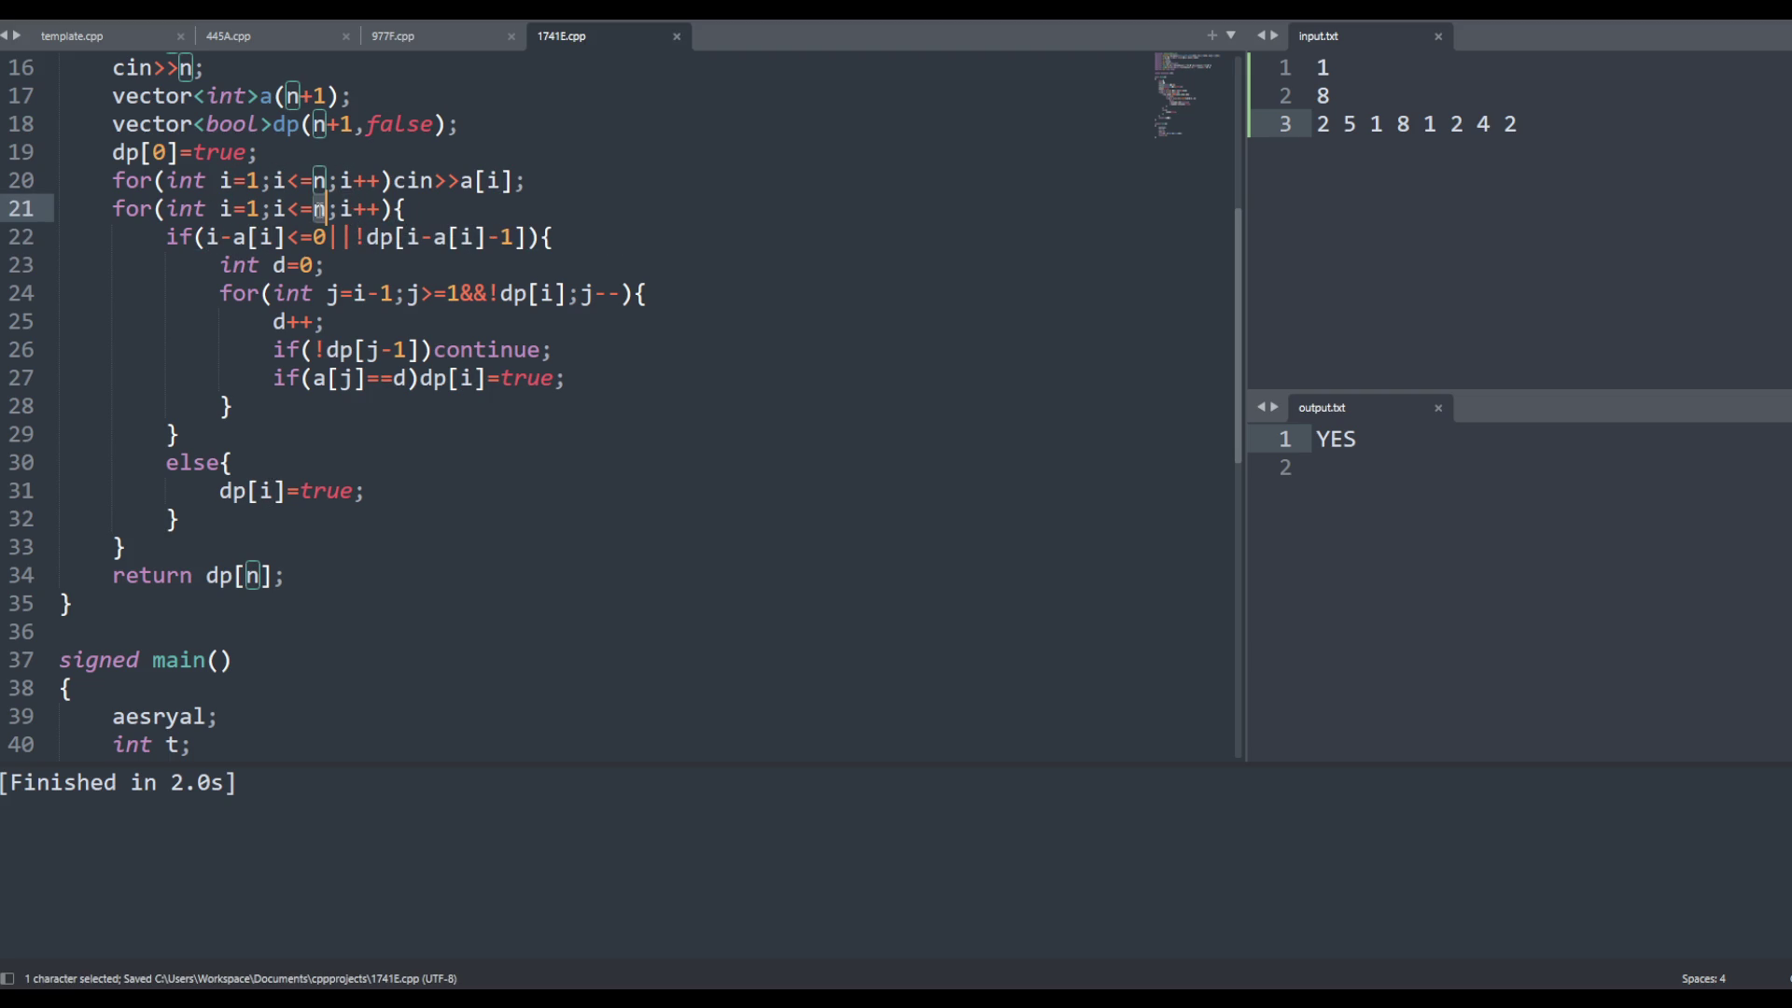
scroll(322, 214, "up", 1)
left_click(340, 294)
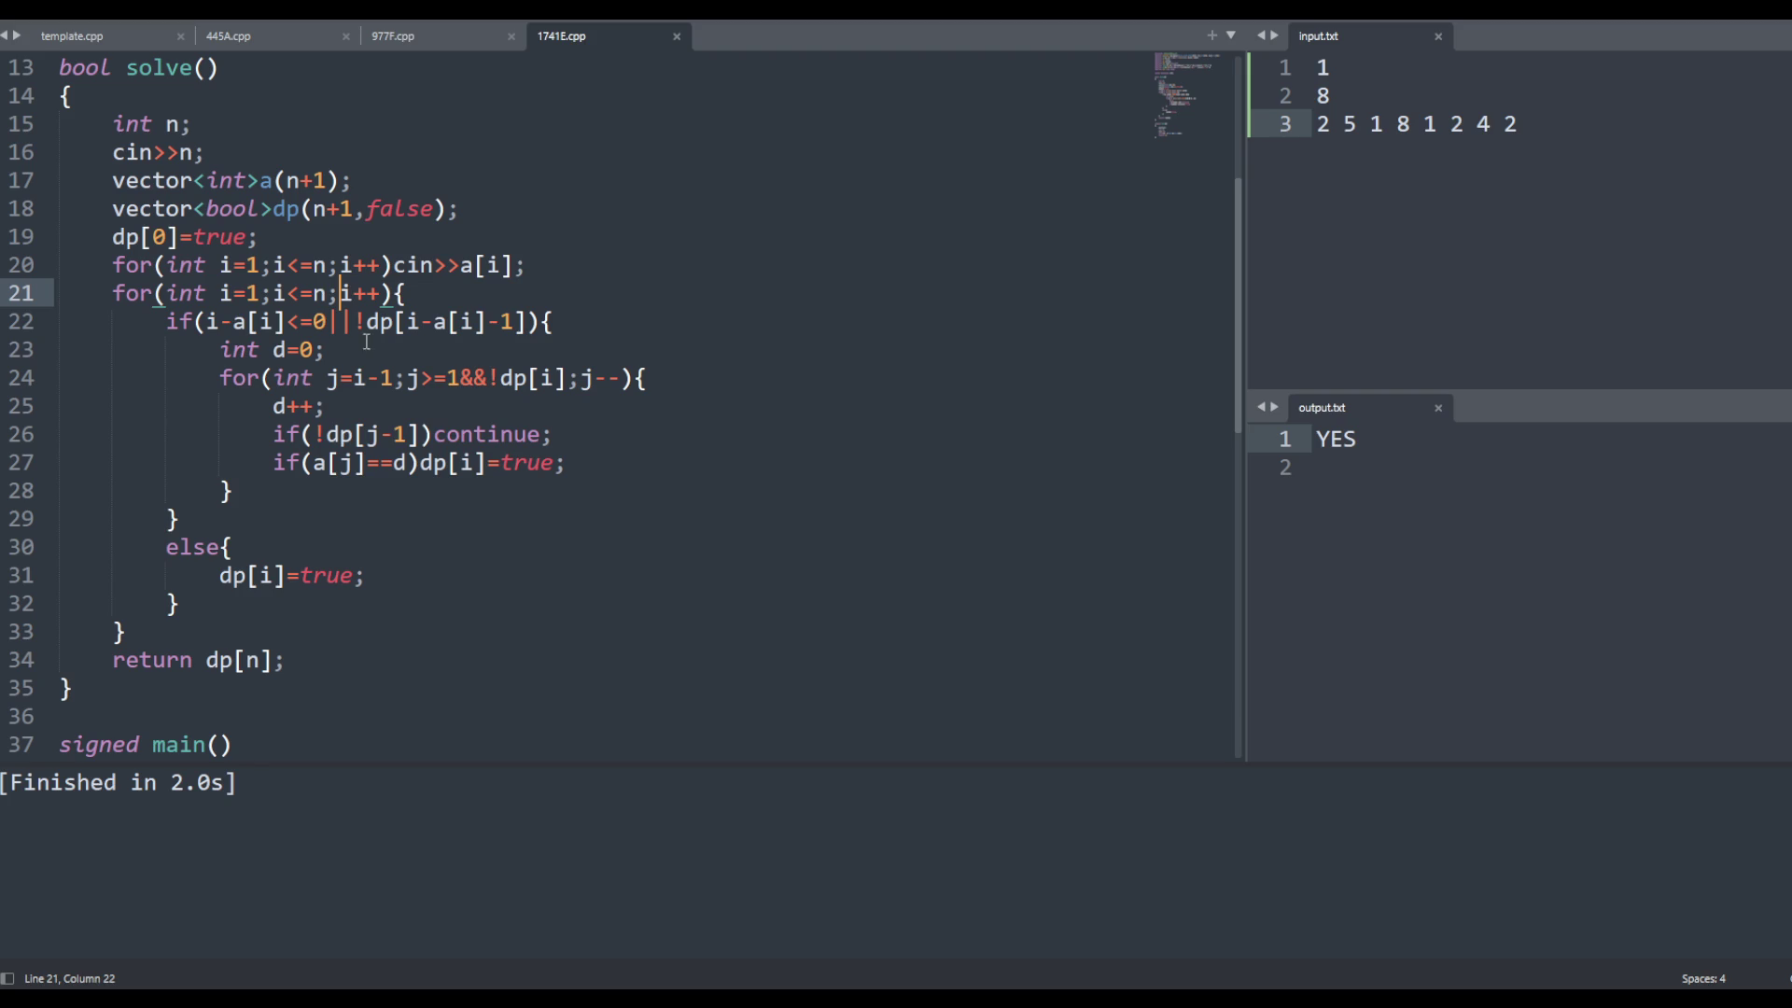
left_click(486, 434)
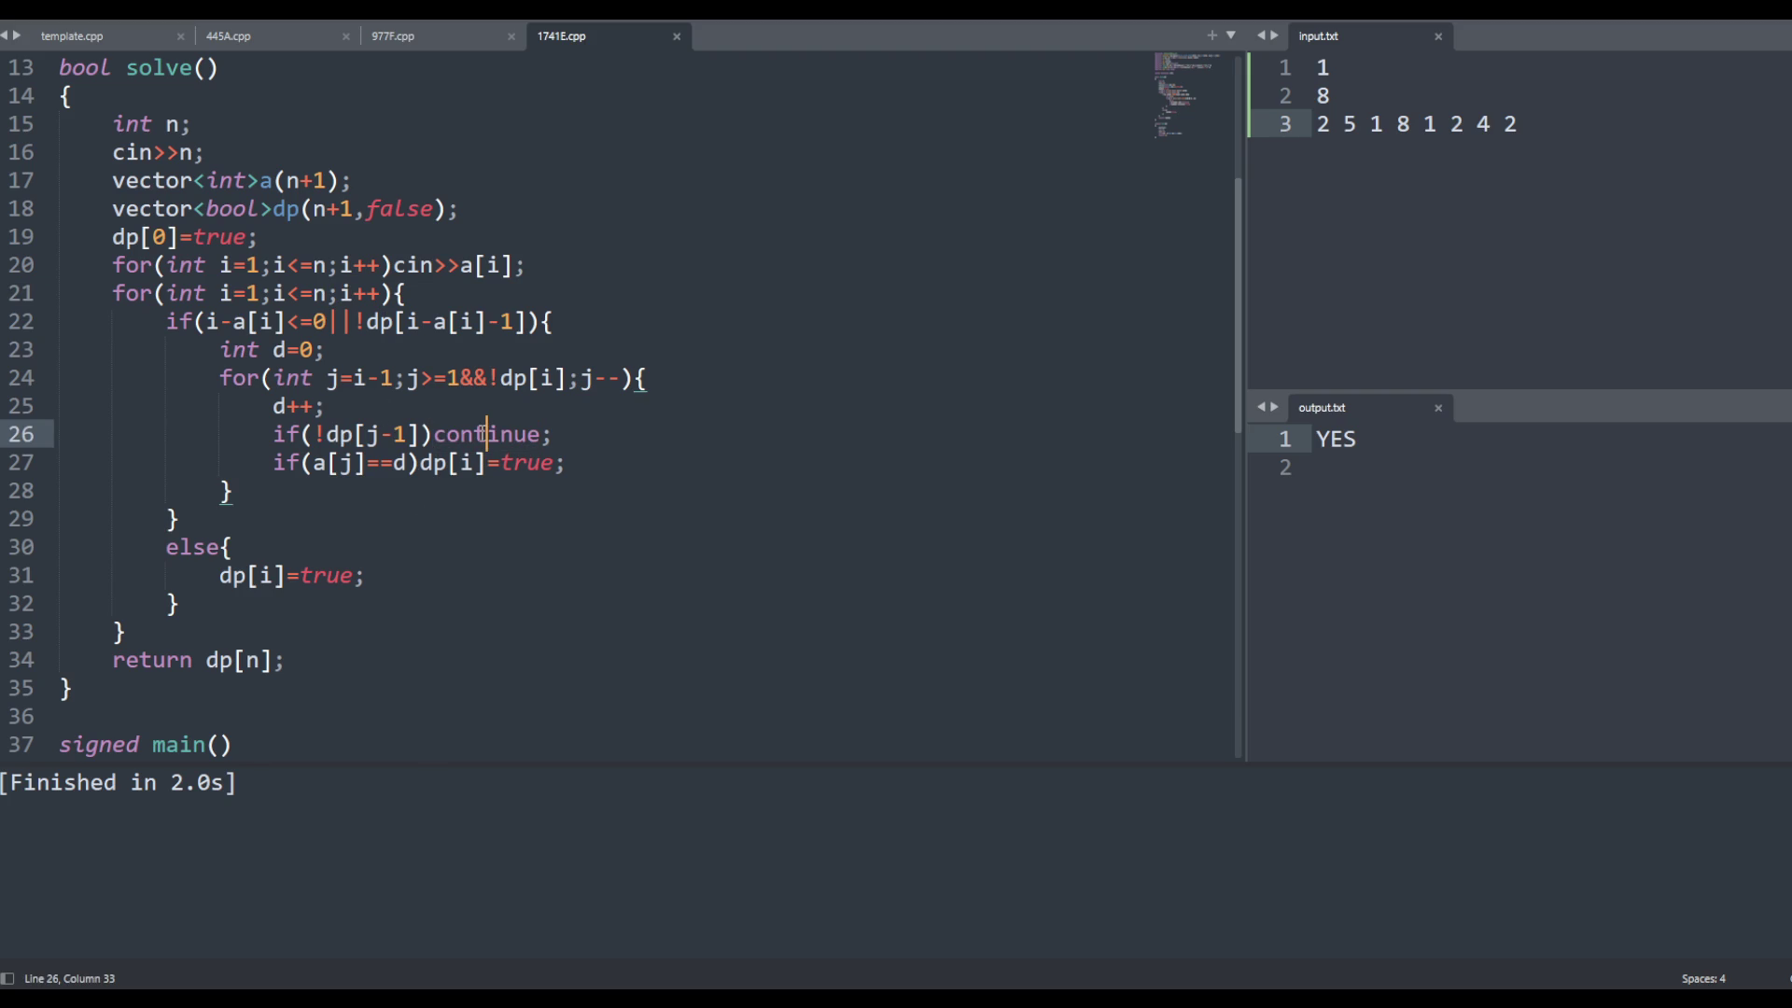
scroll(442, 441, "down", 4)
scroll(429, 453, "up", 5)
scroll(420, 465, "up", 3)
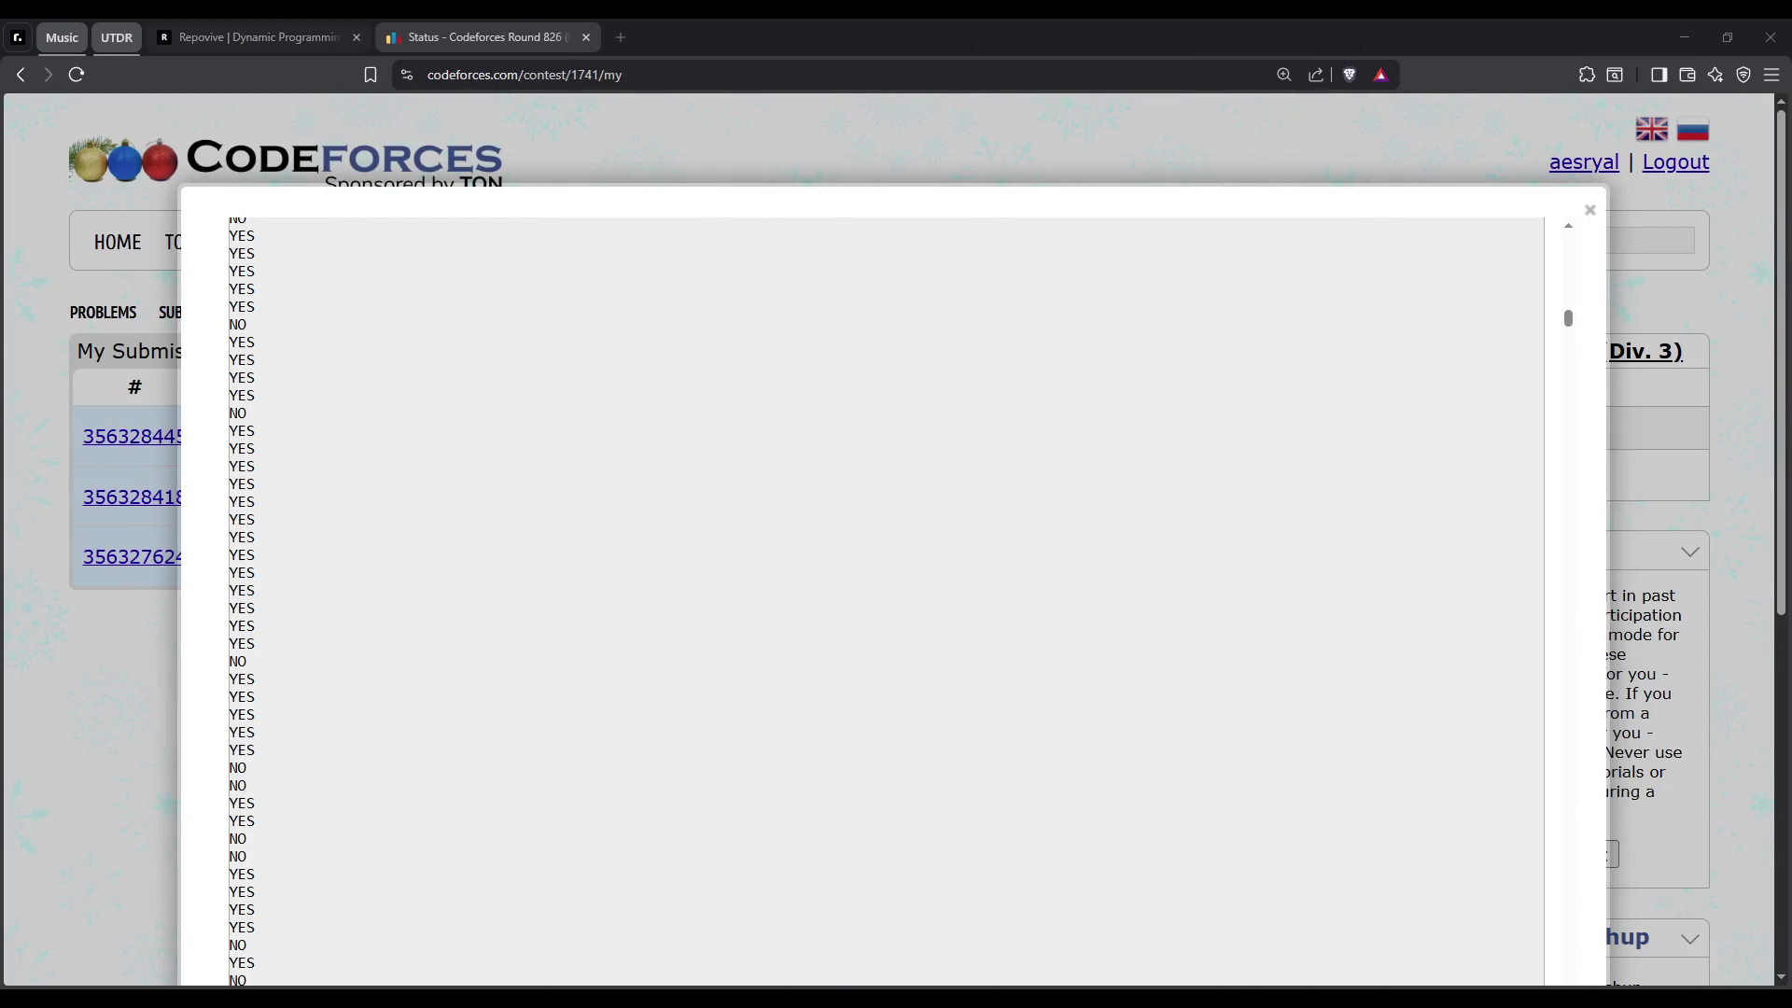
Switch to the browser's Repovive Dynamic Programming tab showing lesson 2.34
left_click(217, 36)
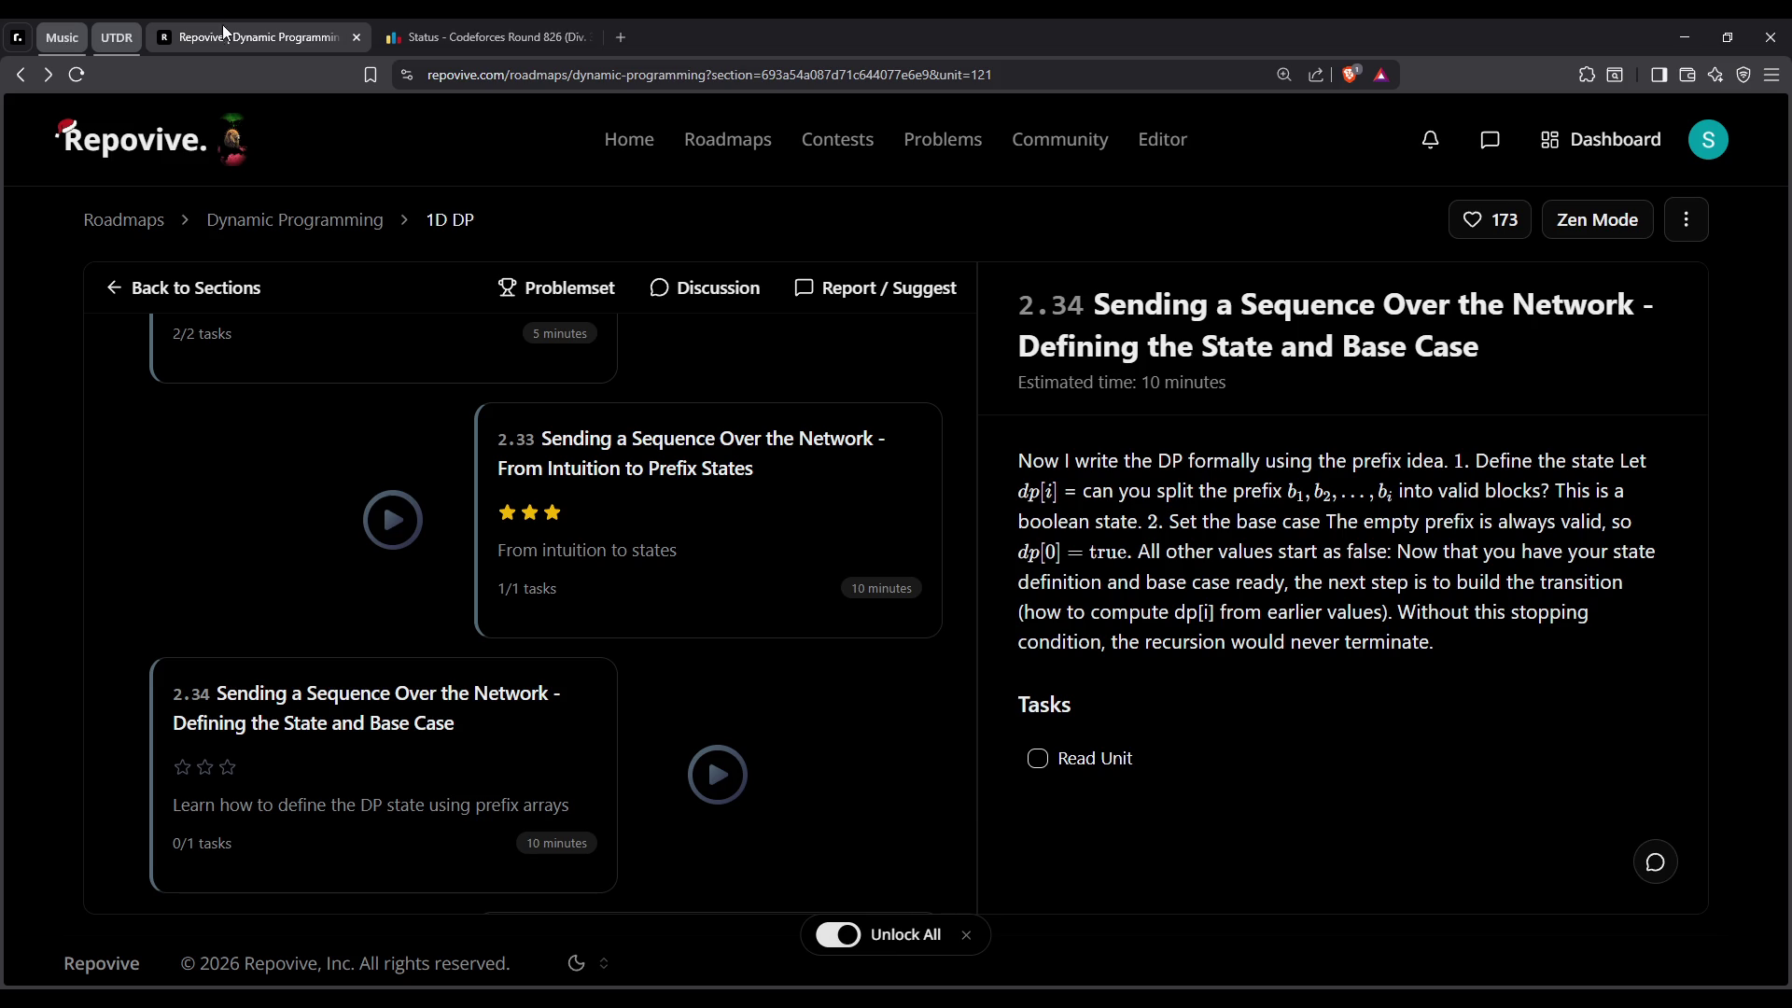
Mark unit 2.34 as read and advance to unit 2.35
scroll(658, 674, "down", 2)
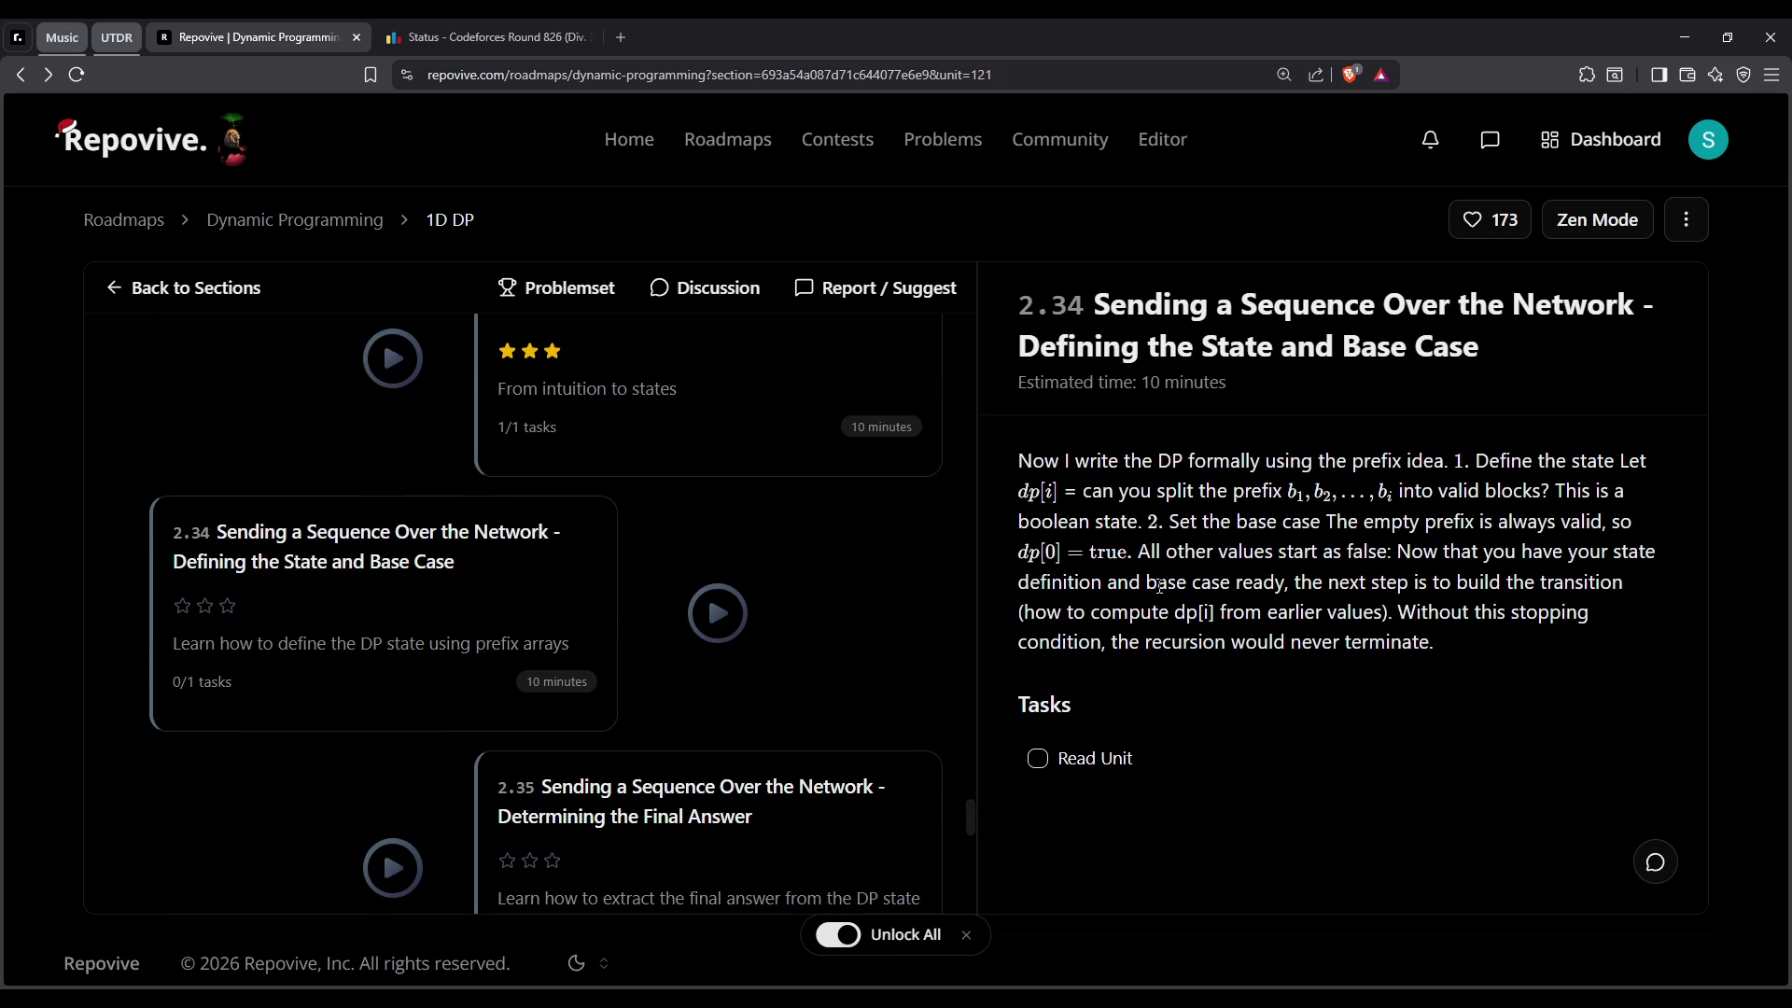
triple_click(1194, 362)
left_click(1194, 362)
left_click(1073, 760)
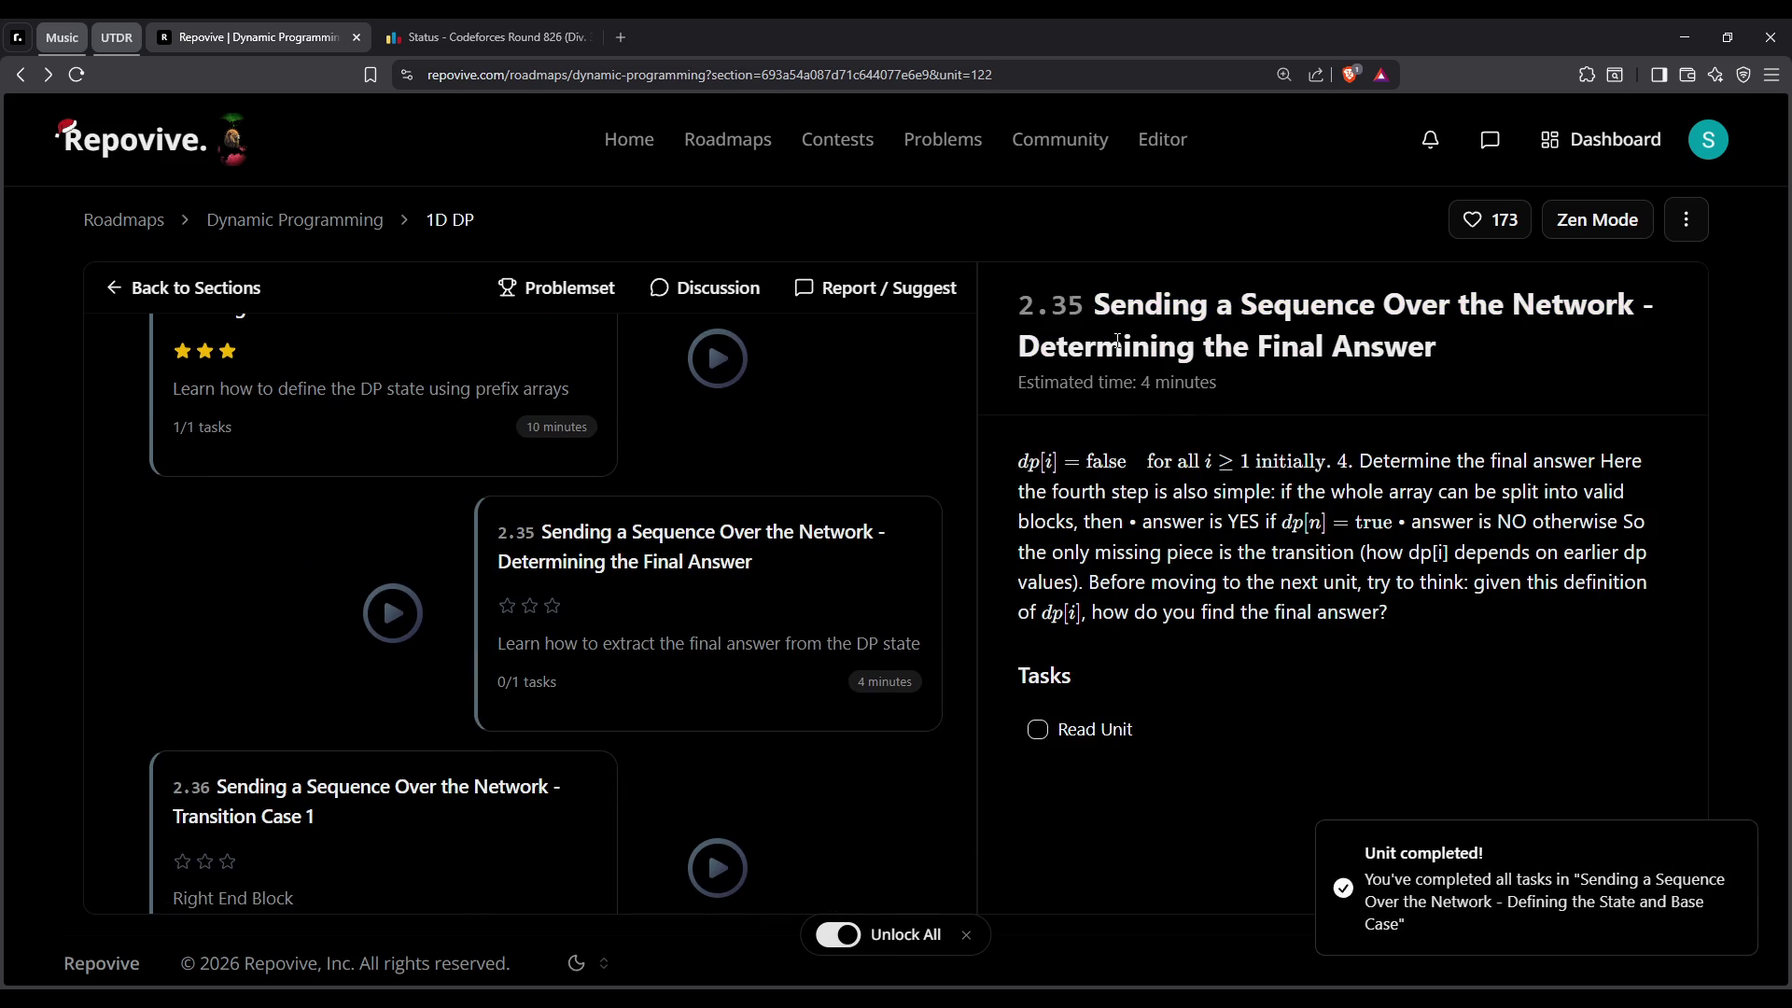
Read unit 2.35 on the final answer and mark it as read
triple_click(1117, 341)
left_click_drag(1032, 466, 1146, 477)
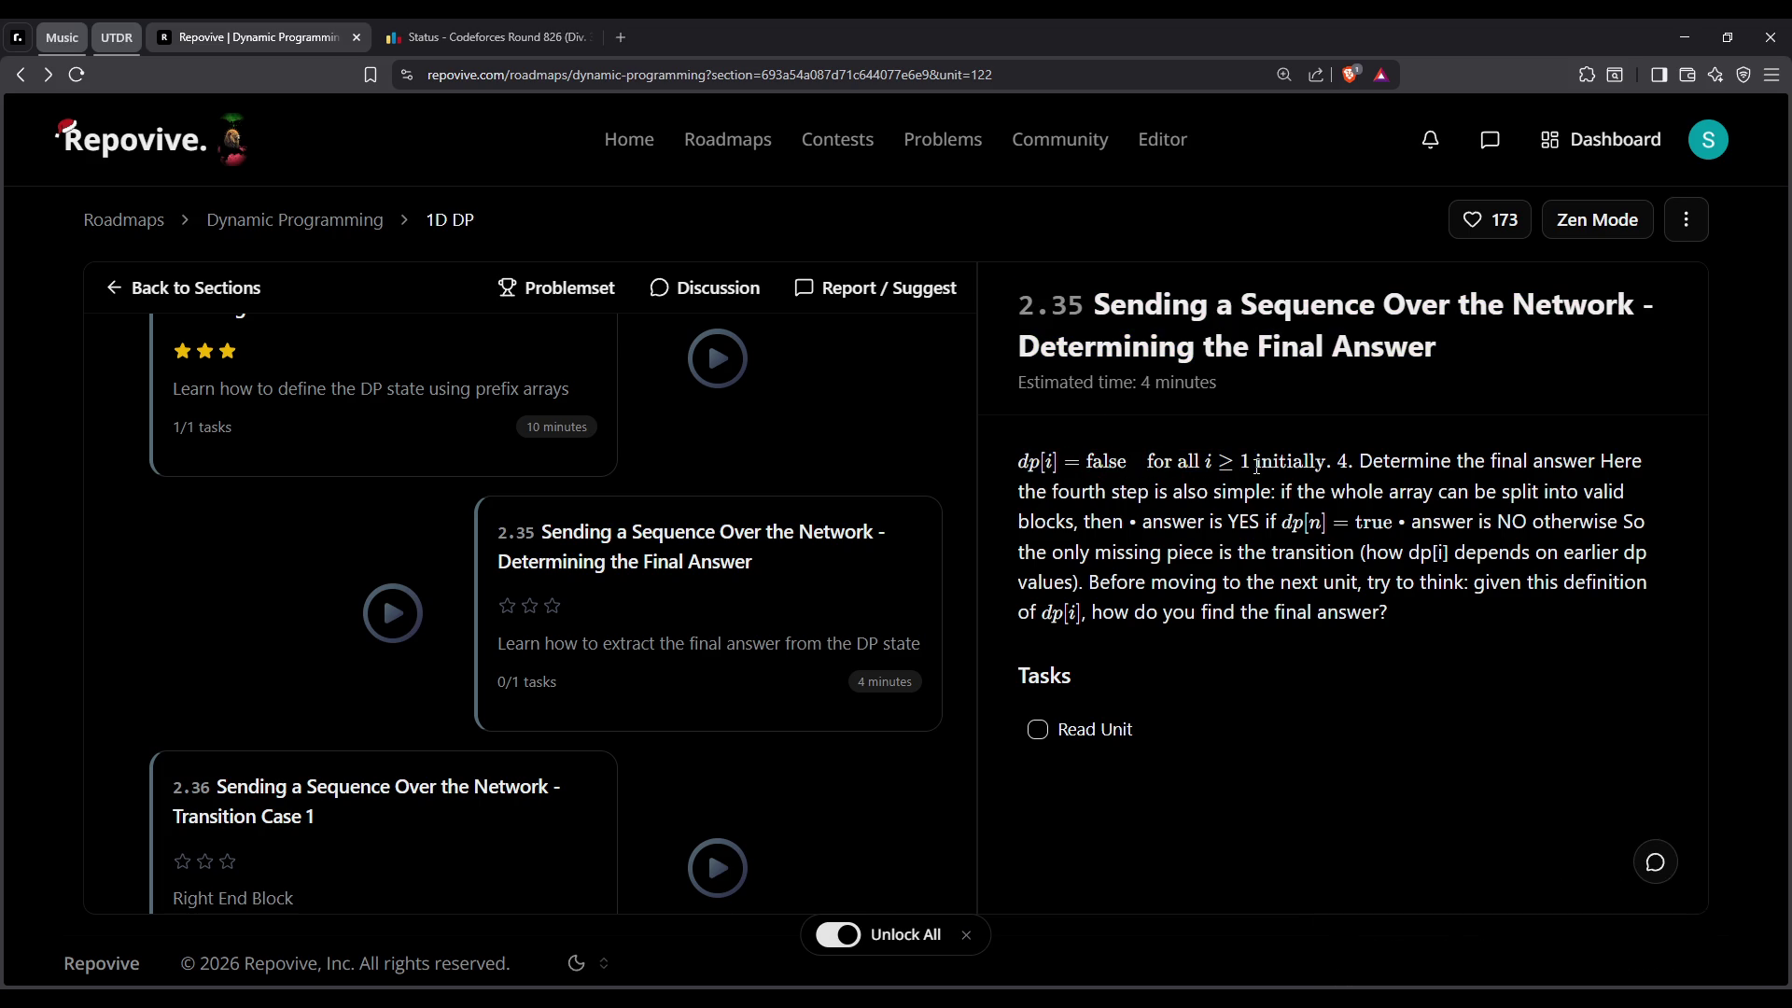
left_click(1146, 478)
left_click_drag(1359, 462, 1583, 492)
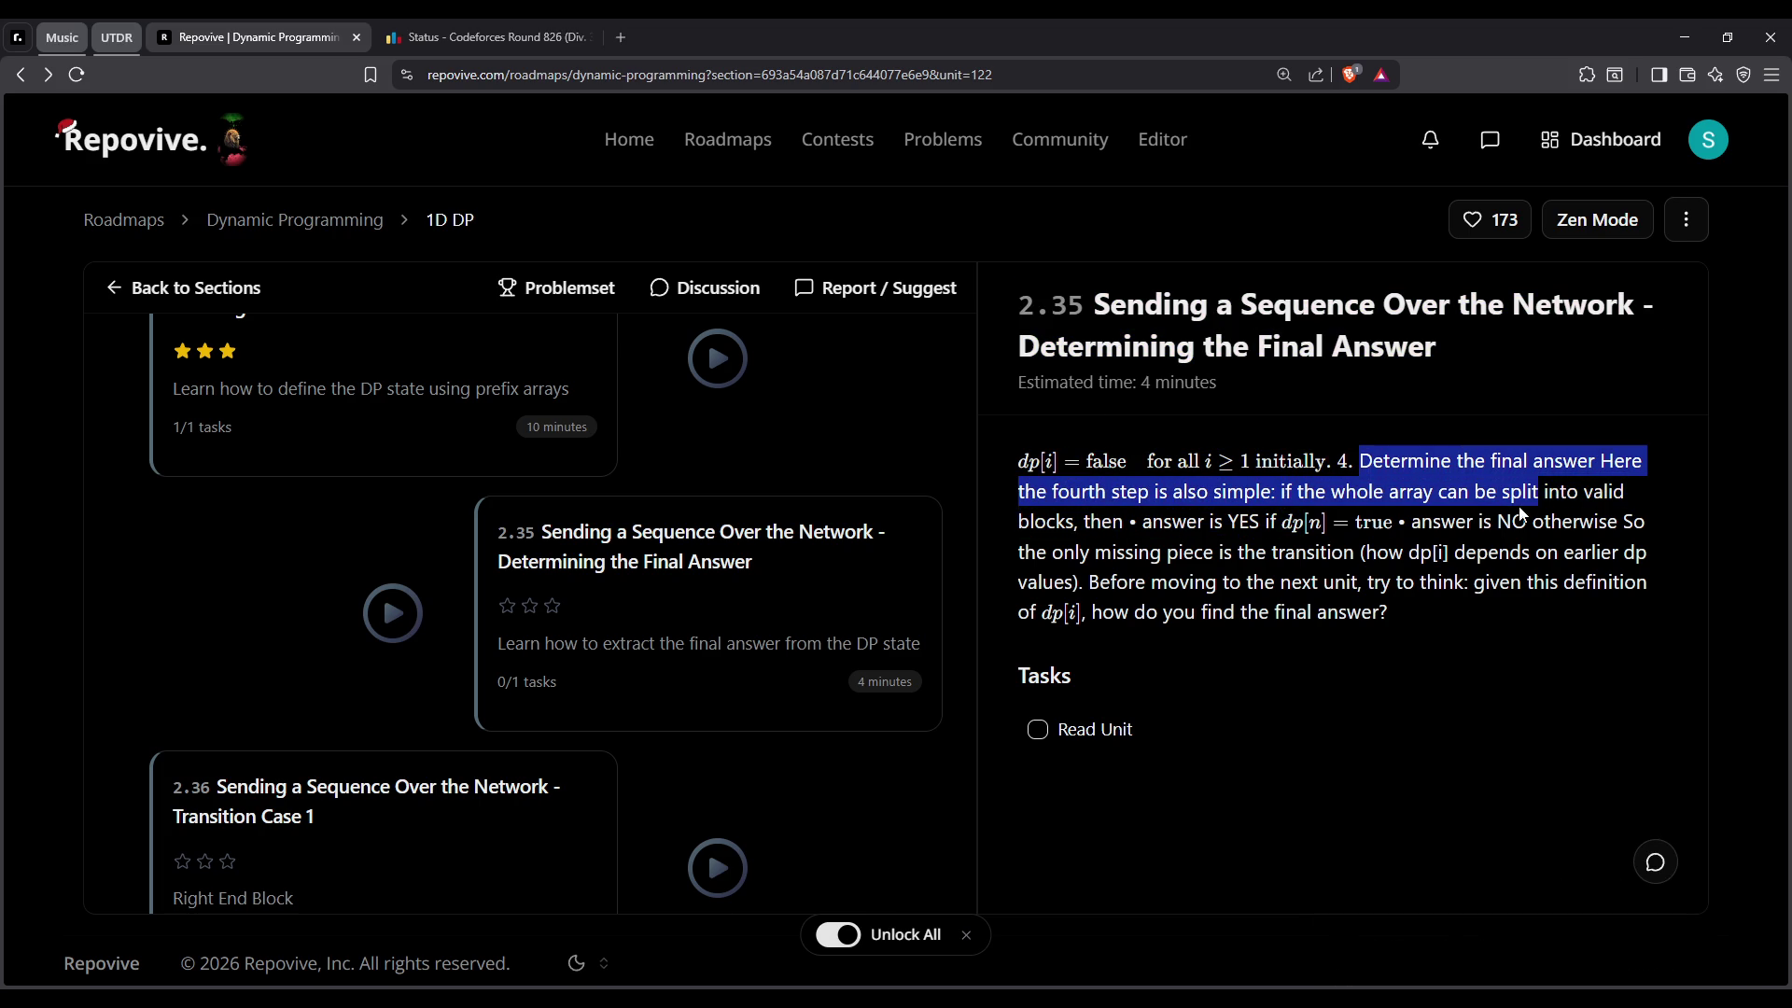
left_click_drag(1584, 493, 1172, 696)
left_click(1343, 579)
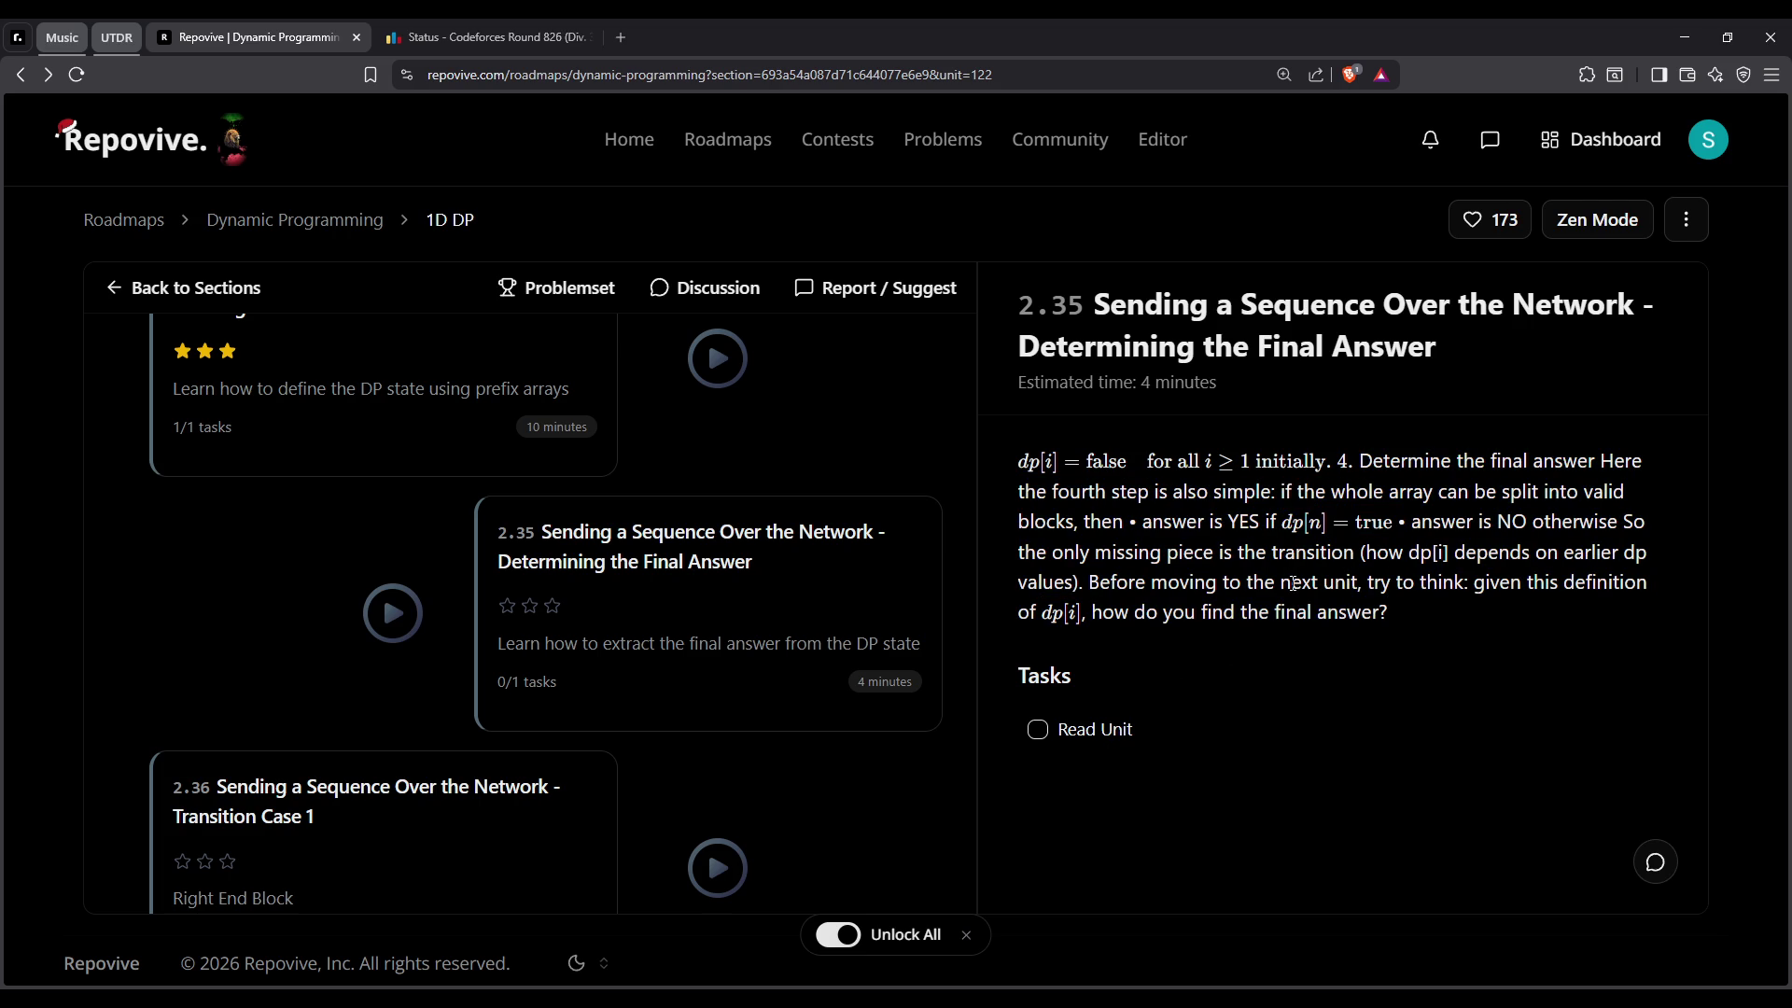
left_click(1121, 727)
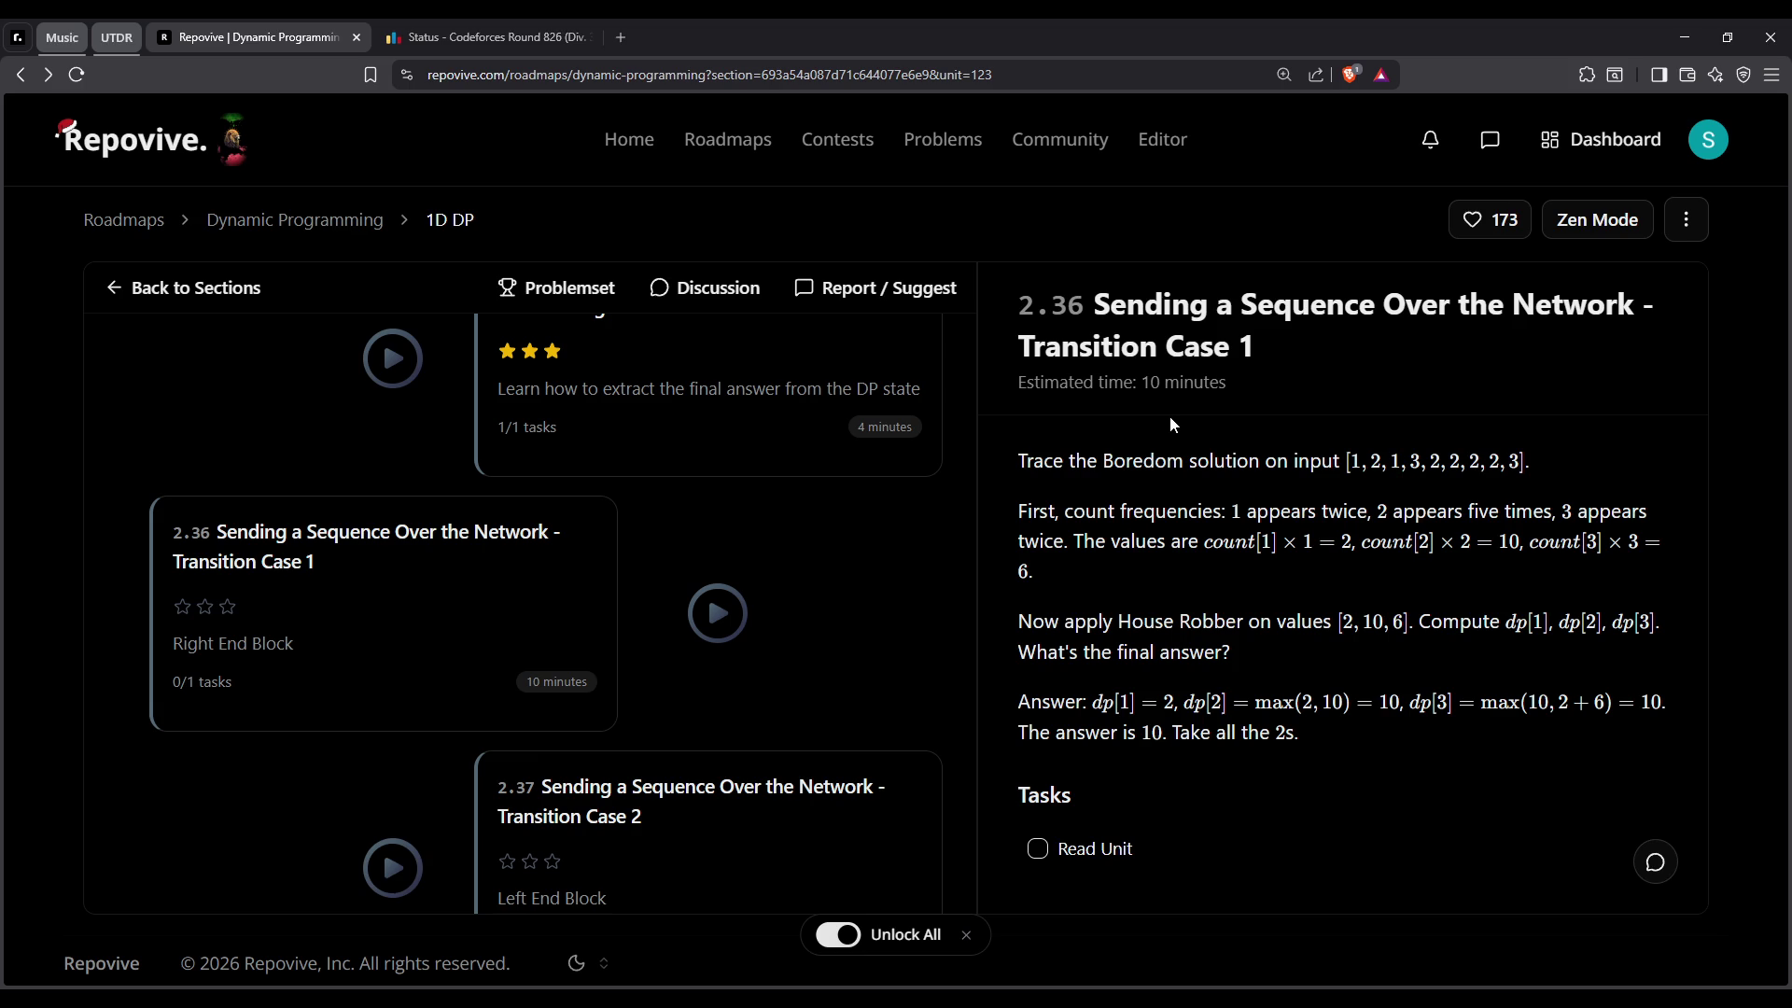
Mark Transition Case 1 (2.36) and Transition Case 2 (2.37) as read
scroll(759, 551, "up", 3)
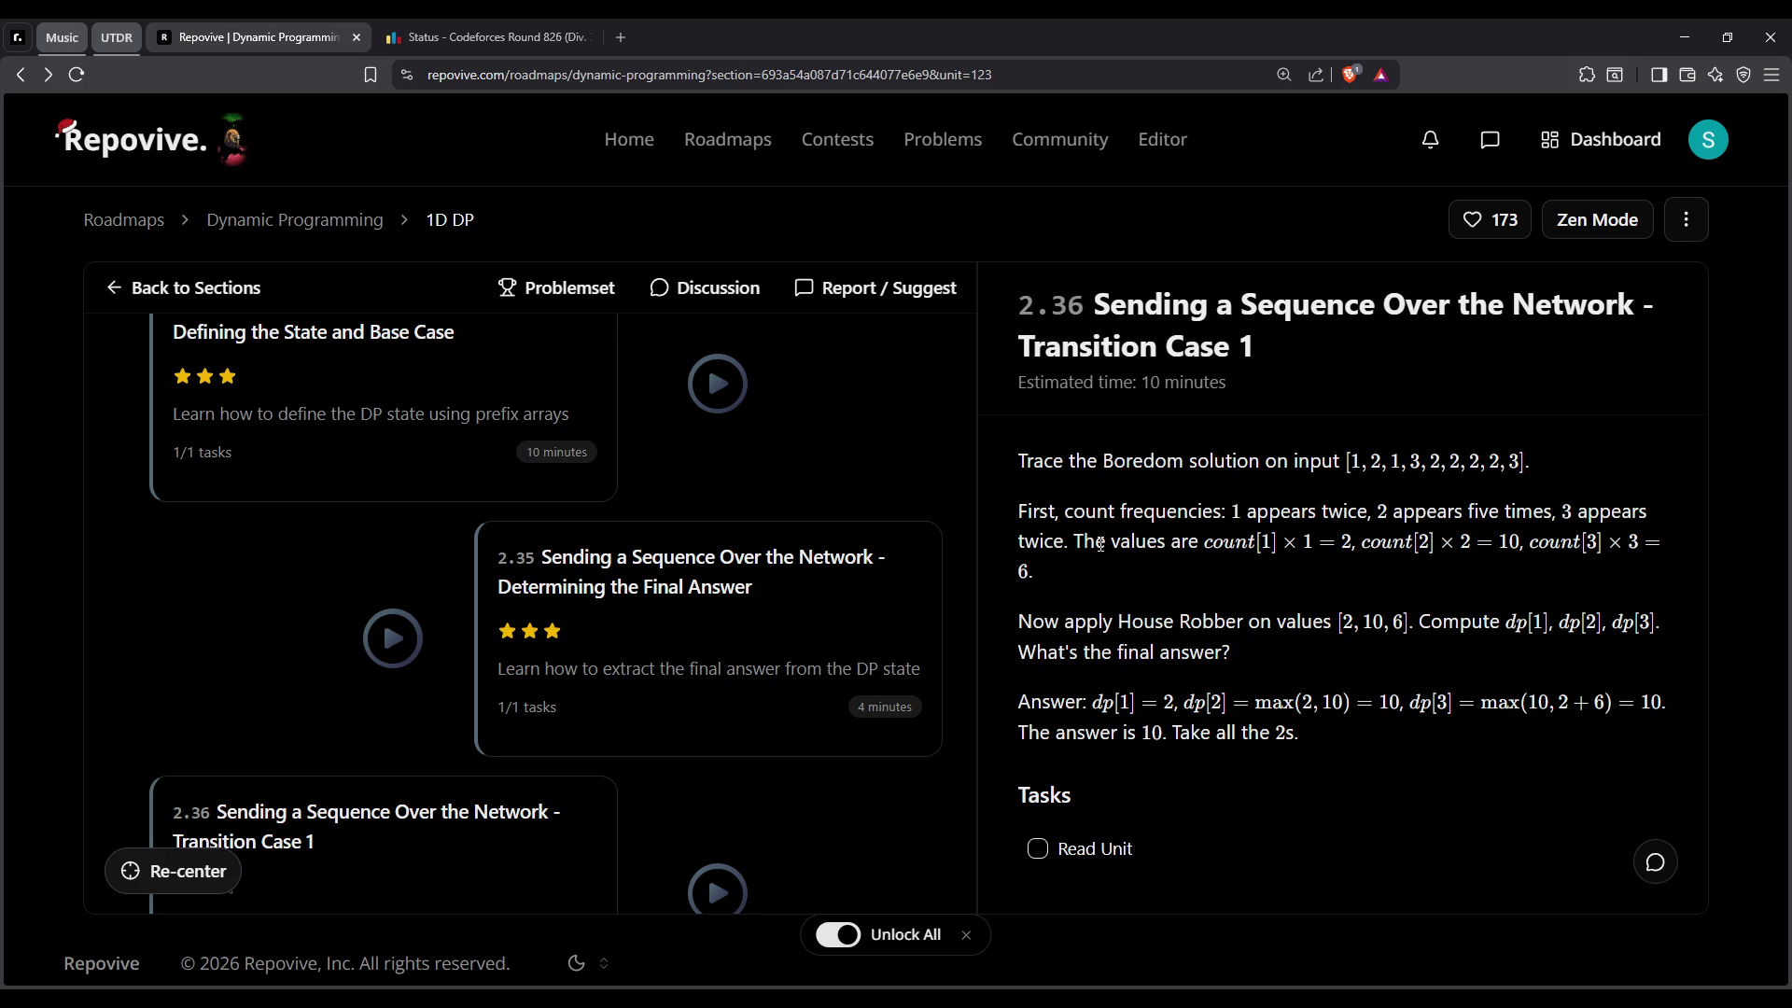
left_click(1039, 848)
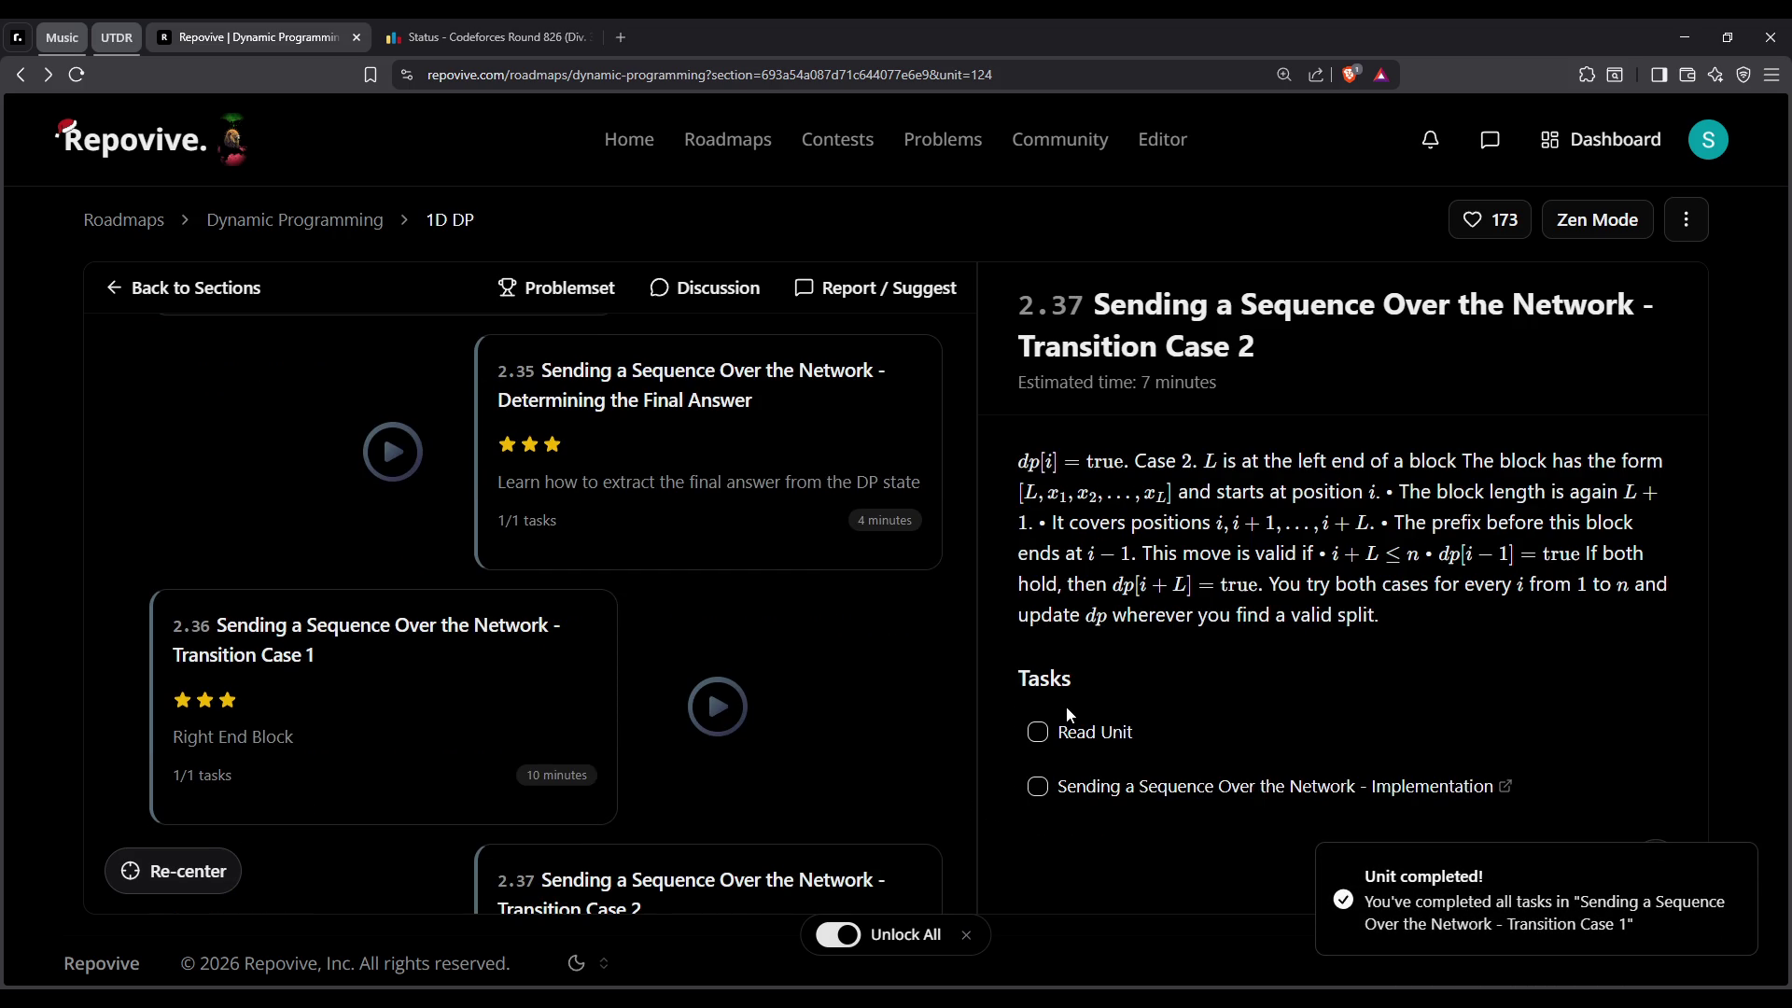
left_click(1039, 732)
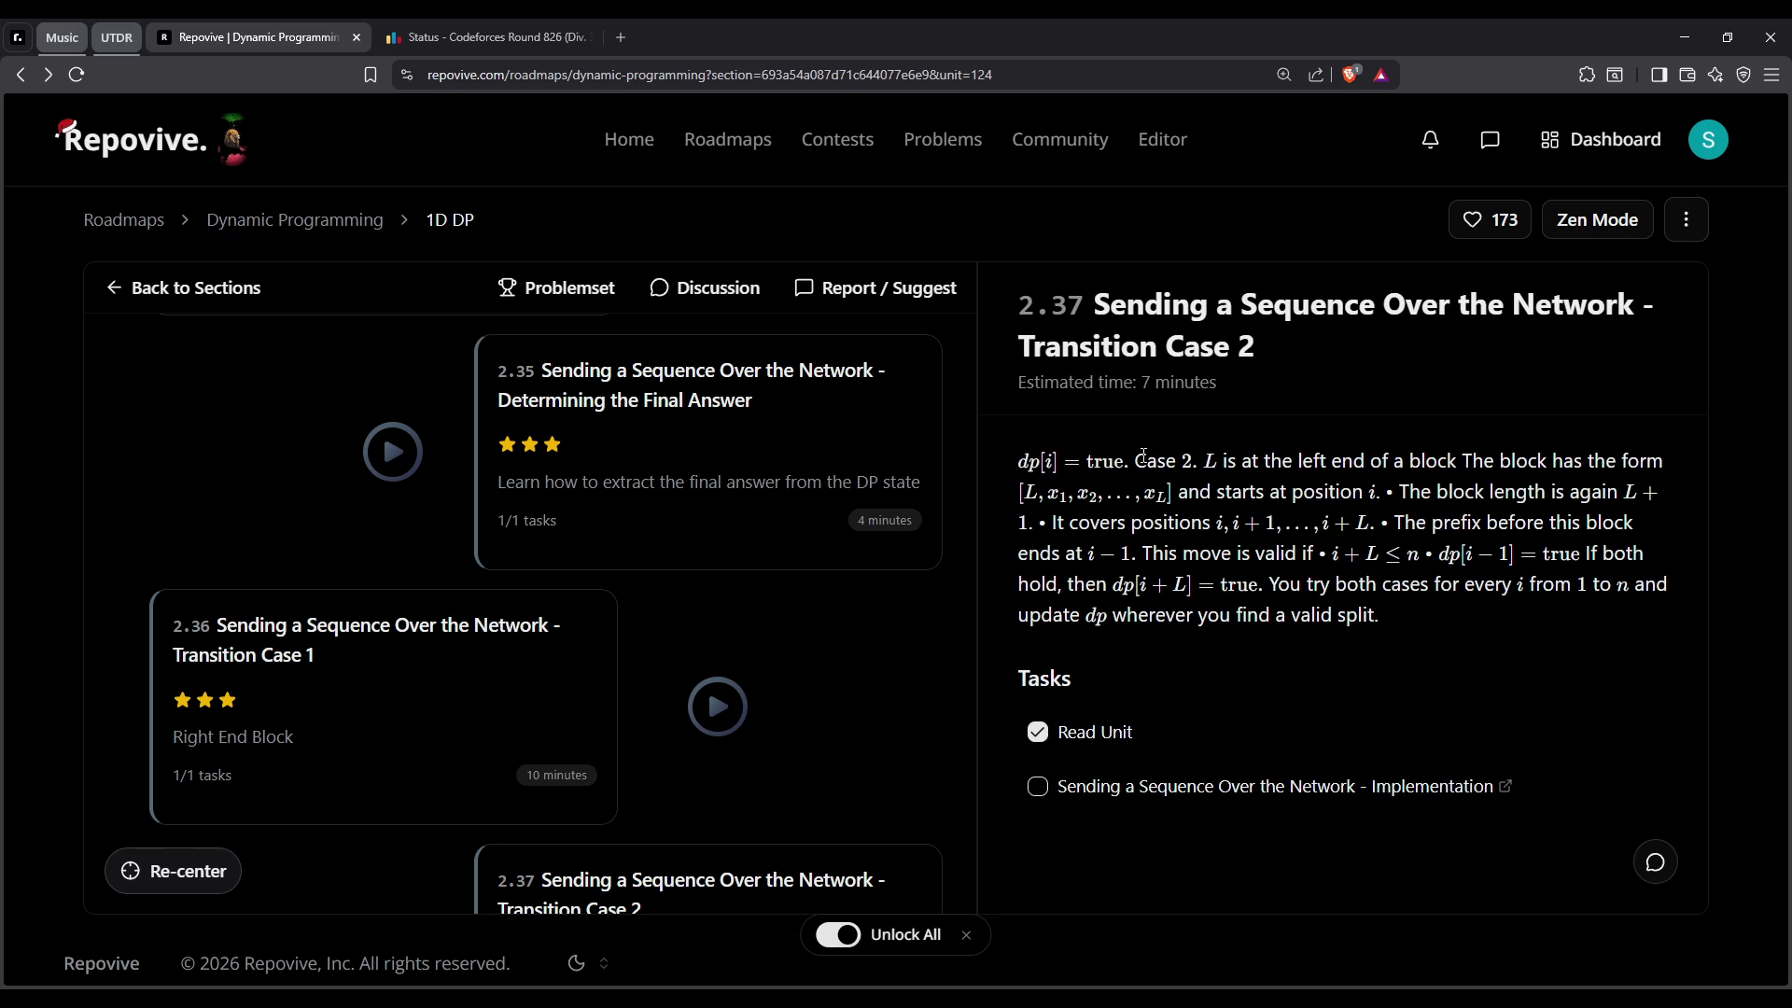
Reopen unit 2.36 and highlight the frequency counts and the House Robber instruction
left_click(527, 659)
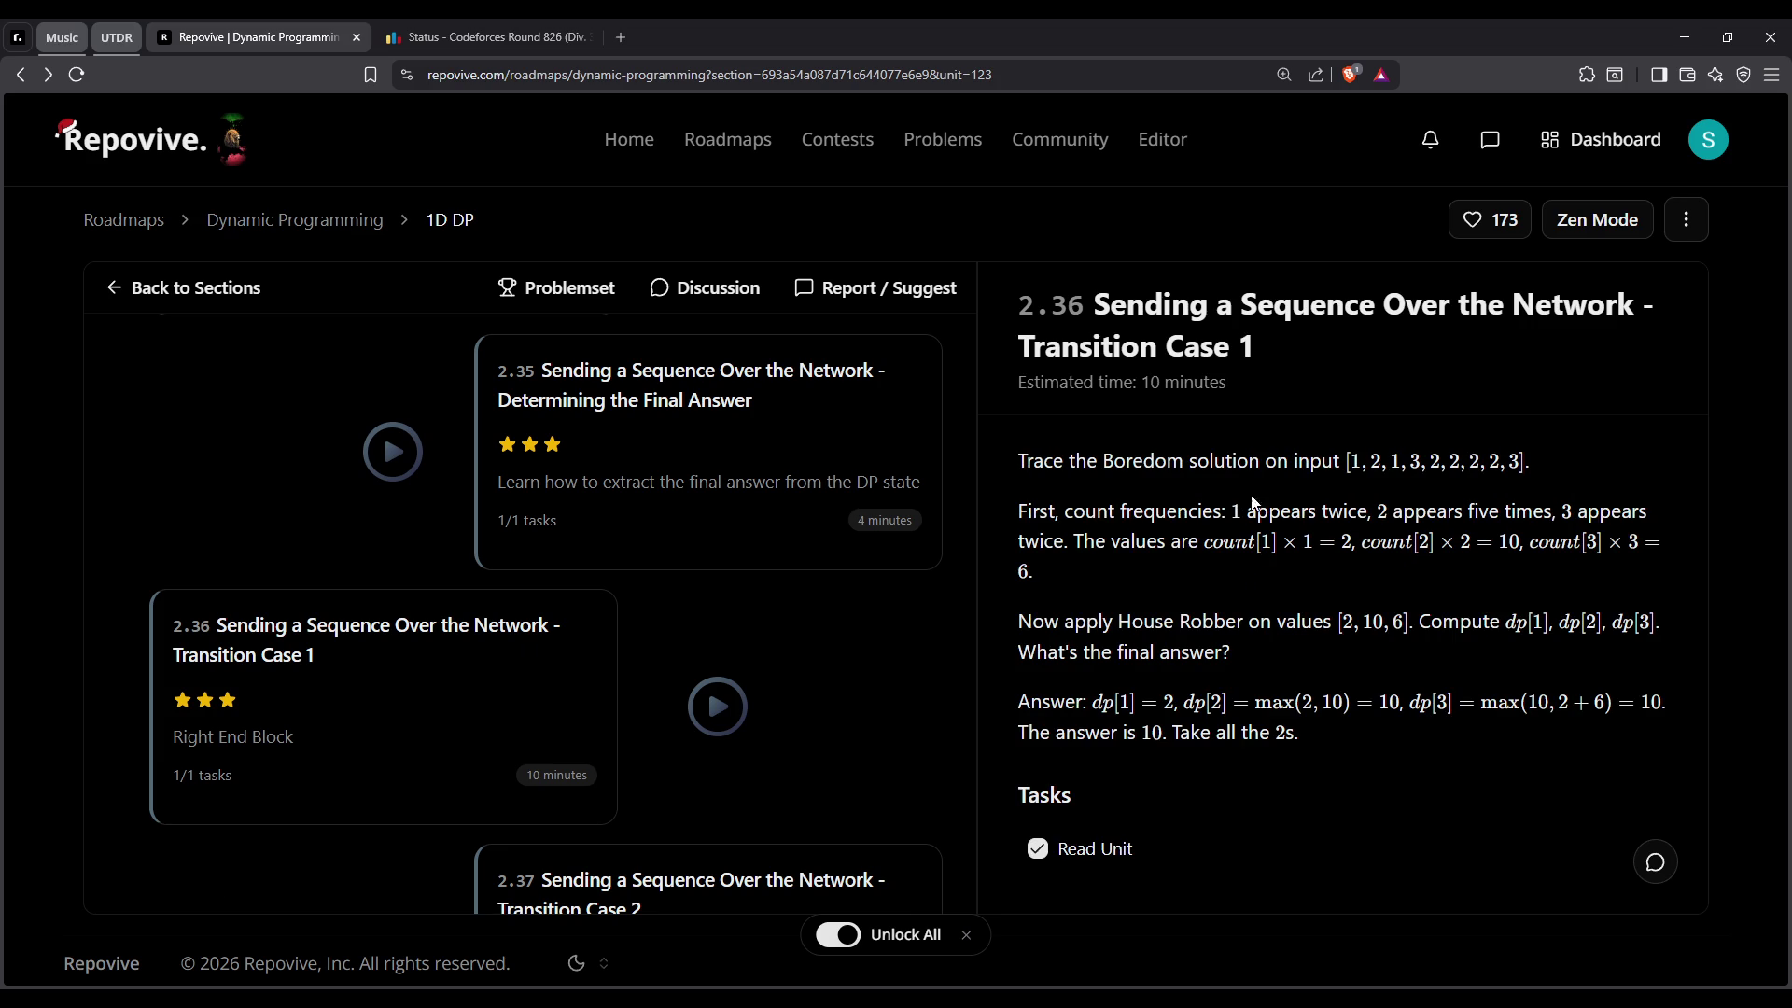
left_click(1289, 504)
mouse_move(1071, 498)
left_mouse_down()
mouse_move(1378, 511)
mouse_move(1204, 541)
left_mouse_up()
double_click(1344, 511)
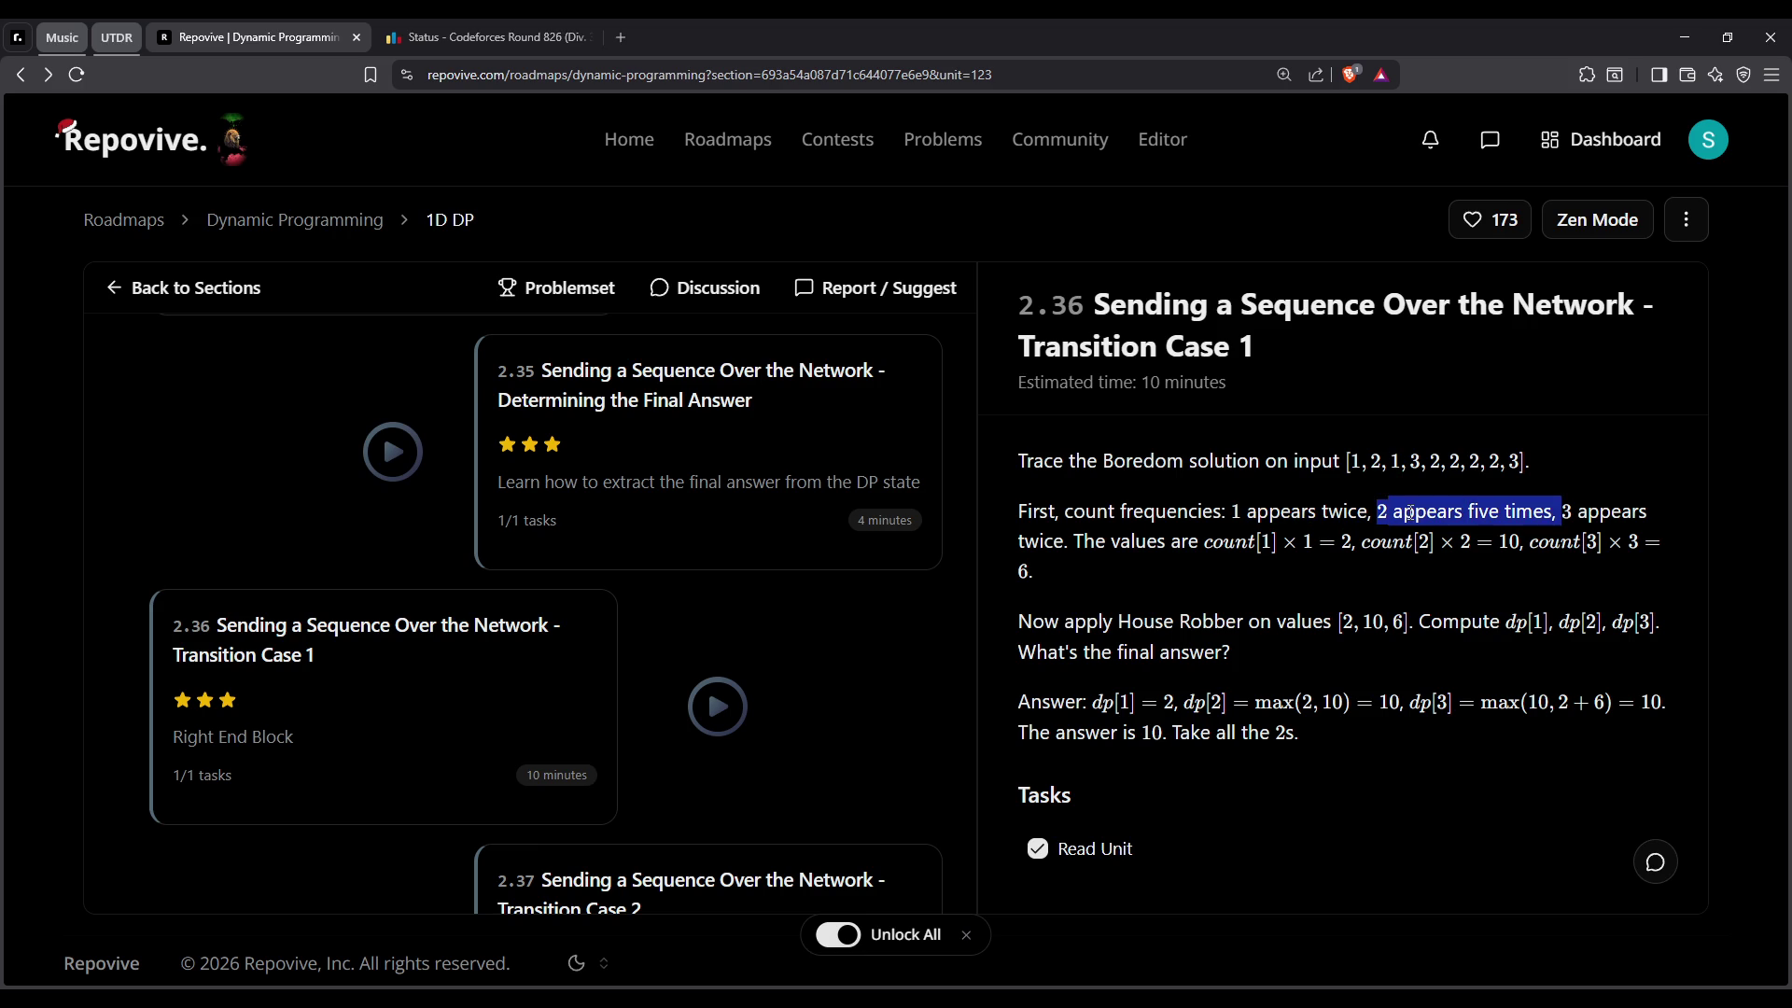
left_click(1590, 514)
left_click_drag(1061, 622, 1337, 621)
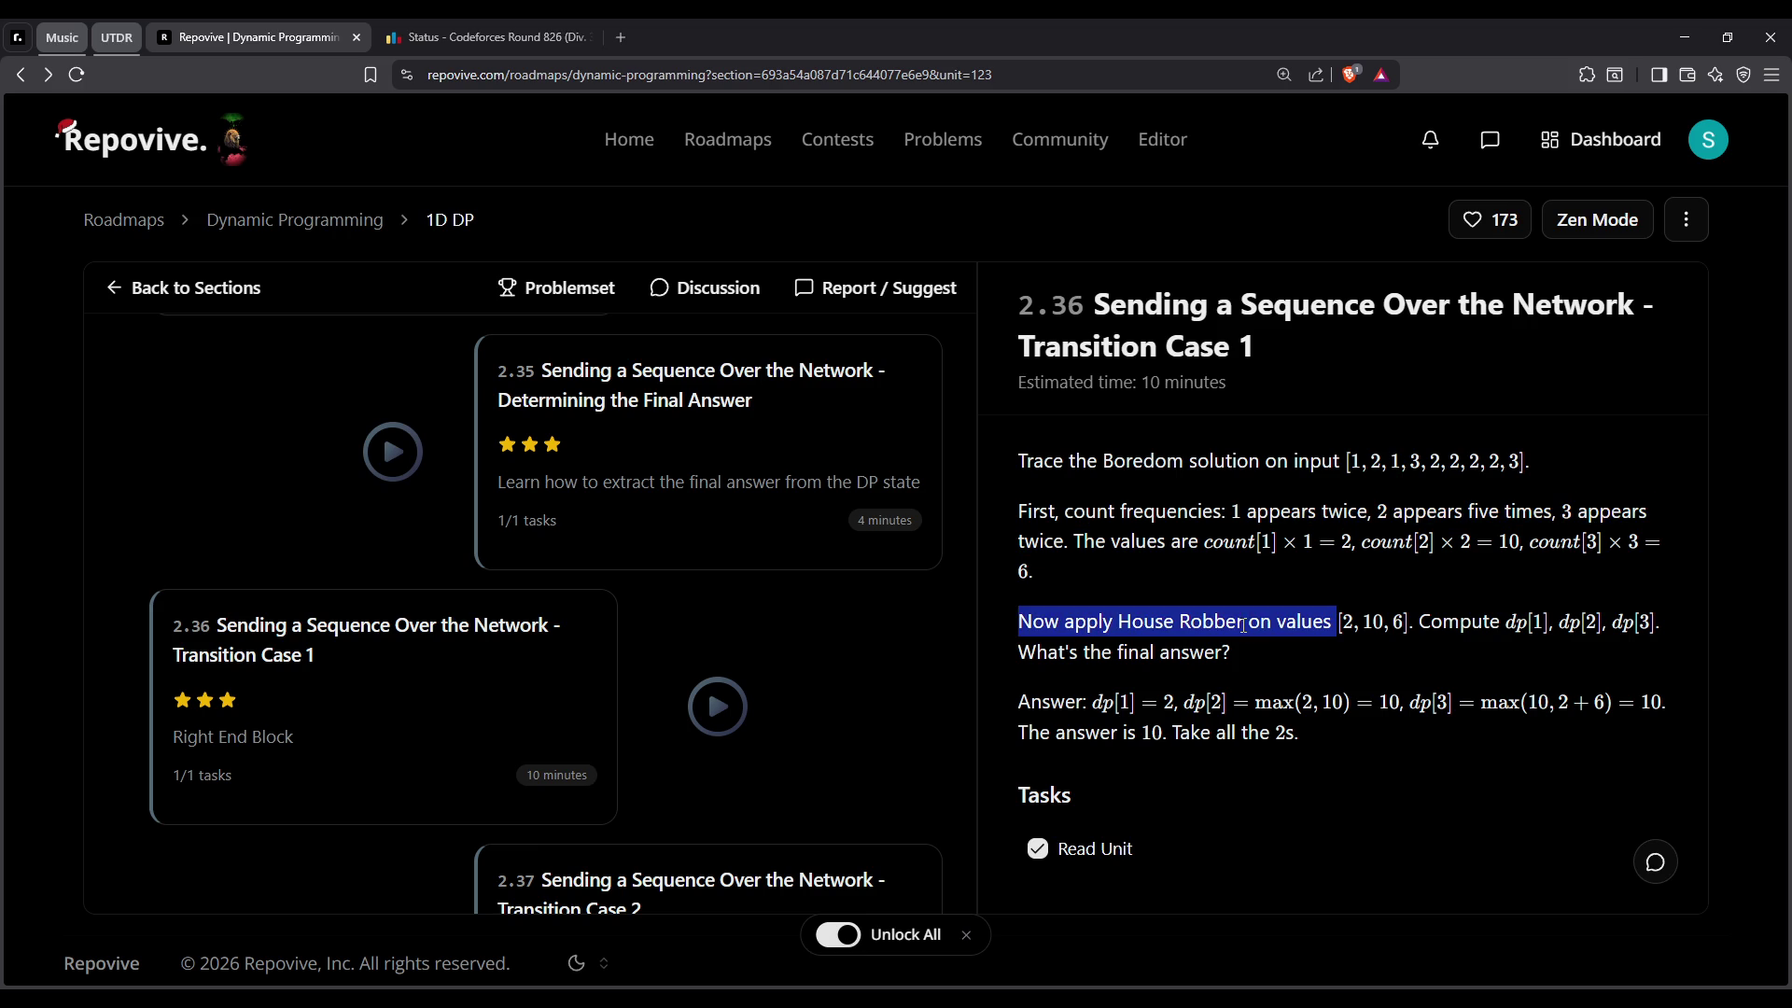
left_click(1241, 624)
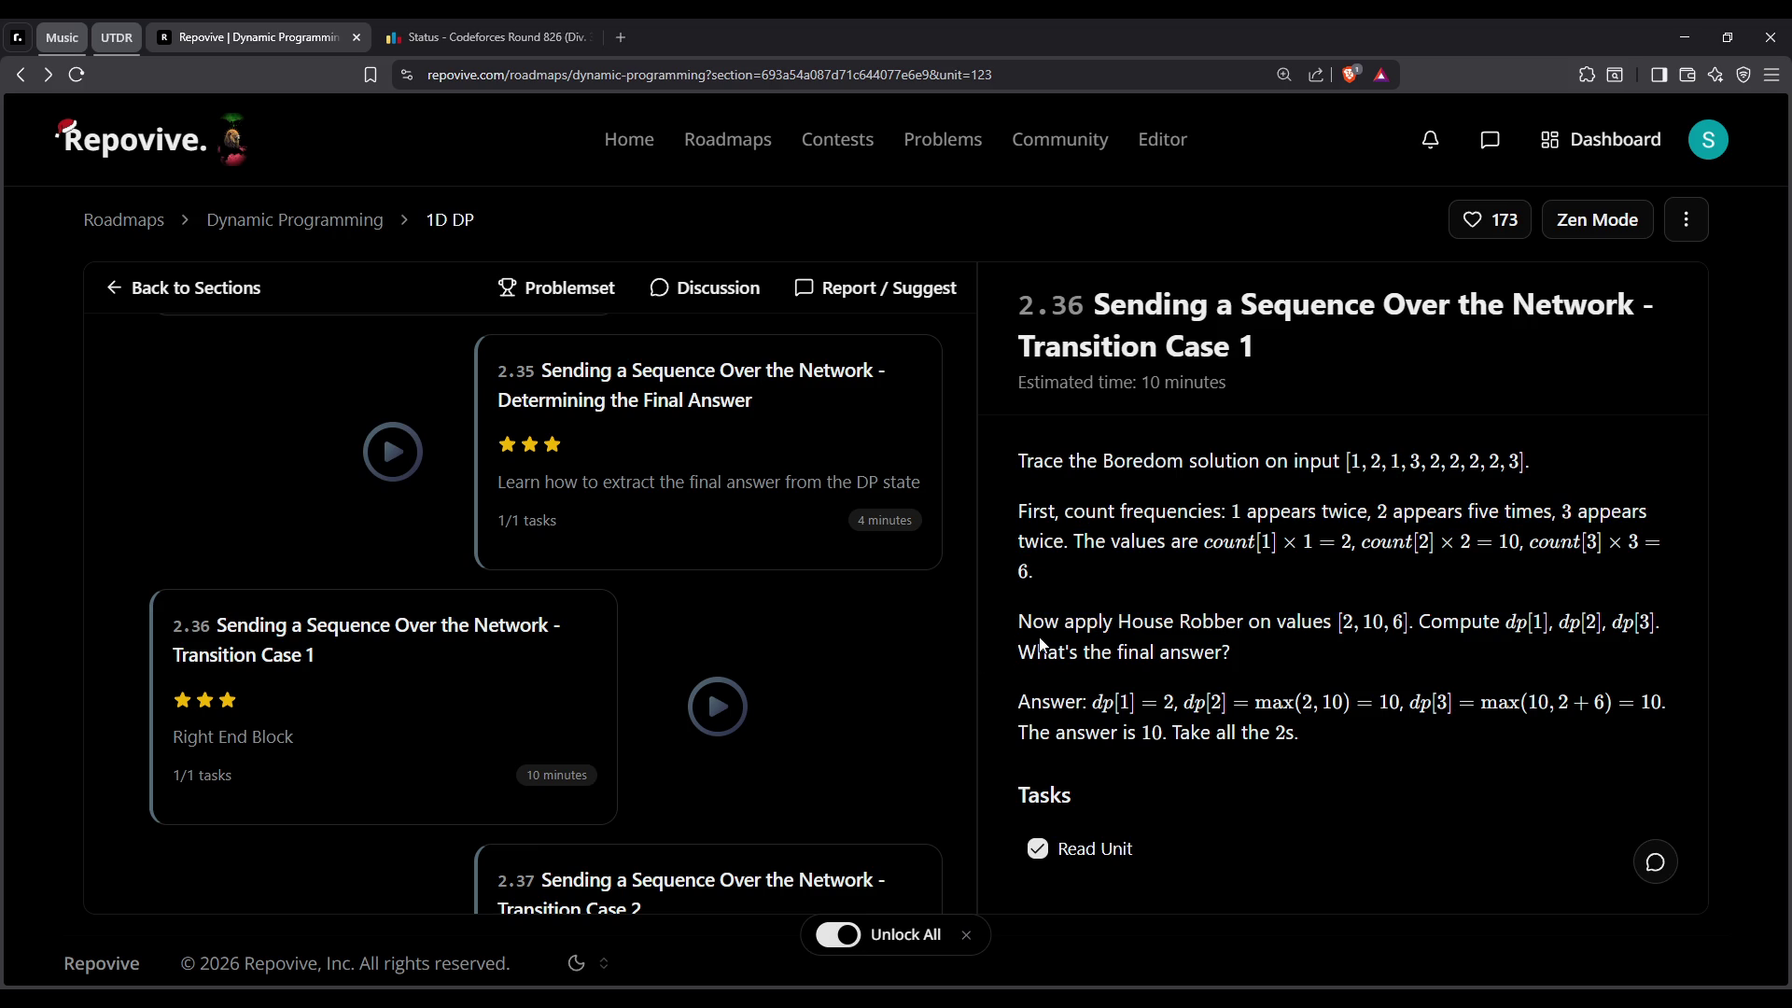
Highlight the House Robber paragraph and the final-answer question in unit 2.36
double_click(1088, 651)
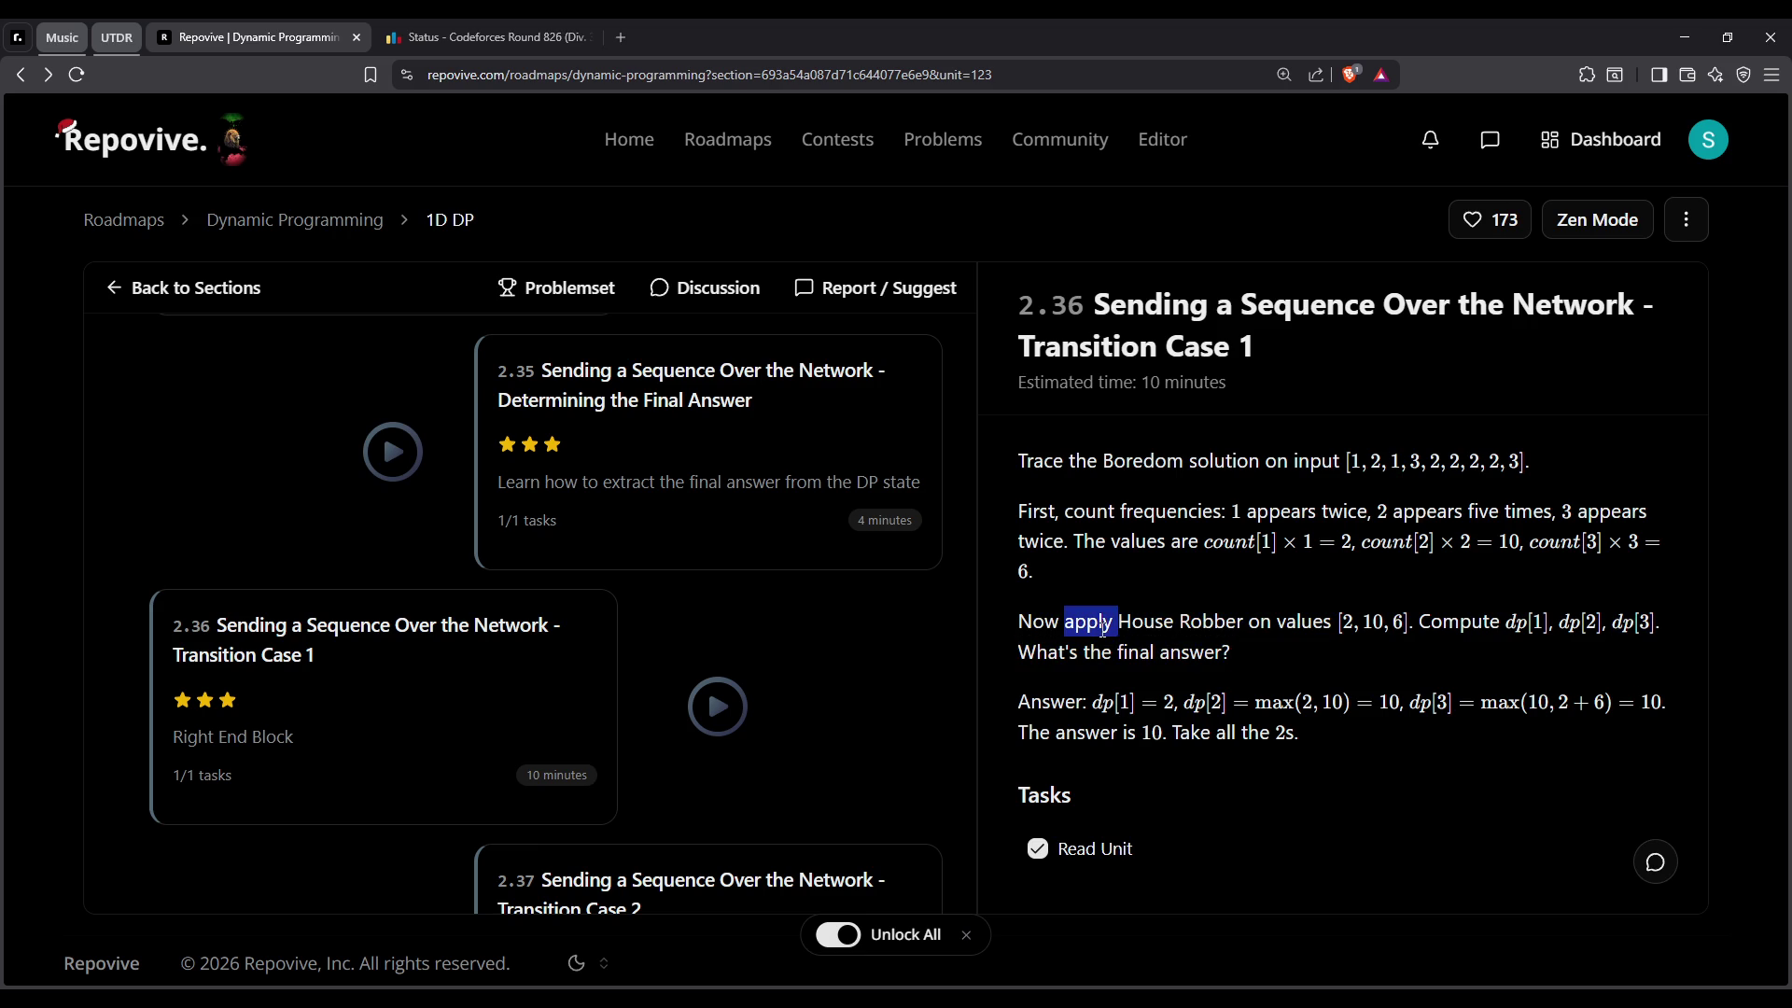
triple_click(1092, 640)
double_click(1101, 623)
triple_click(1102, 628)
left_click(1099, 651)
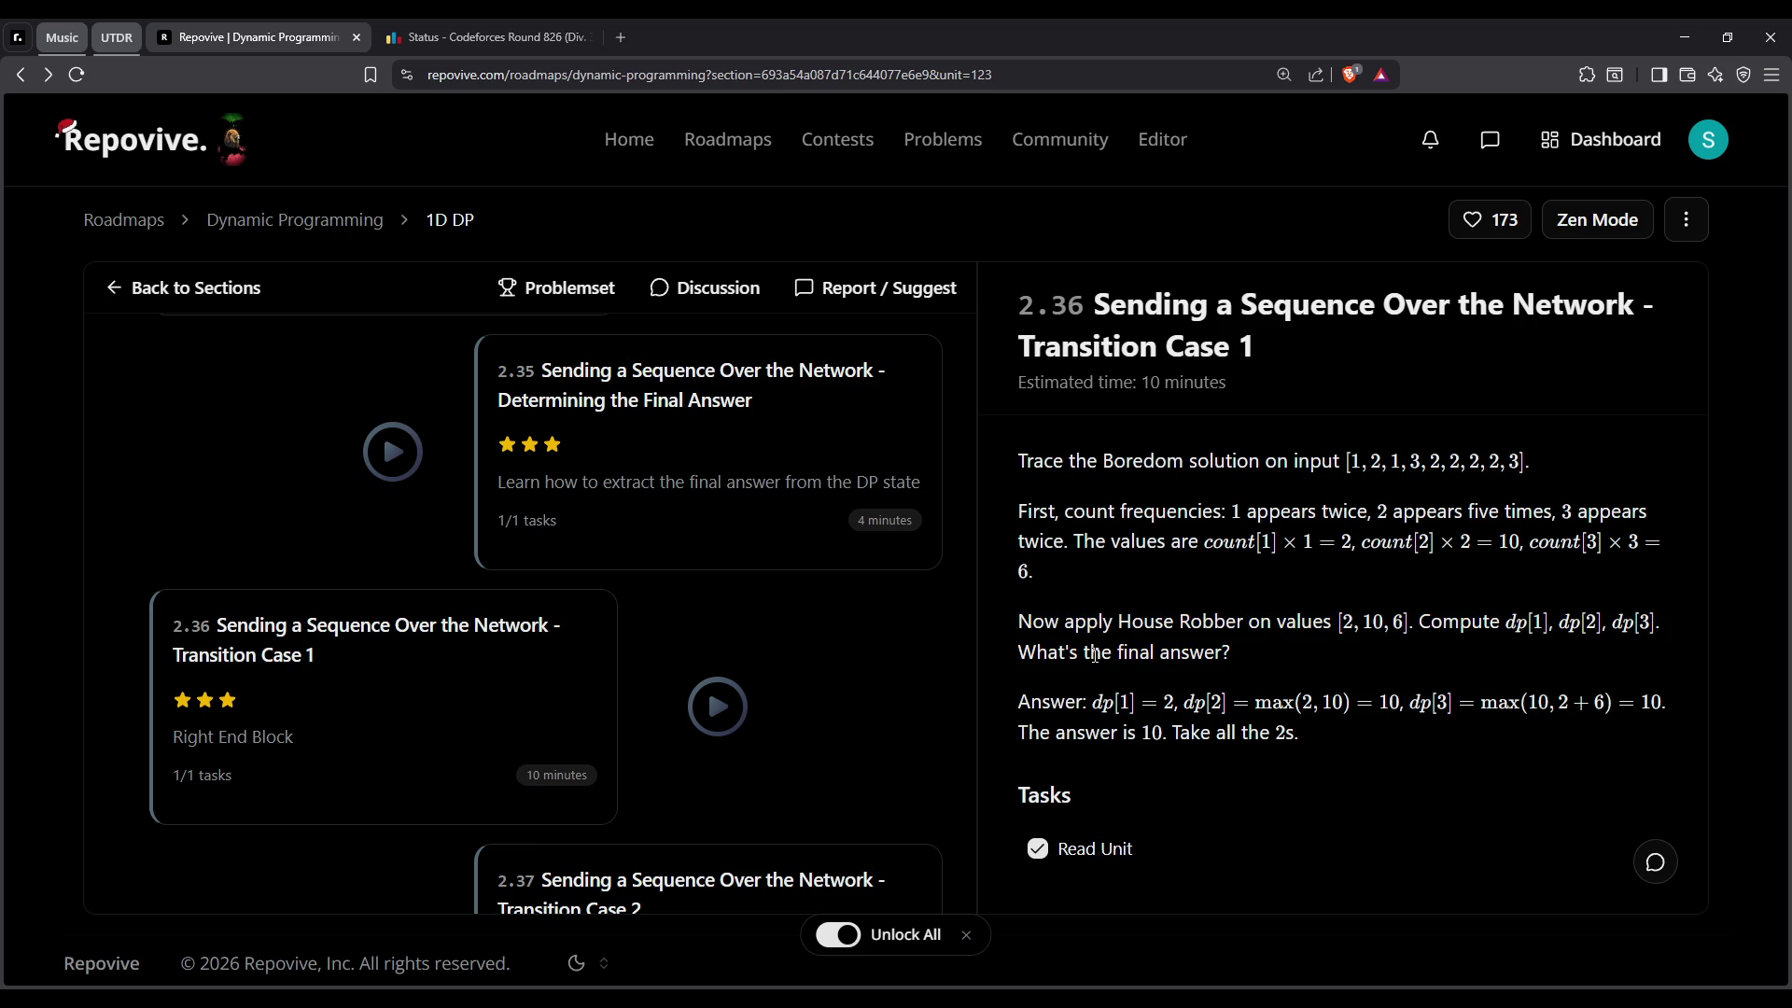
scroll(949, 653, "down", 3)
scroll(892, 664, "up", 1)
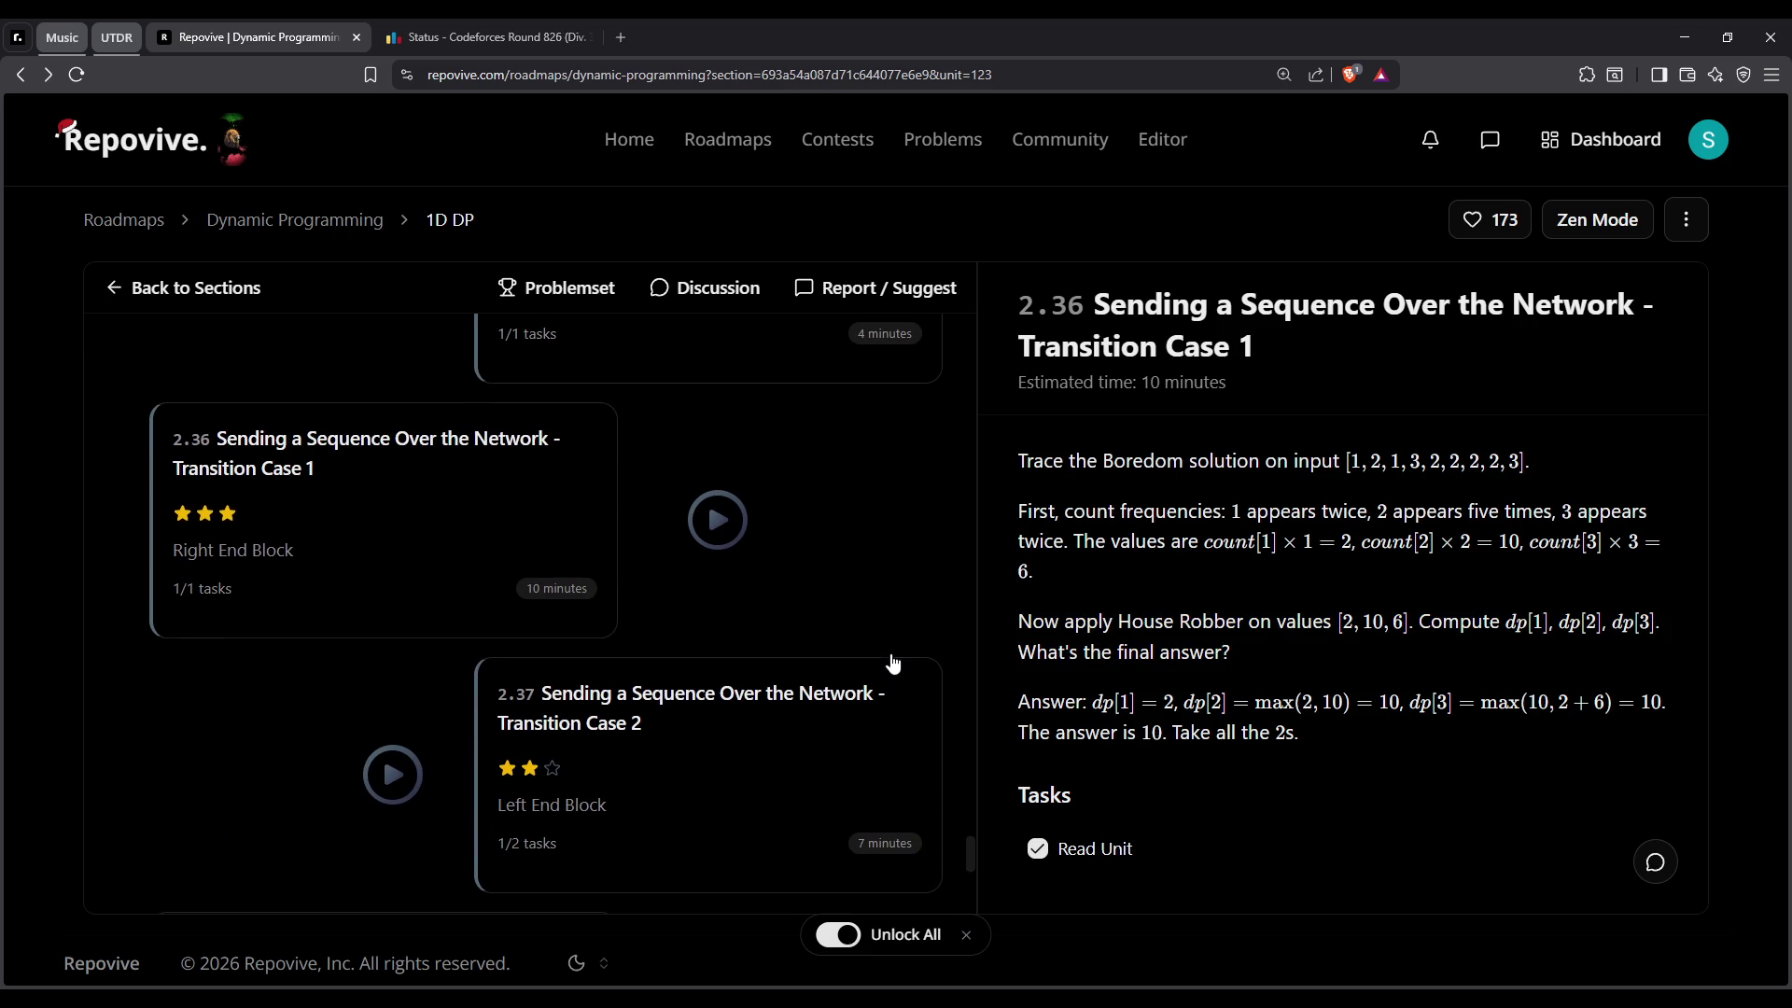
Glance at unit 2.37, return to 2.36, and highlight '1 appears twice' and the count values
left_click(881, 689)
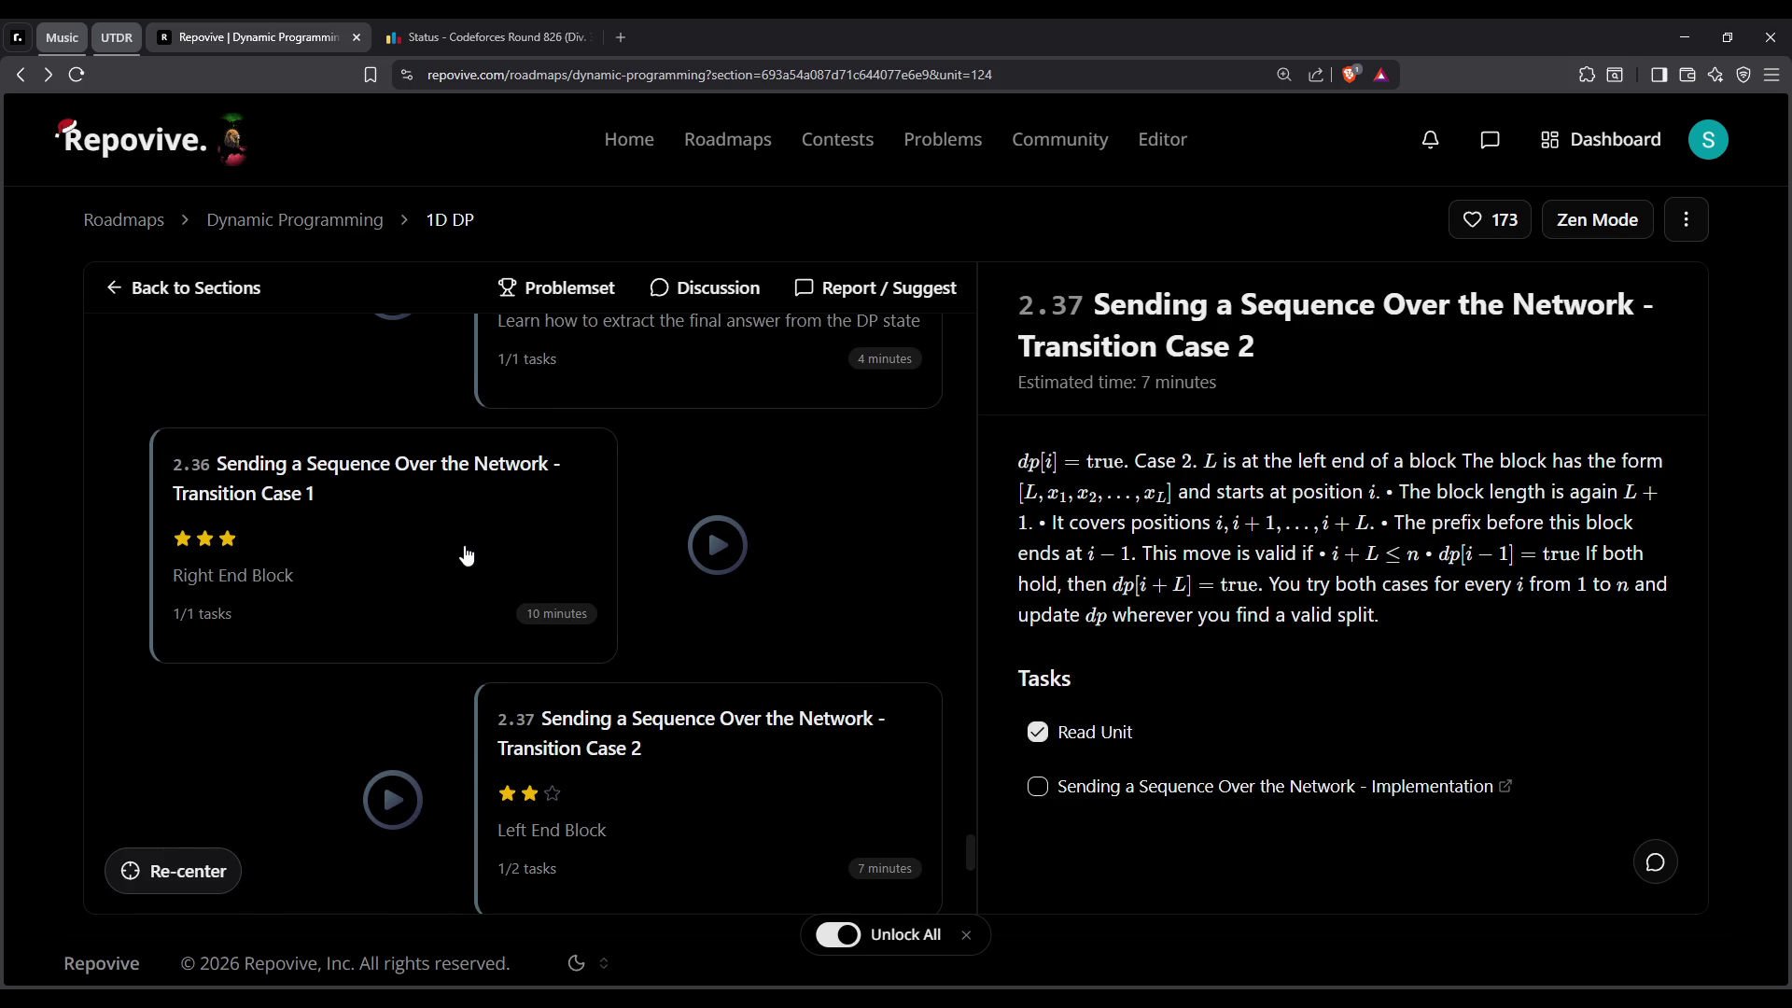
left_click(466, 556)
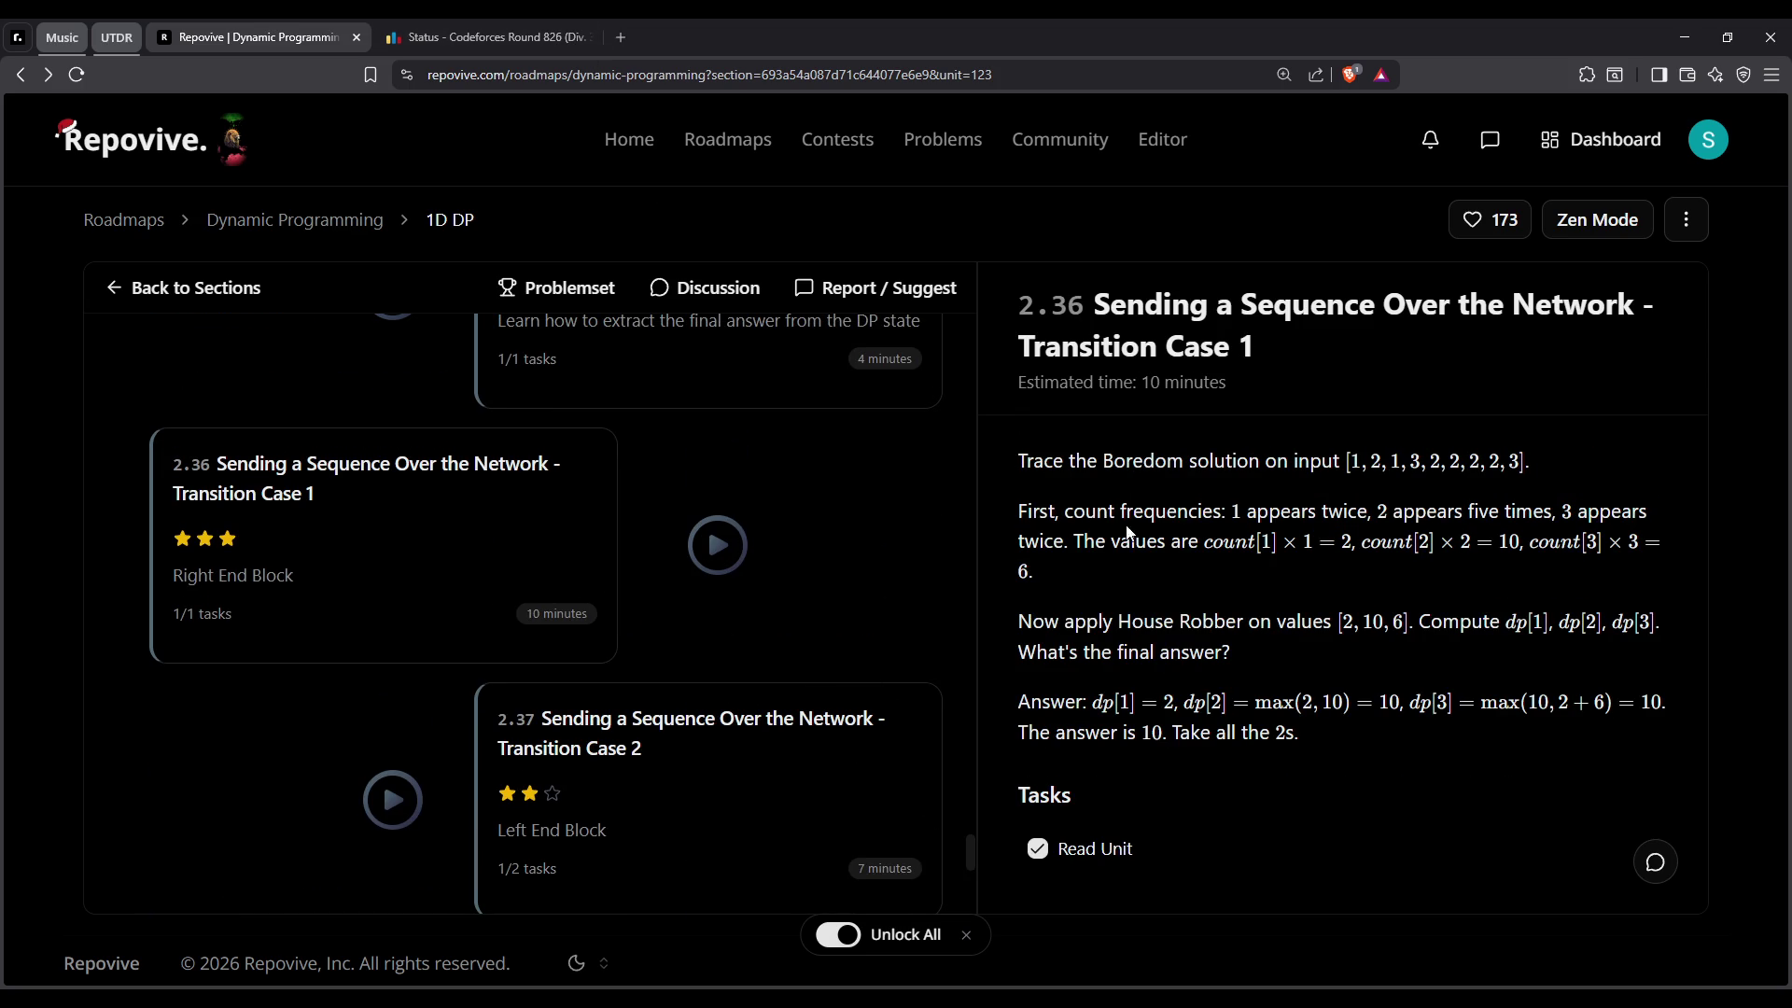
left_click_drag(1232, 511, 1378, 512)
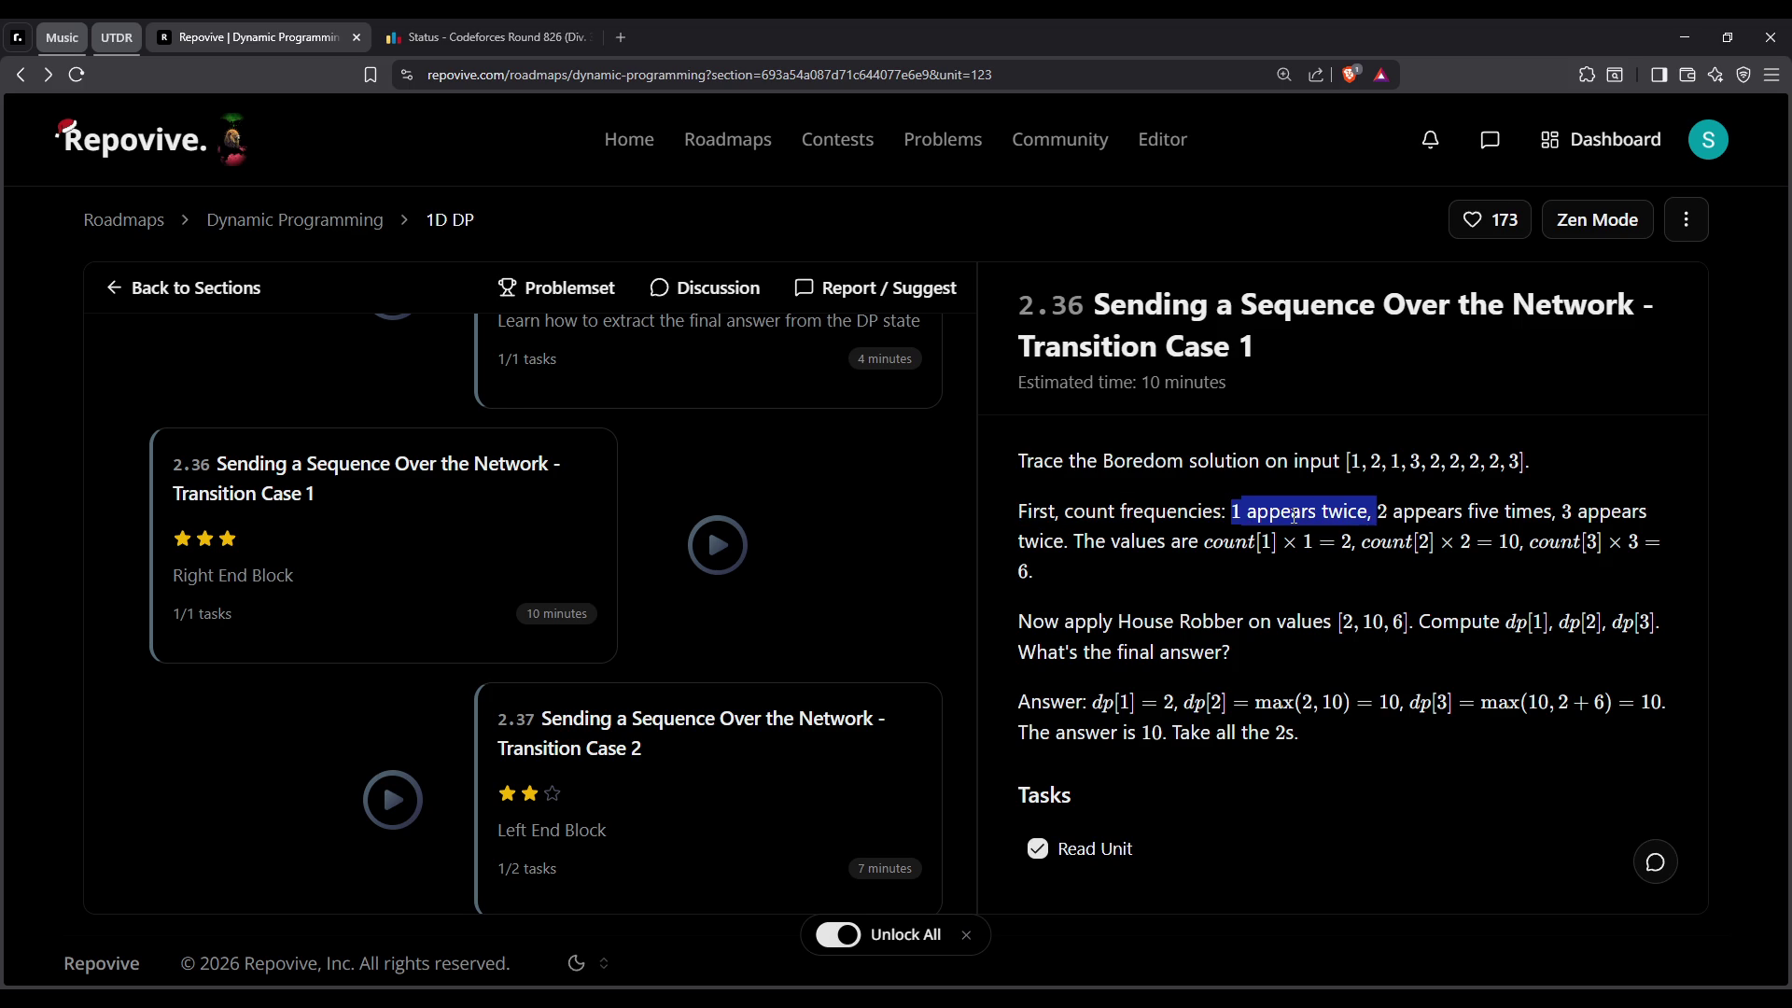
left_click(1155, 542)
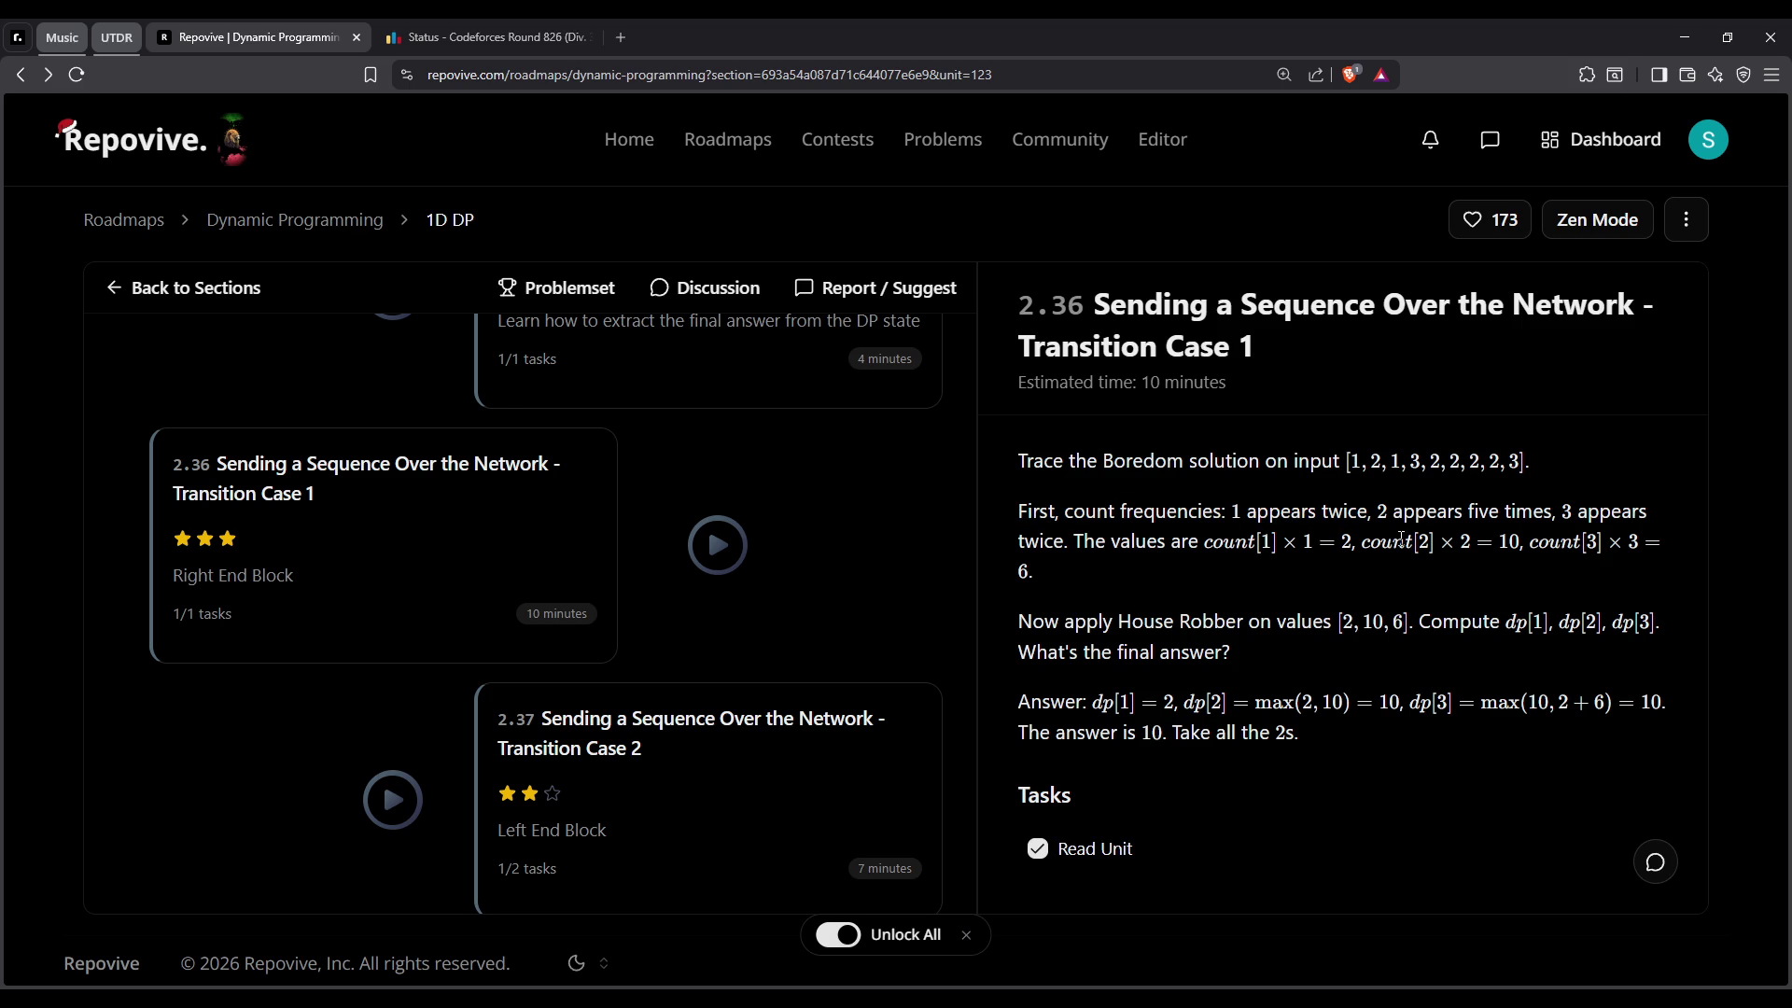
left_click_drag(1074, 541, 1282, 535)
left_click(1283, 536)
Open unit 2.37 Transition Case 2 and highlight part of its description
scroll(881, 670, "down", 1)
left_click(760, 663)
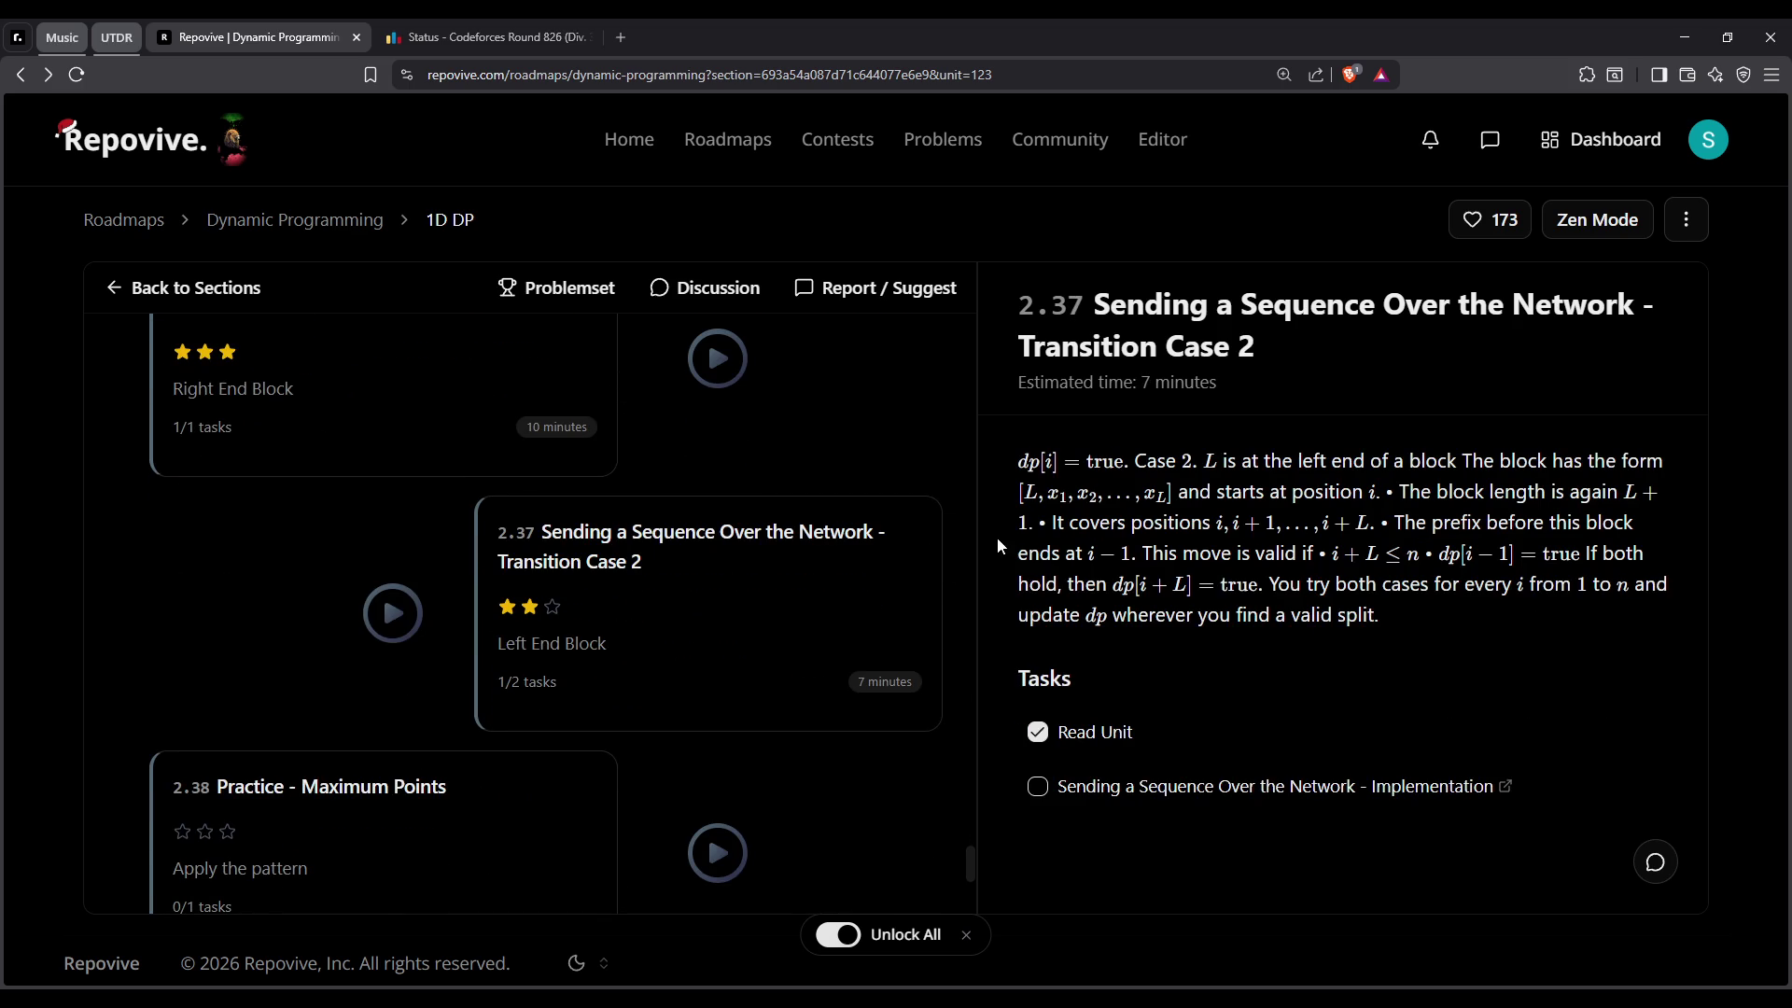
left_click_drag(998, 477, 1139, 455)
double_click(1139, 454)
left_click(1169, 454)
Alternate between units 2.36 and 2.37, then open unit 2.35 Determining the Final Answer
left_click(560, 362)
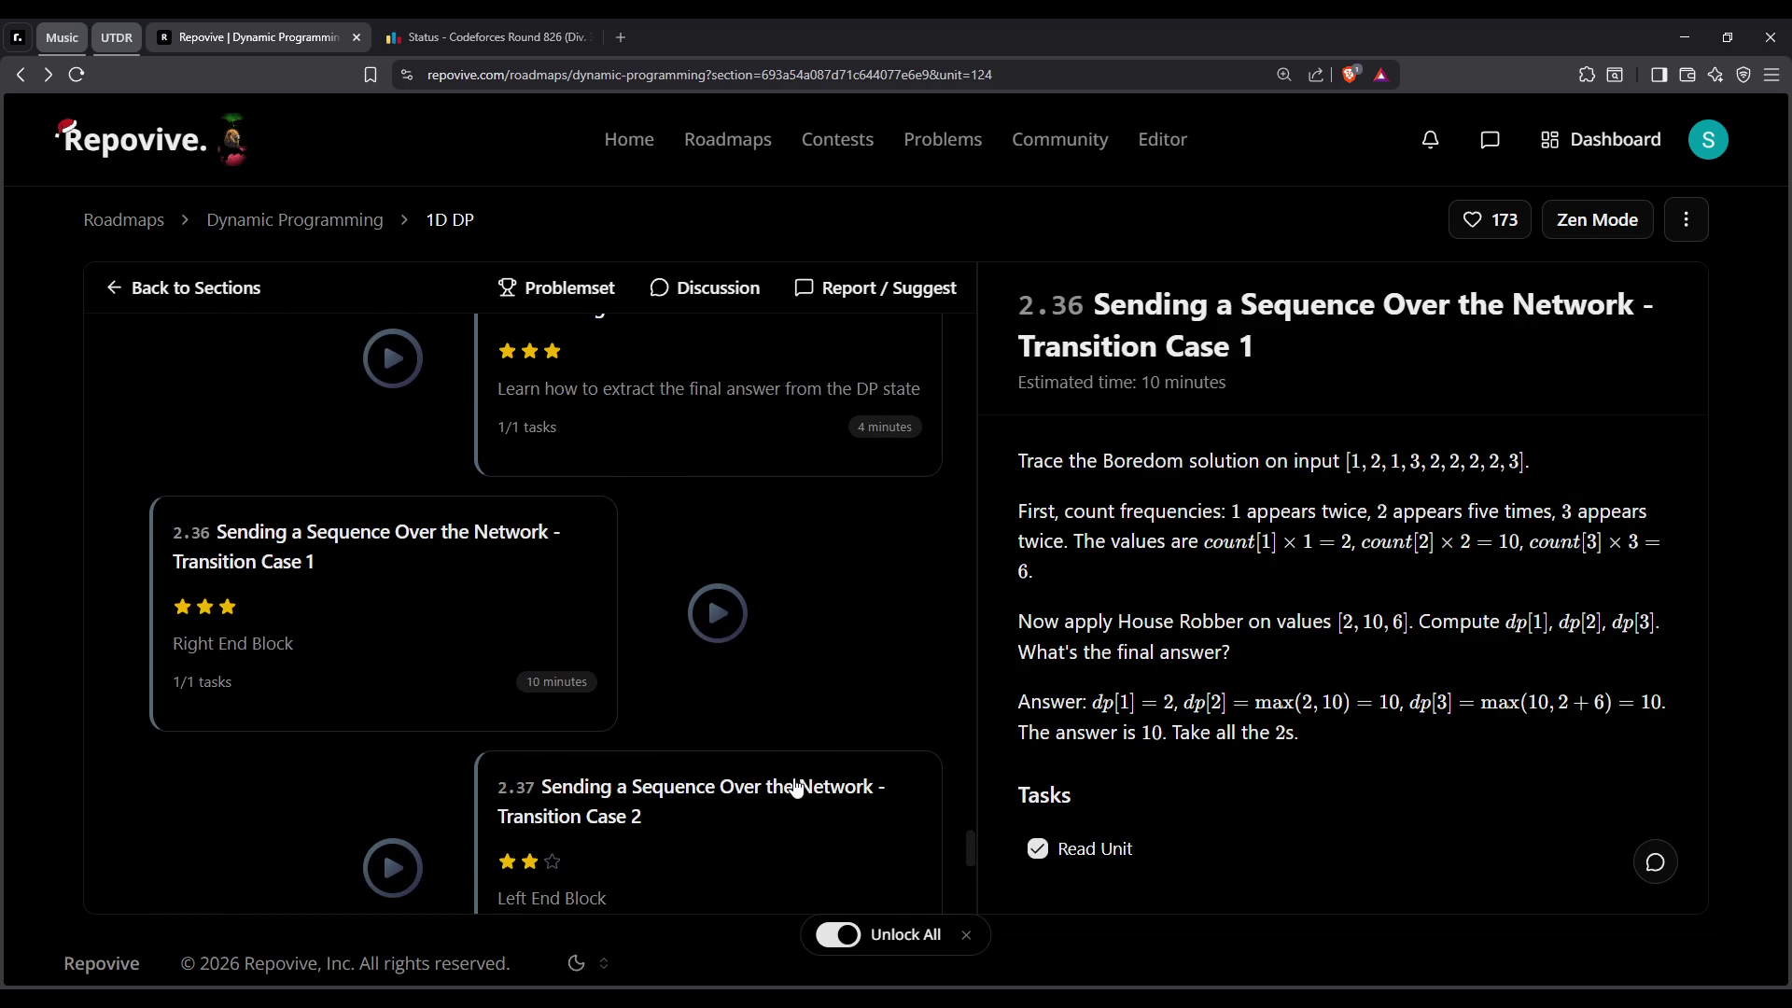
left_click(765, 756)
left_click(552, 399)
left_click(808, 767)
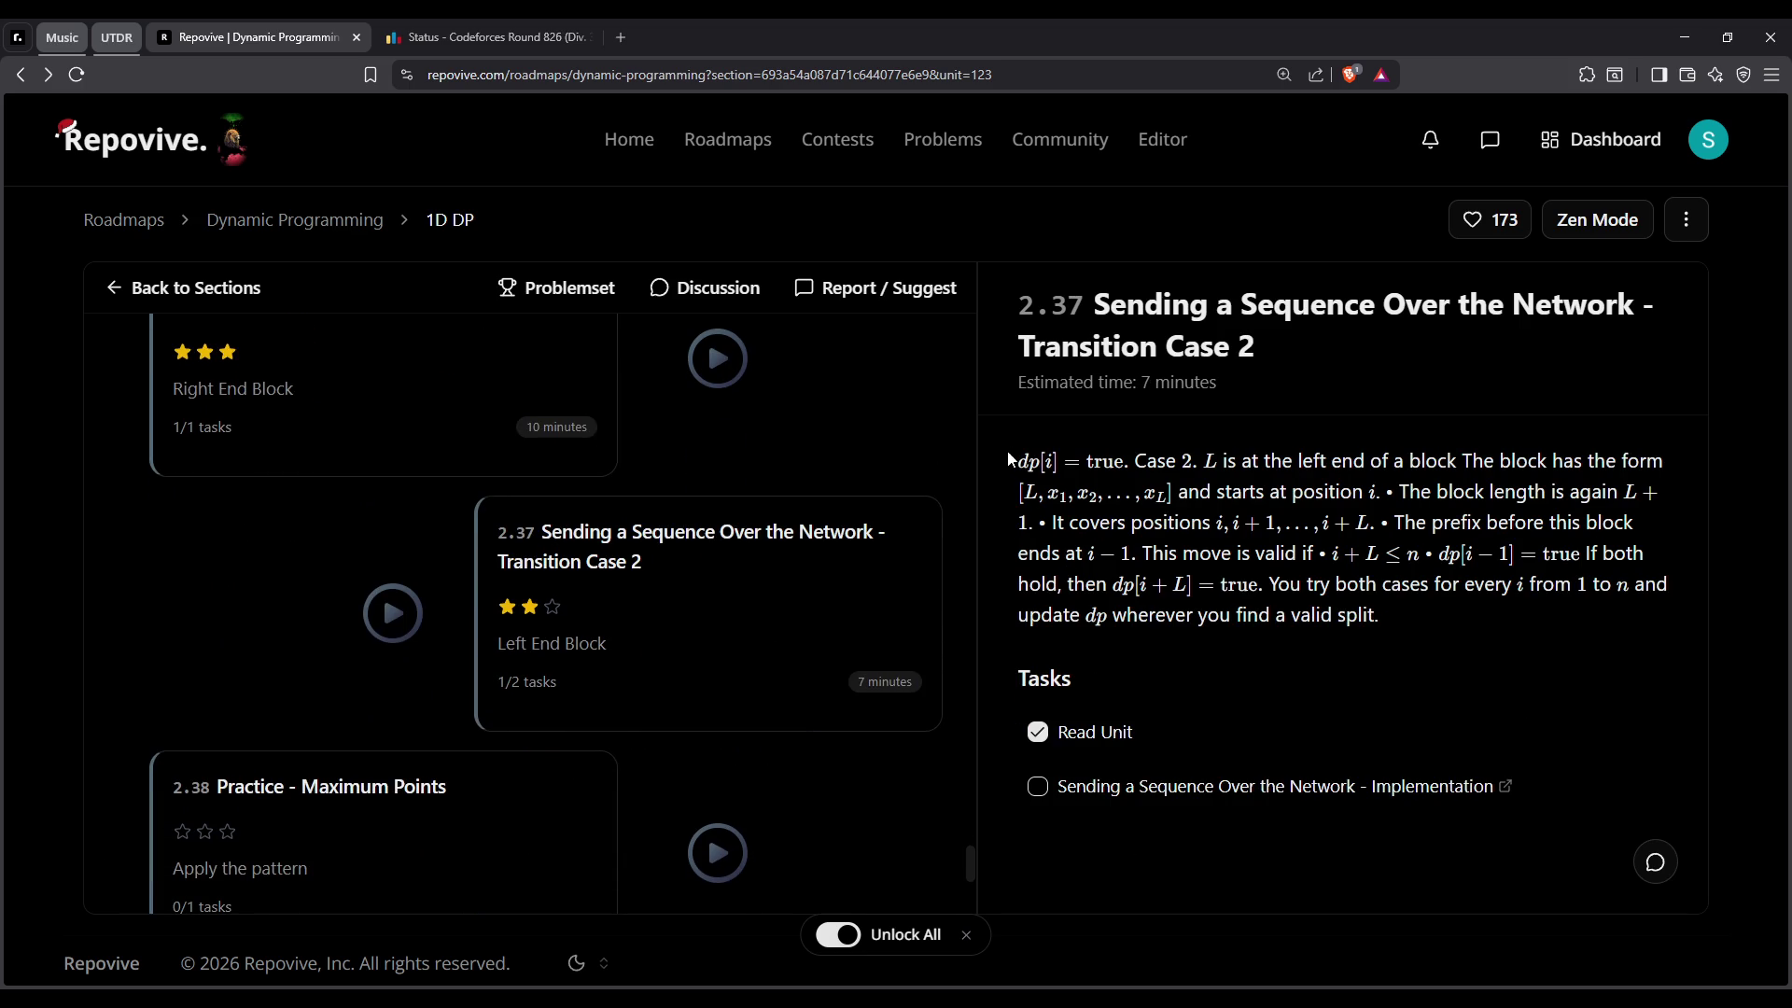
left_click(485, 384)
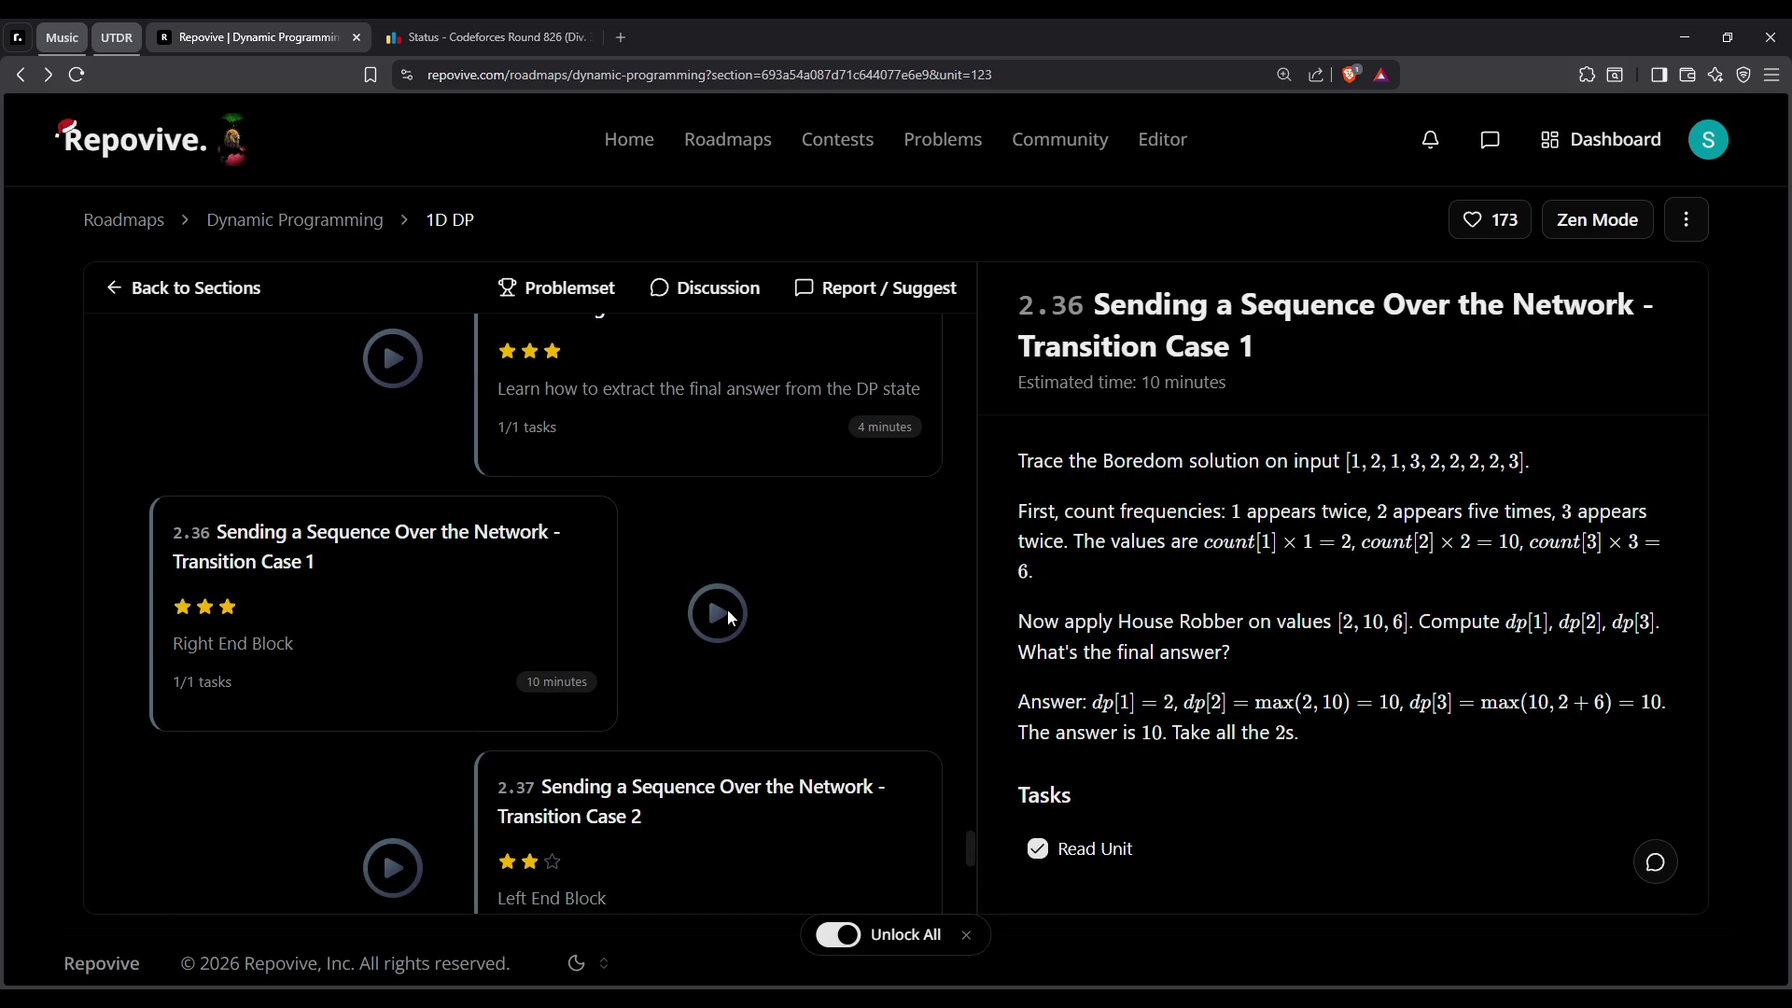
left_click(765, 828)
scroll(719, 514, "up", 3)
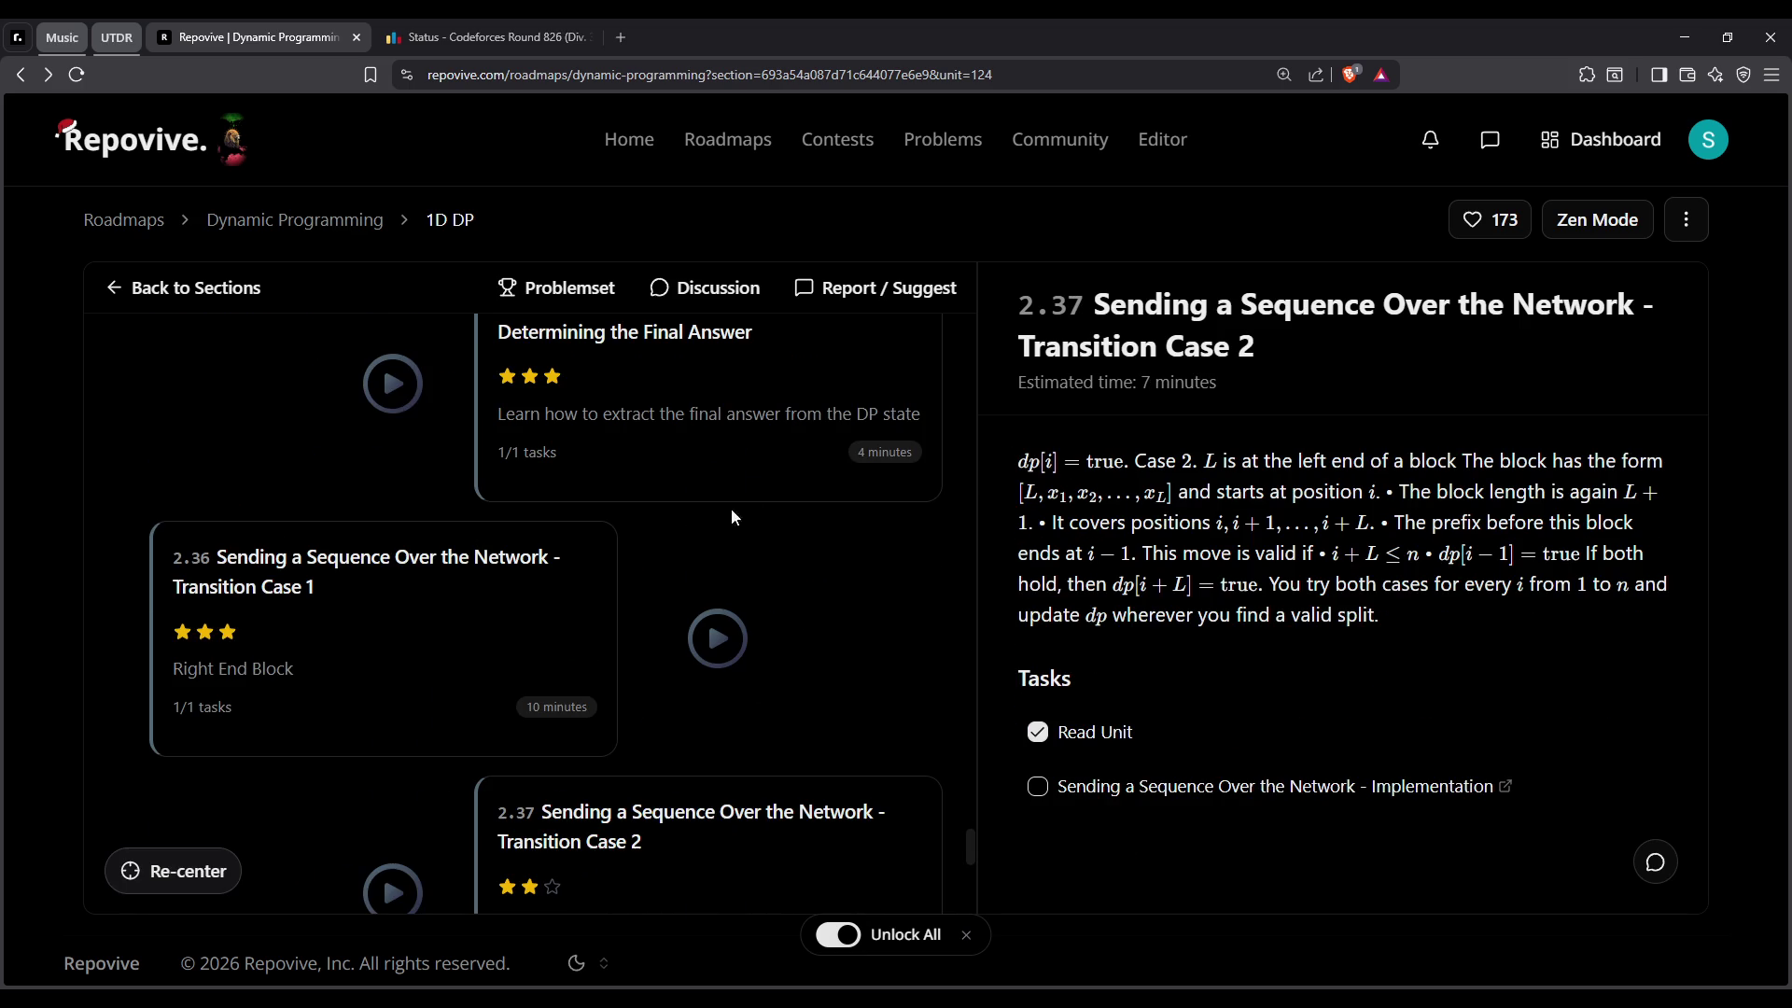
left_click(754, 489)
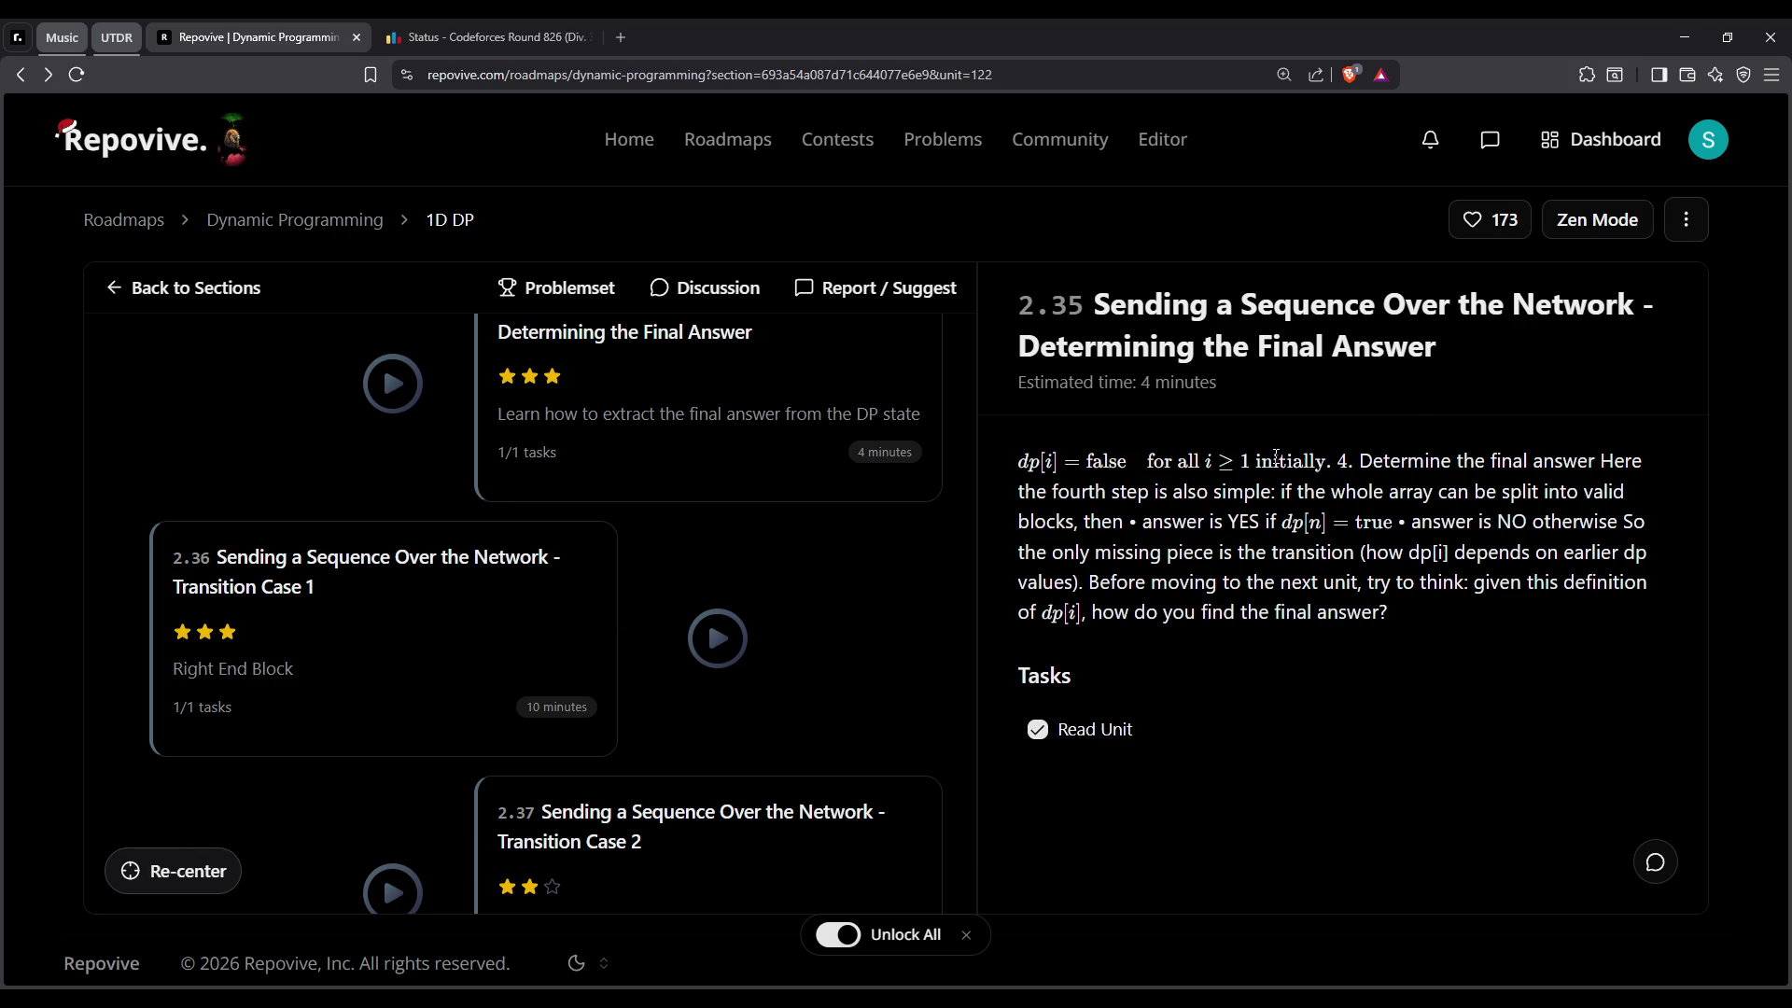
Highlight the final-answer condition and the closing question about dp[i] in unit 2.35
left_click_drag(1030, 495, 1383, 492)
mouse_move(1271, 493)
left_mouse_down()
mouse_move(1501, 494)
mouse_move(1145, 493)
mouse_move(1085, 523)
left_mouse_up()
left_click(1266, 530)
mouse_move(1448, 530)
left_mouse_down()
mouse_move(1080, 612)
mouse_move(1143, 523)
left_mouse_up()
left_click(1031, 547)
mouse_move(1018, 553)
left_mouse_down()
mouse_move(1525, 593)
mouse_move(1159, 613)
left_mouse_up()
left_click_drag(1042, 613, 1389, 613)
left_click(1214, 644)
Move through unit 2.36 to unit 2.37 and highlight its opening Case 2 sentence
left_click(554, 565)
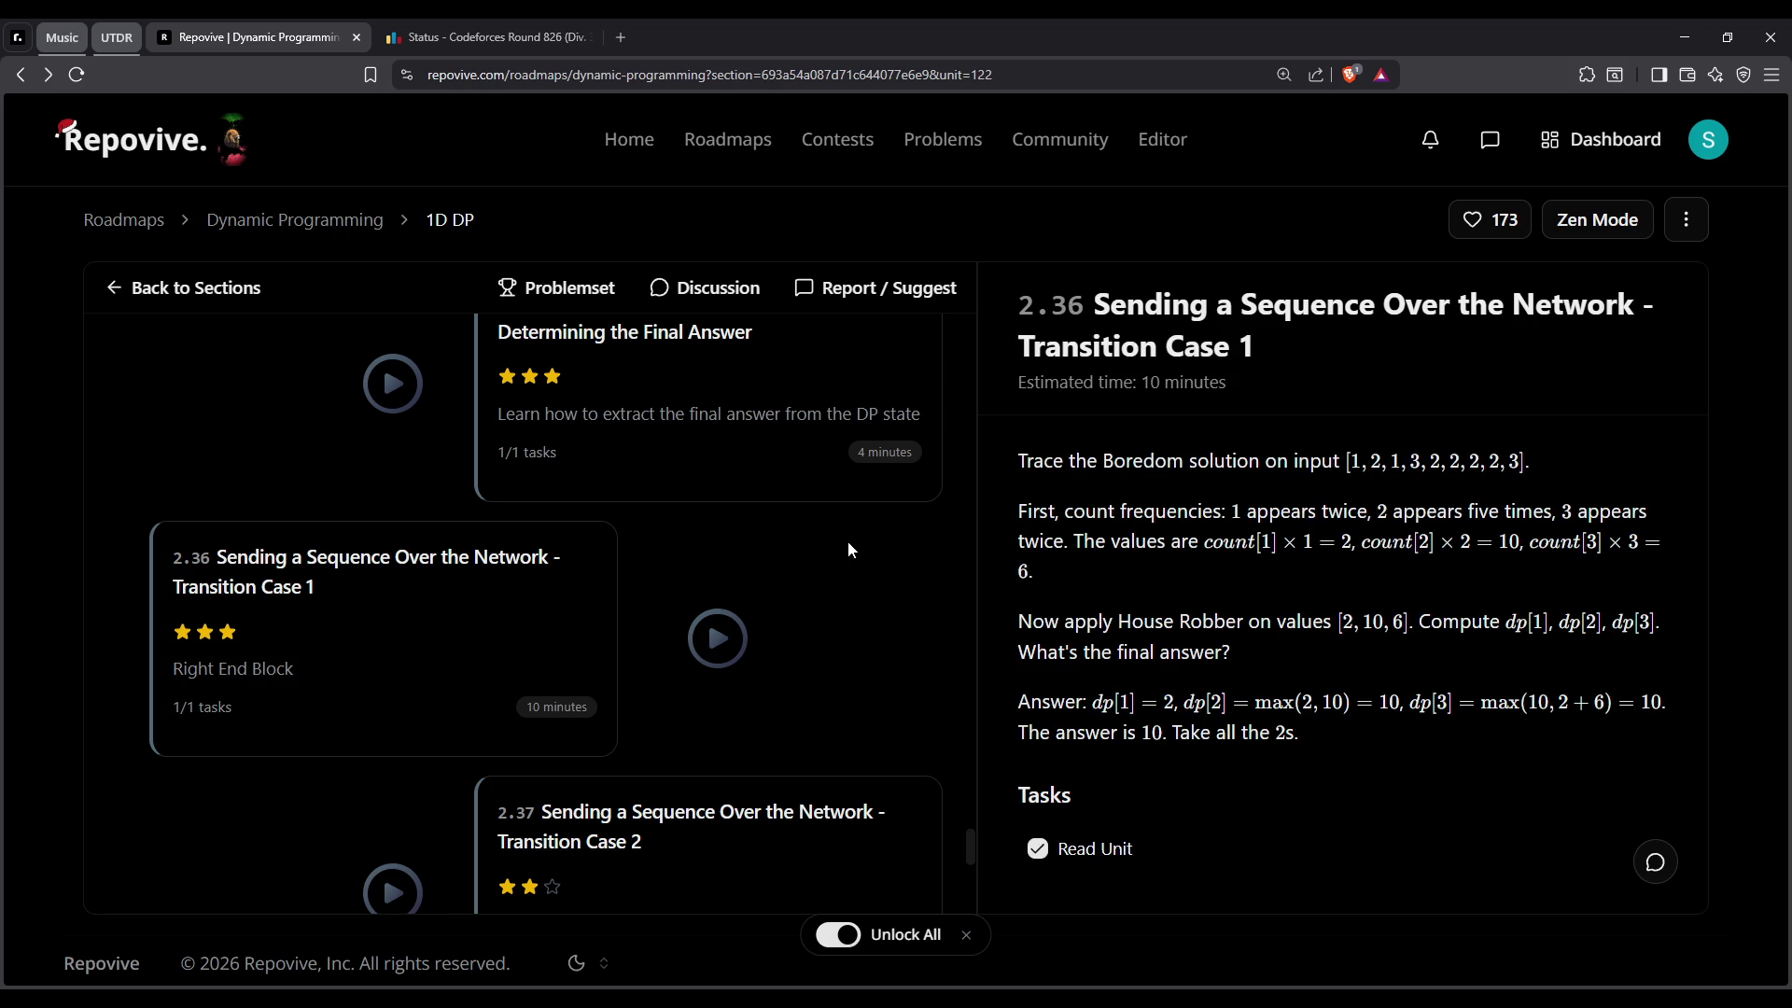
left_click(810, 866)
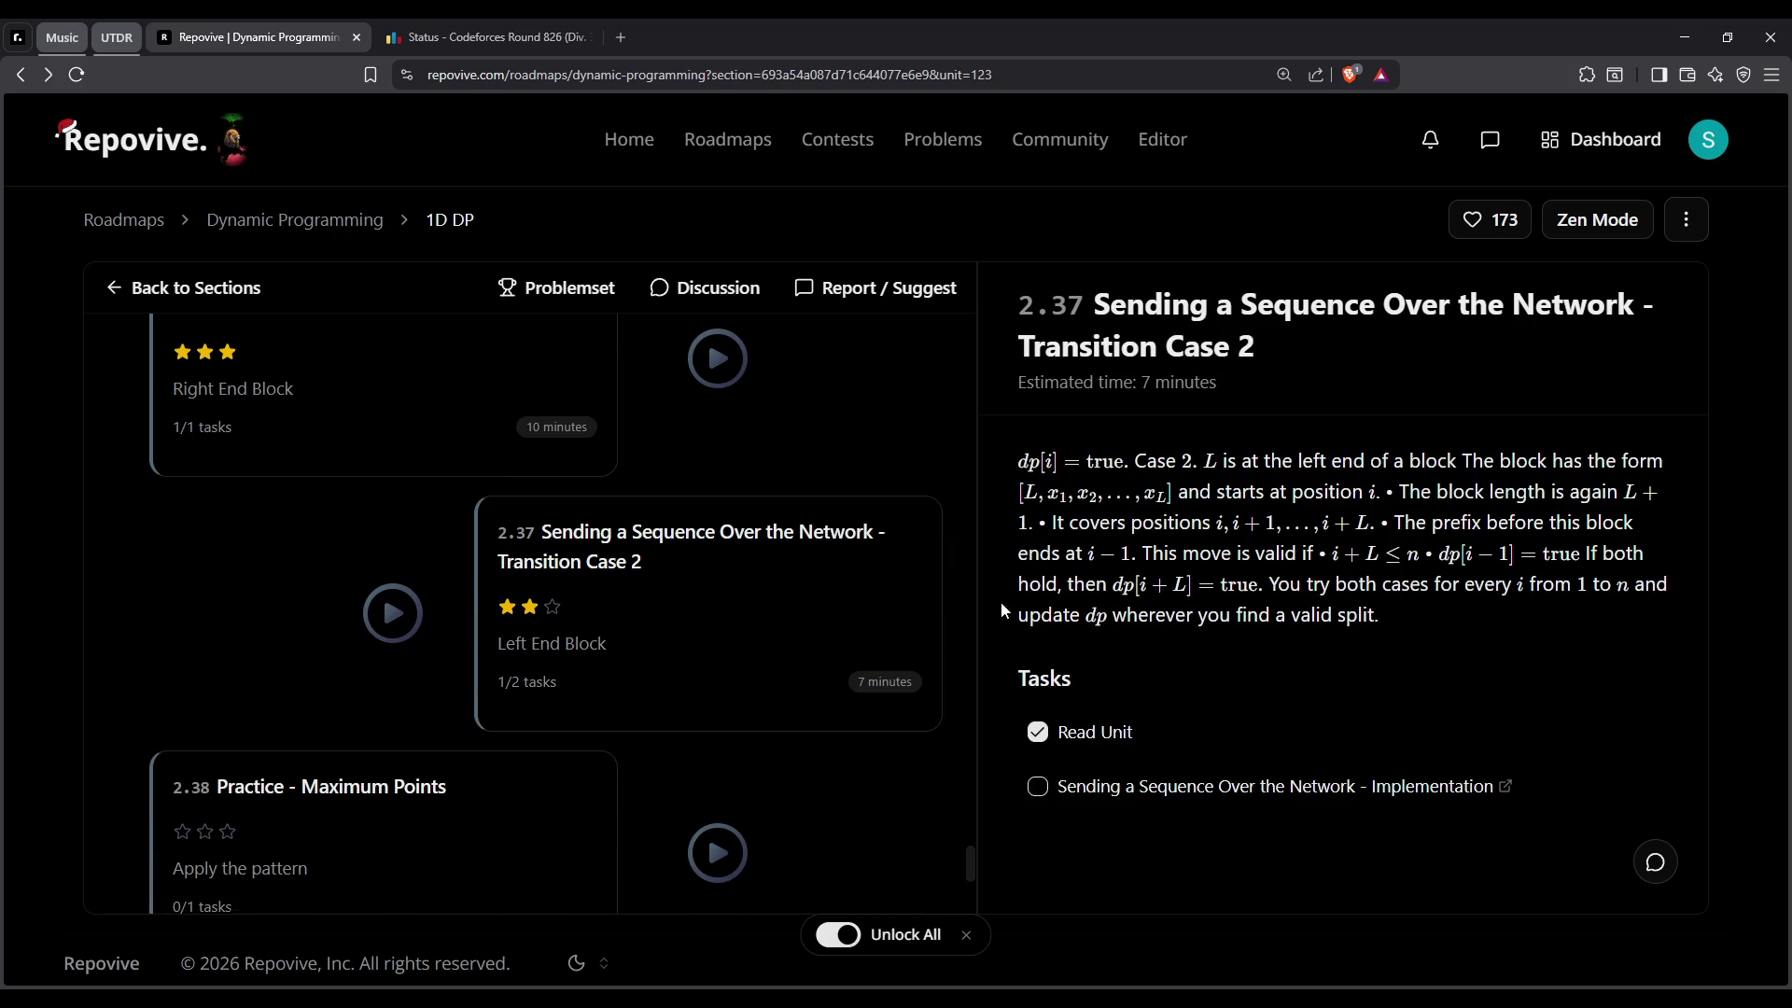
left_click_drag(1023, 459, 1669, 460)
left_click(555, 385)
left_click(840, 824)
mouse_move(1240, 460)
left_mouse_down()
mouse_move(1326, 460)
mouse_move(1204, 460)
mouse_move(1327, 460)
left_mouse_up()
left_click(1454, 469)
Highlight where the left-end block starts, its length and the positions it covers
mouse_move(1492, 464)
left_mouse_down()
mouse_move(1134, 460)
mouse_move(1436, 492)
left_mouse_up()
left_click_drag(1624, 492, 1368, 492)
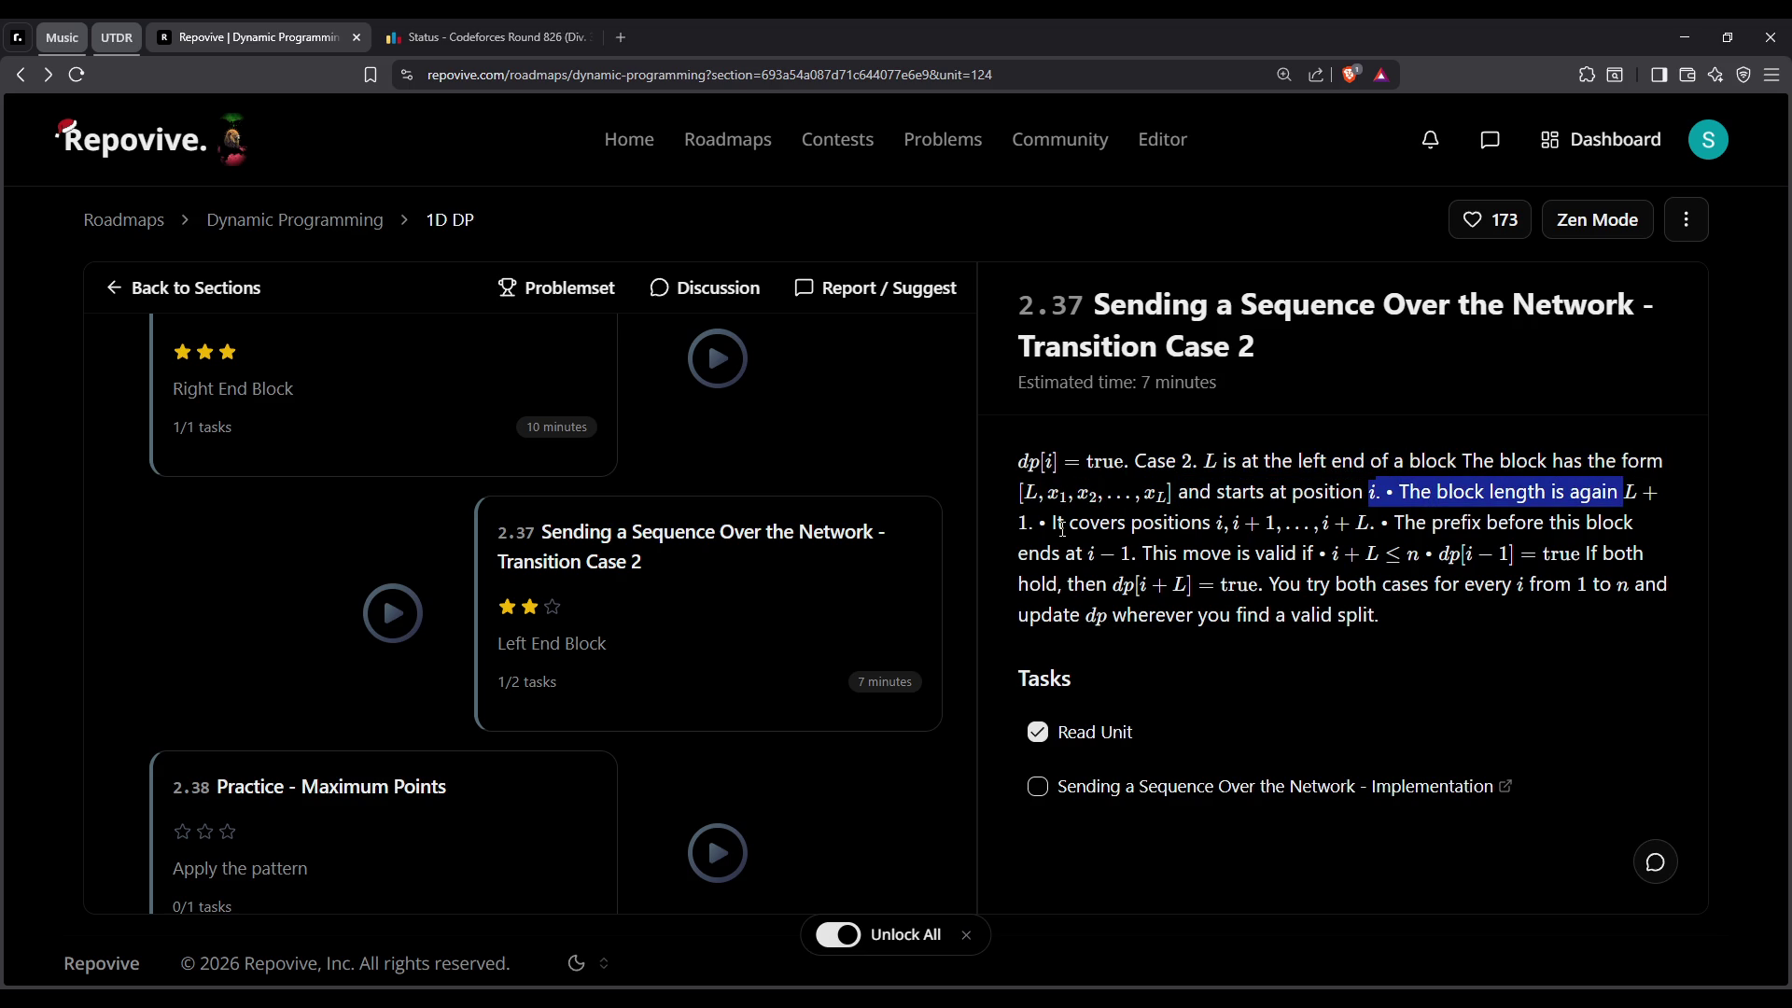
left_click_drag(1218, 522, 1641, 492)
left_click(1431, 529)
Highlight the prefix ending and the dp[i+L]=true rule, then mark the implementation task done
double_click(1432, 530)
mouse_move(1396, 523)
left_mouse_down()
mouse_move(1097, 555)
mouse_move(1366, 563)
left_mouse_up()
left_click(1155, 557)
double_click(1157, 554)
mouse_move(1586, 554)
left_mouse_down()
mouse_move(1148, 584)
mouse_move(1382, 616)
left_mouse_up()
left_click(1313, 611)
Close the test output popup, reload the submissions page, and open the contest tutorial
left_click(1037, 786)
key("ctrl+Tab")
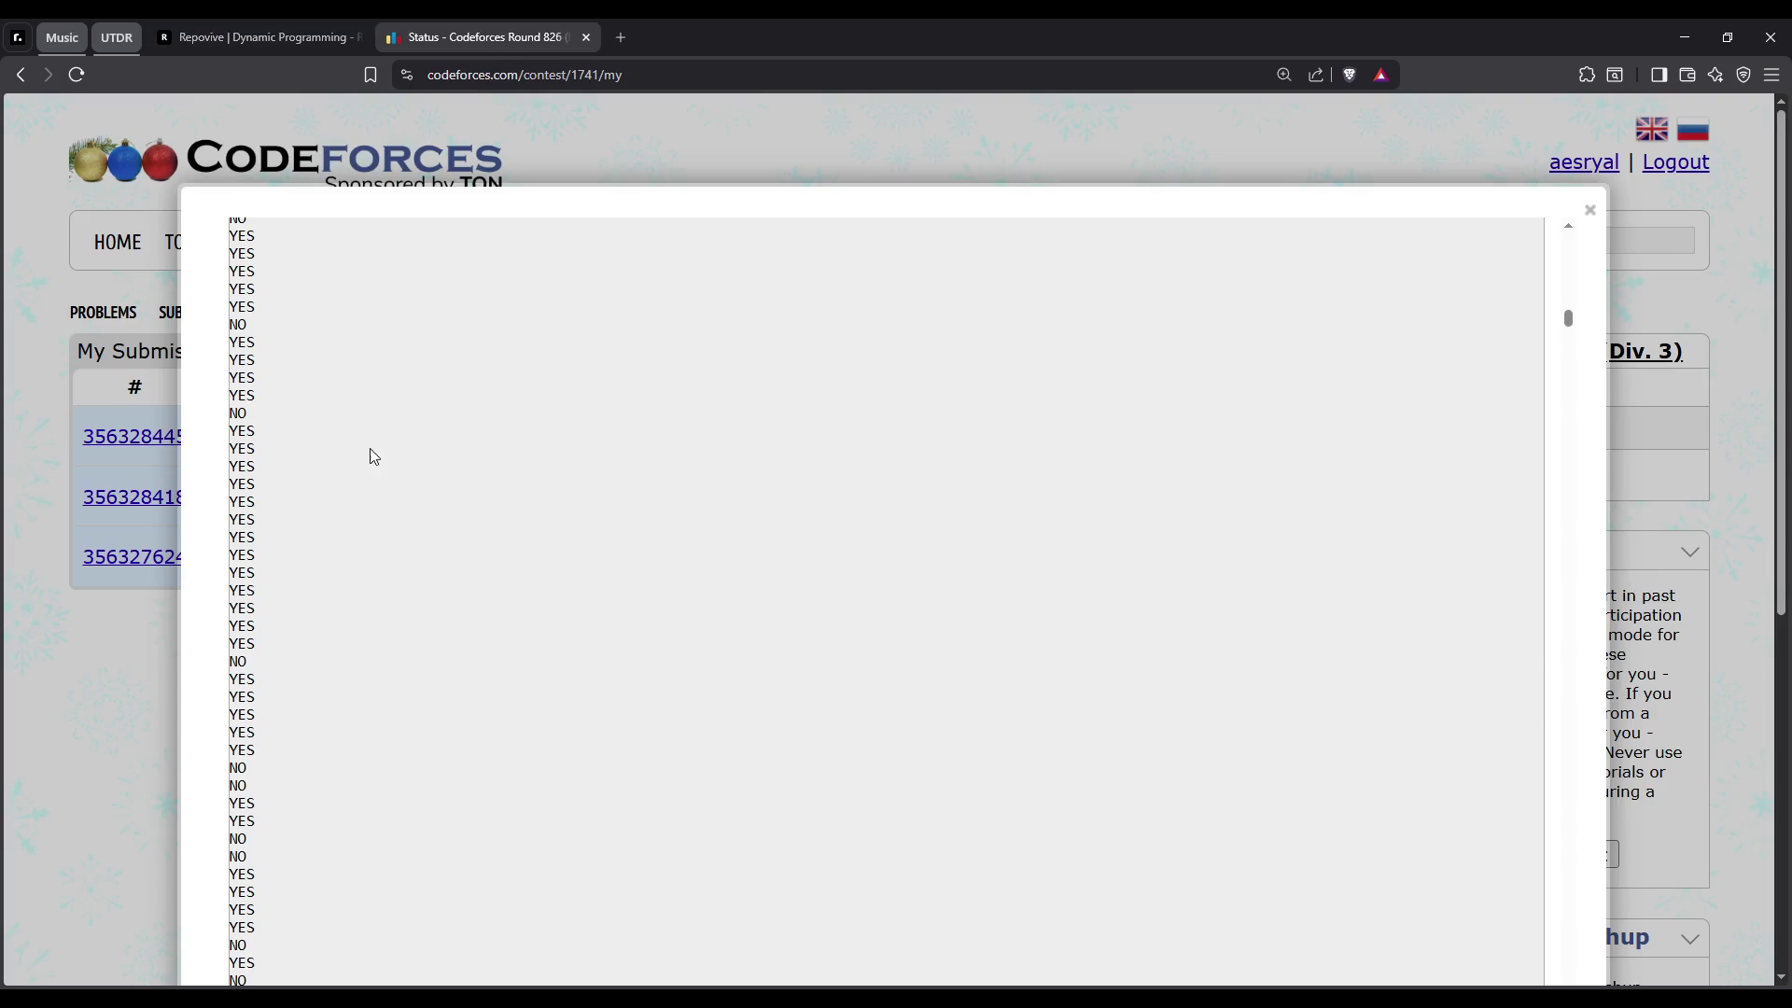
key("F5")
scroll(1251, 684, "down", 5)
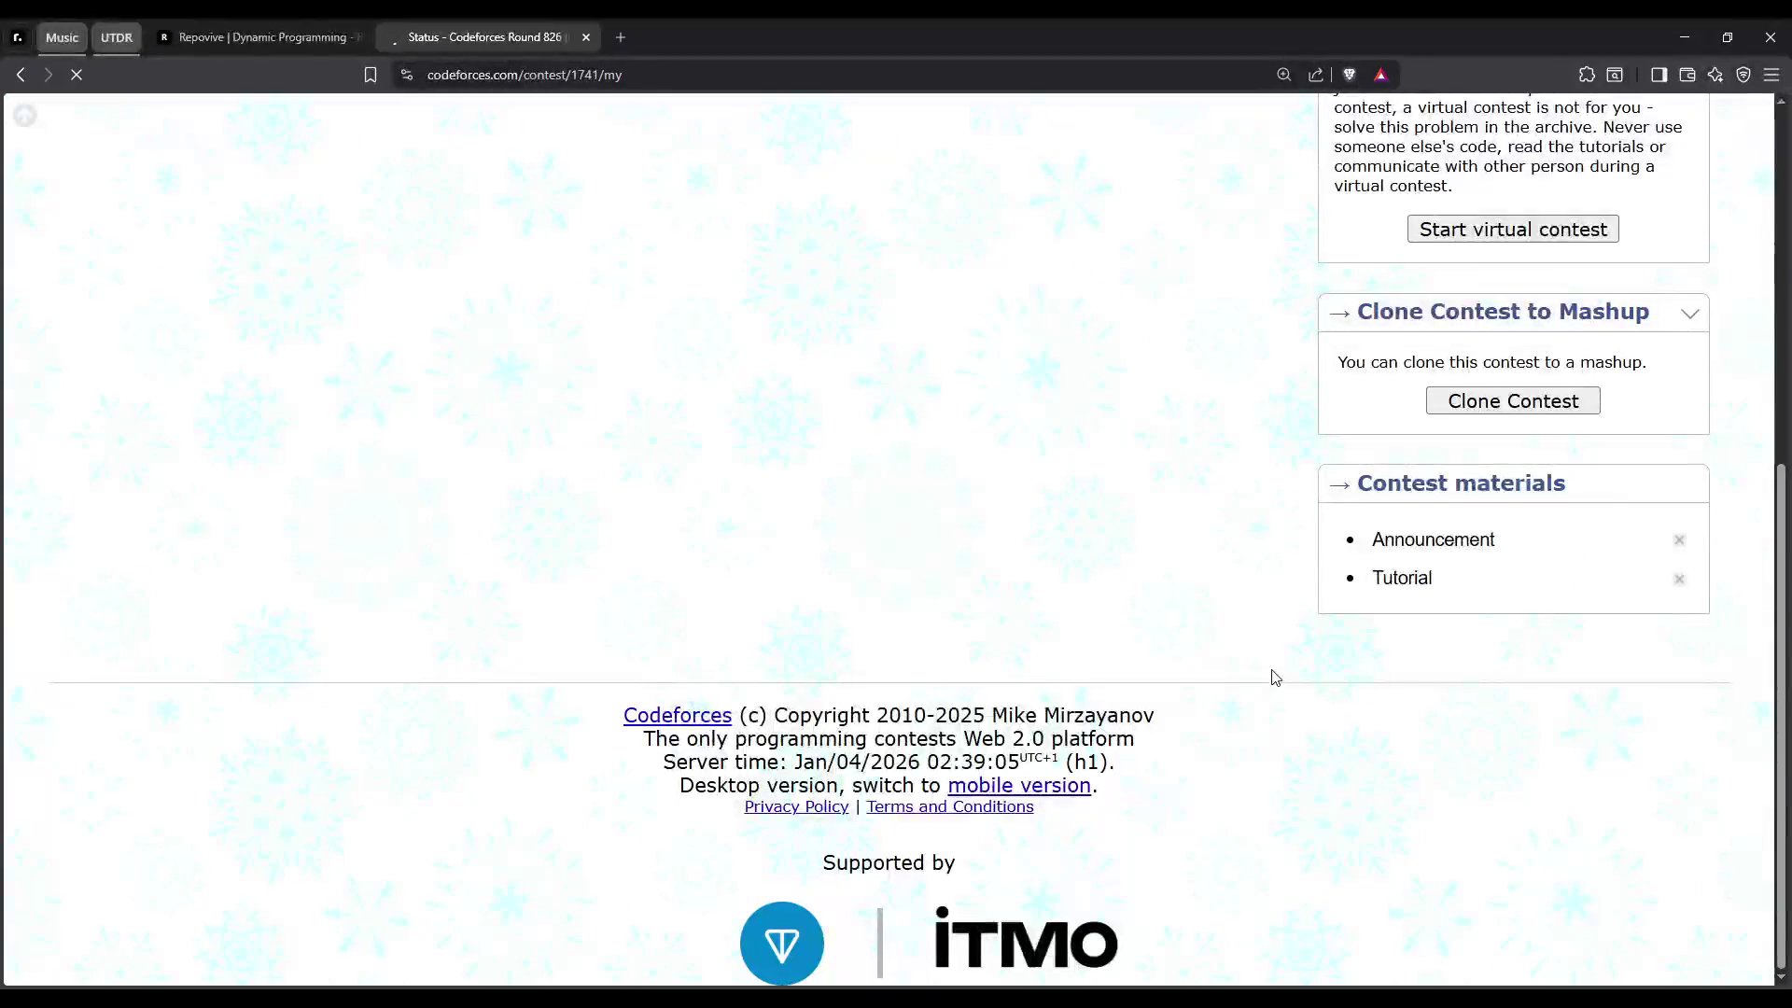
left_click(1377, 579)
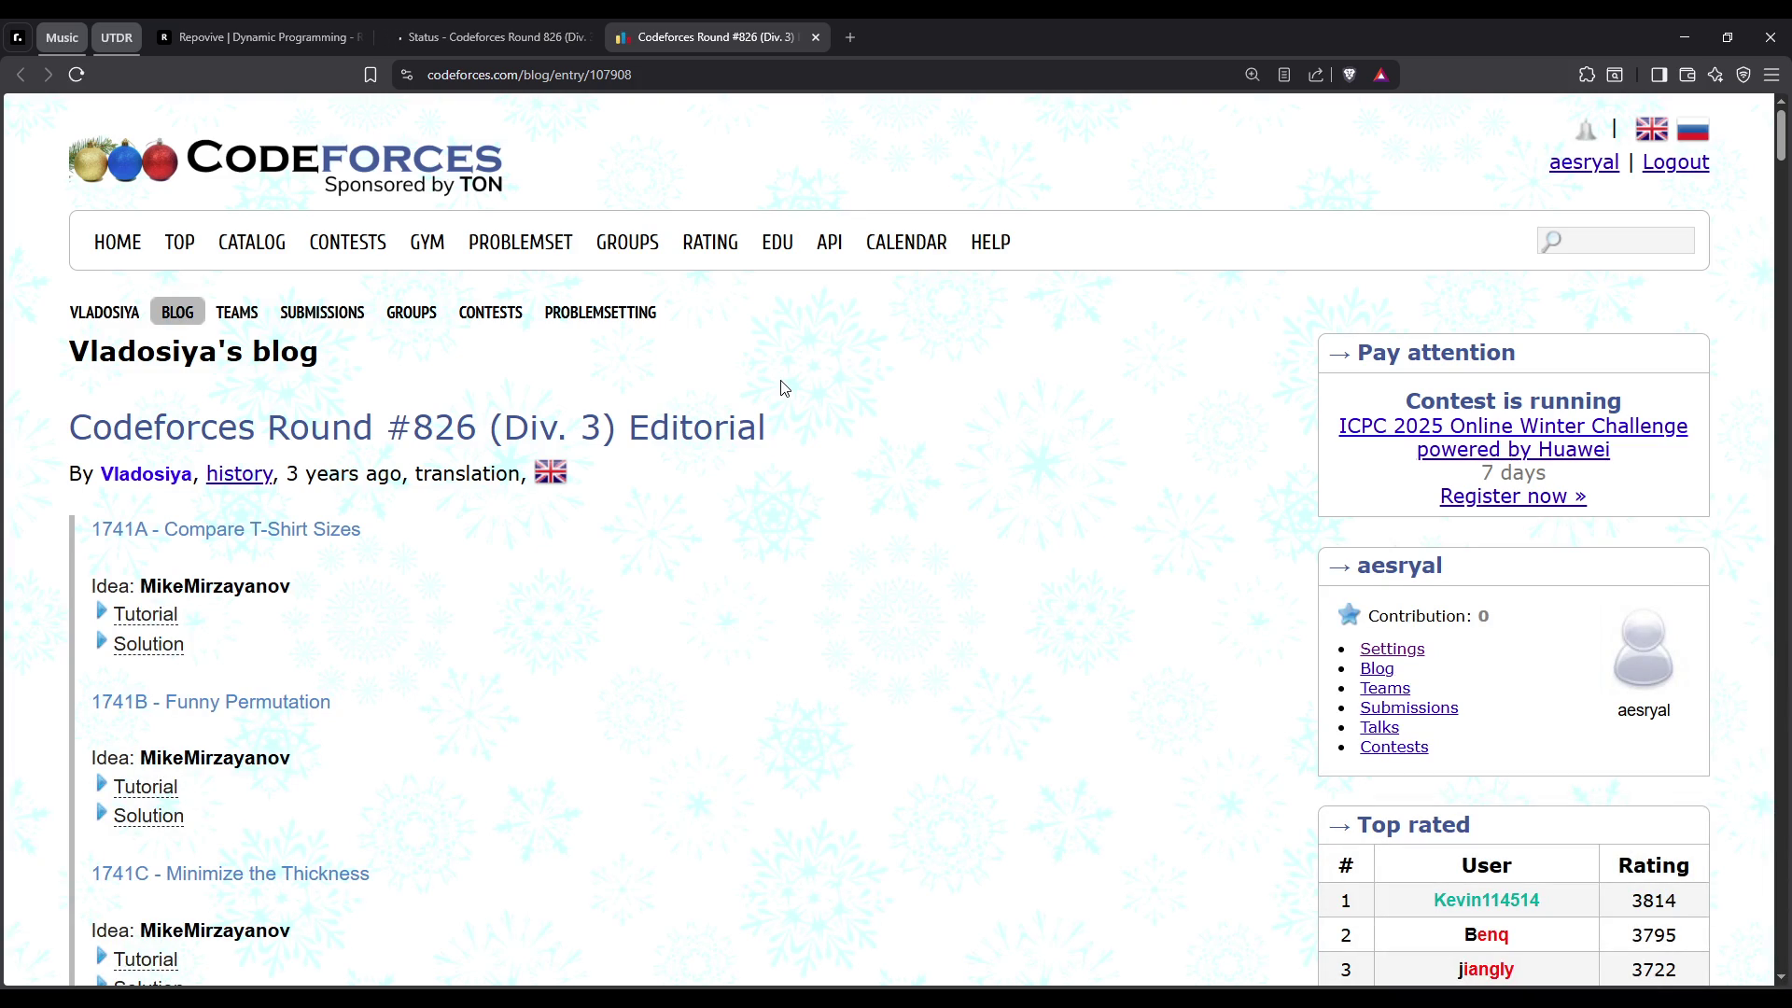
Scroll to problem 1741E in the editorial and expand its Tutorial spoiler
scroll(748, 725, "down", 3)
scroll(485, 776, "down", 4)
scroll(339, 728, "down", 3)
scroll(191, 662, "up", 2)
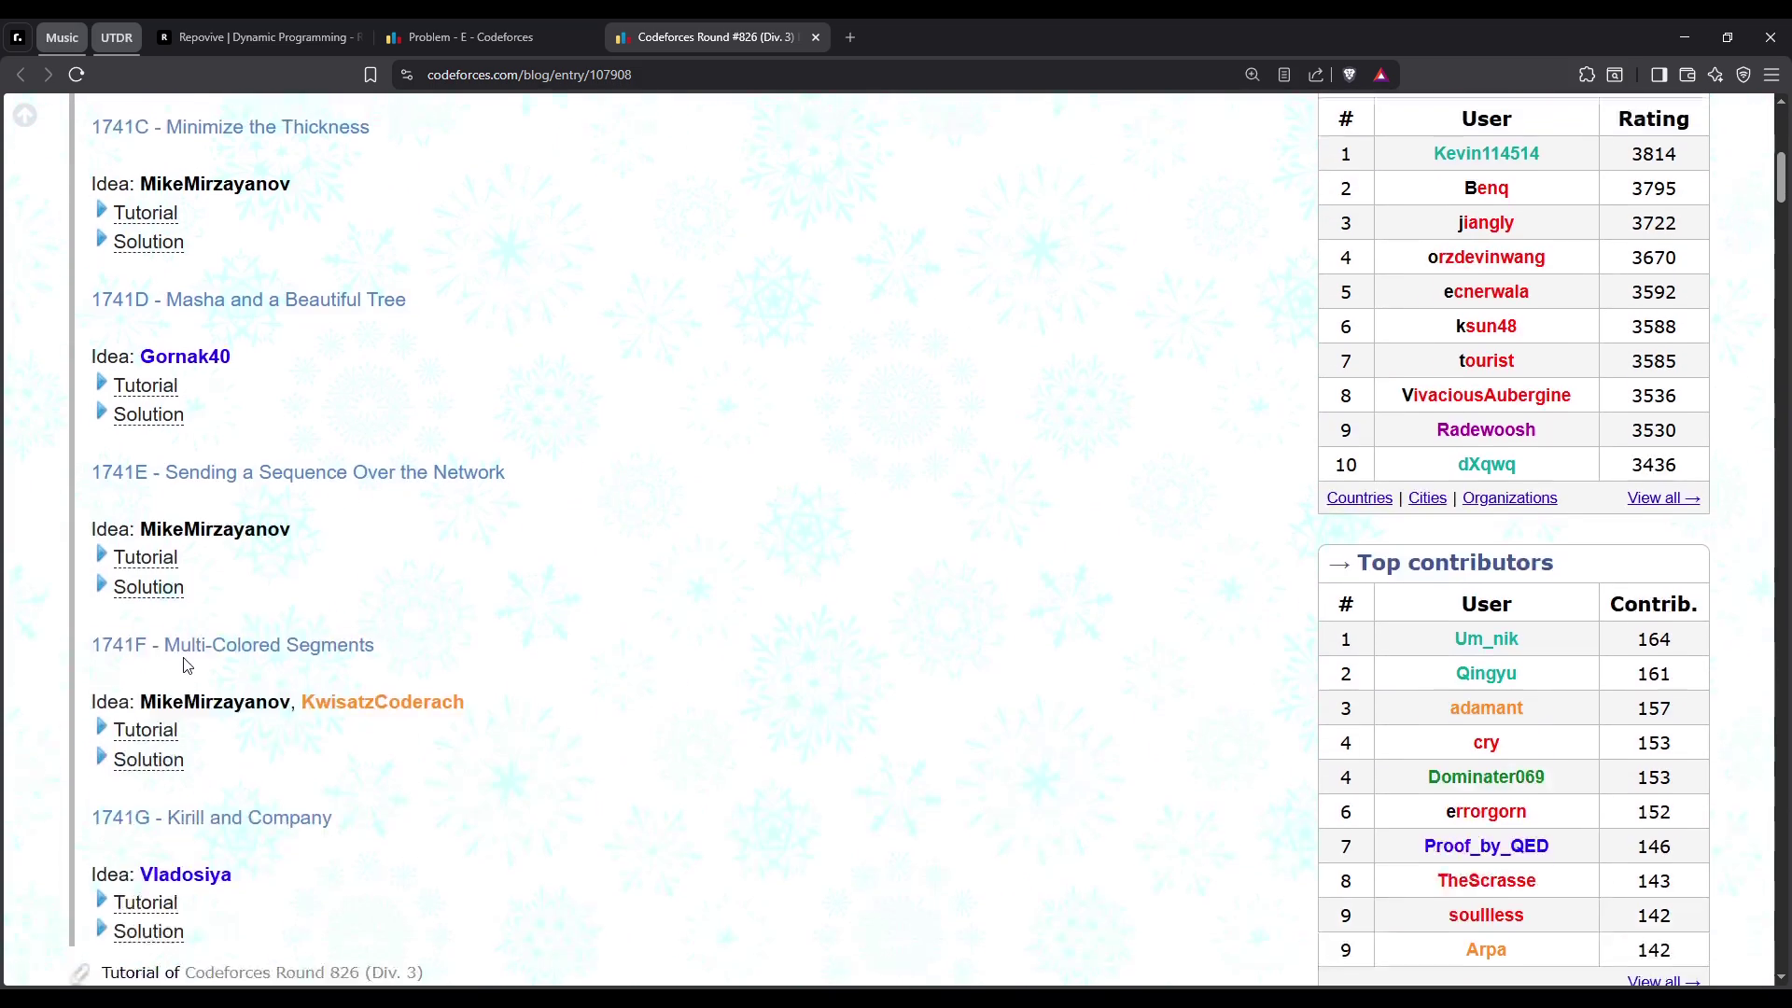
left_click(165, 560)
scroll(389, 710, "down", 1)
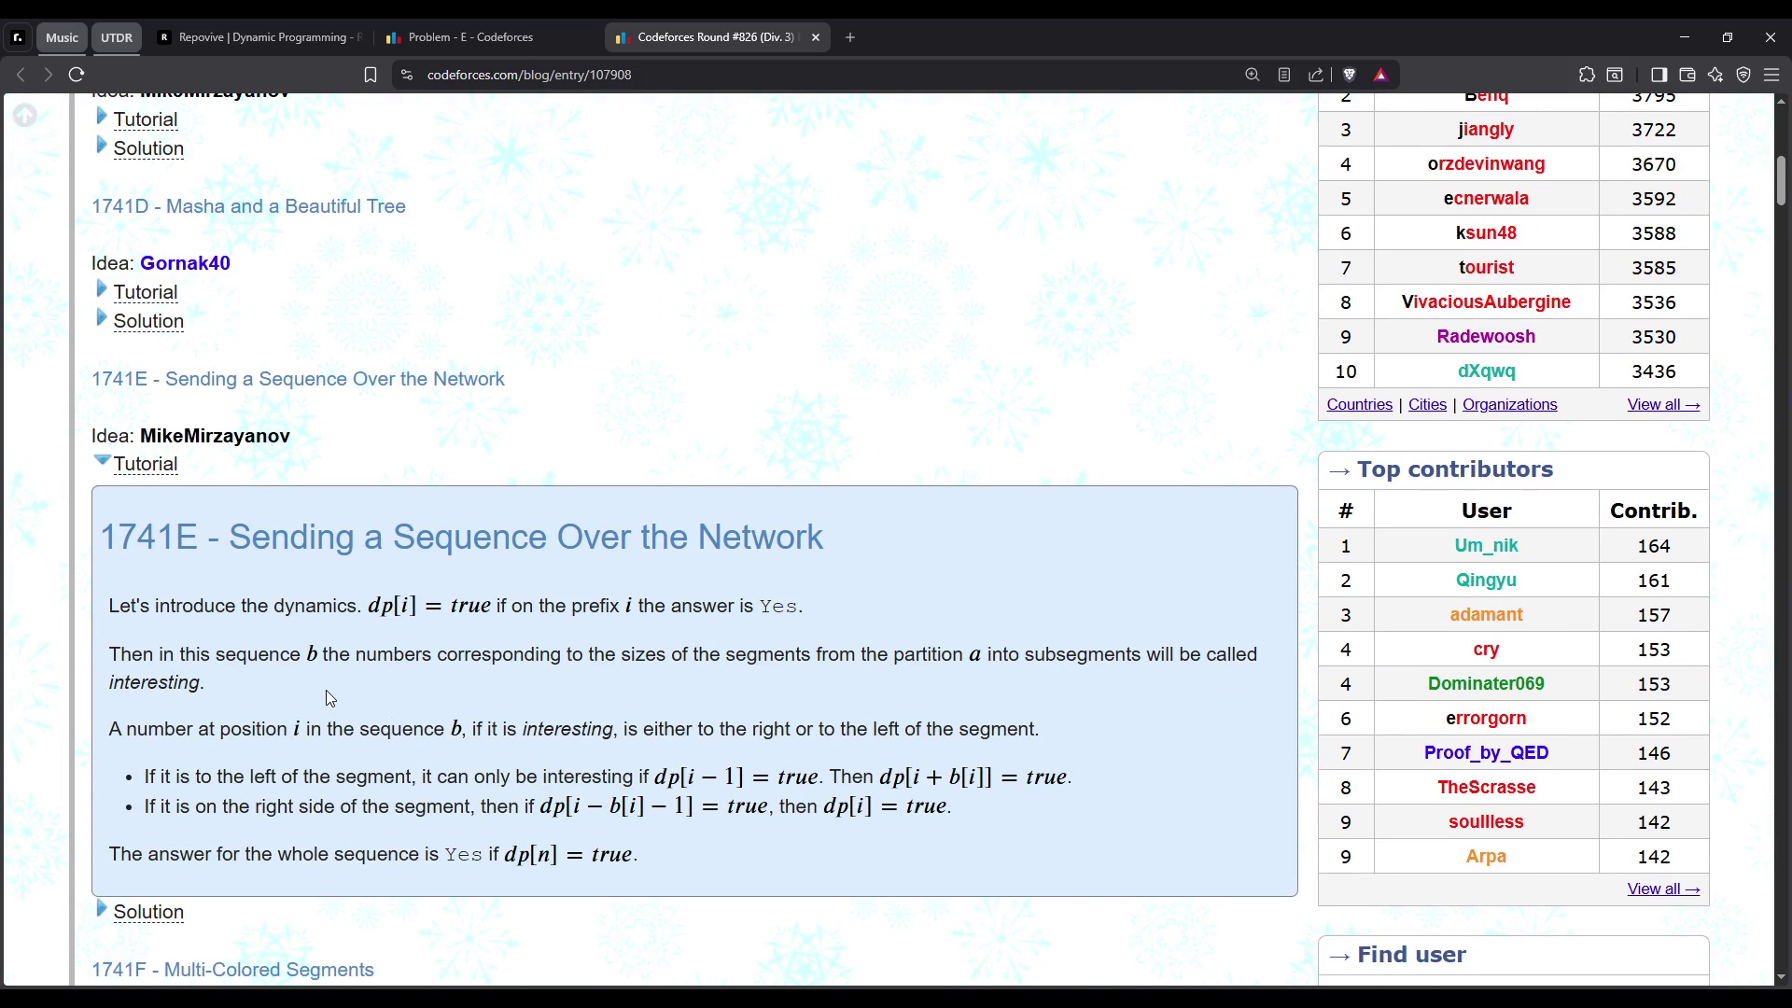
Study the right-side dp[i − b[i] − 1] term and the left-side dp[i − 1] case line
mouse_move(573, 805)
left_mouse_down()
mouse_move(481, 807)
mouse_move(665, 810)
left_mouse_up()
left_click(655, 814)
triple_click(152, 774)
double_click(370, 776)
double_click(588, 776)
triple_click(477, 780)
left_click(232, 773)
left_click_drag(688, 777, 761, 777)
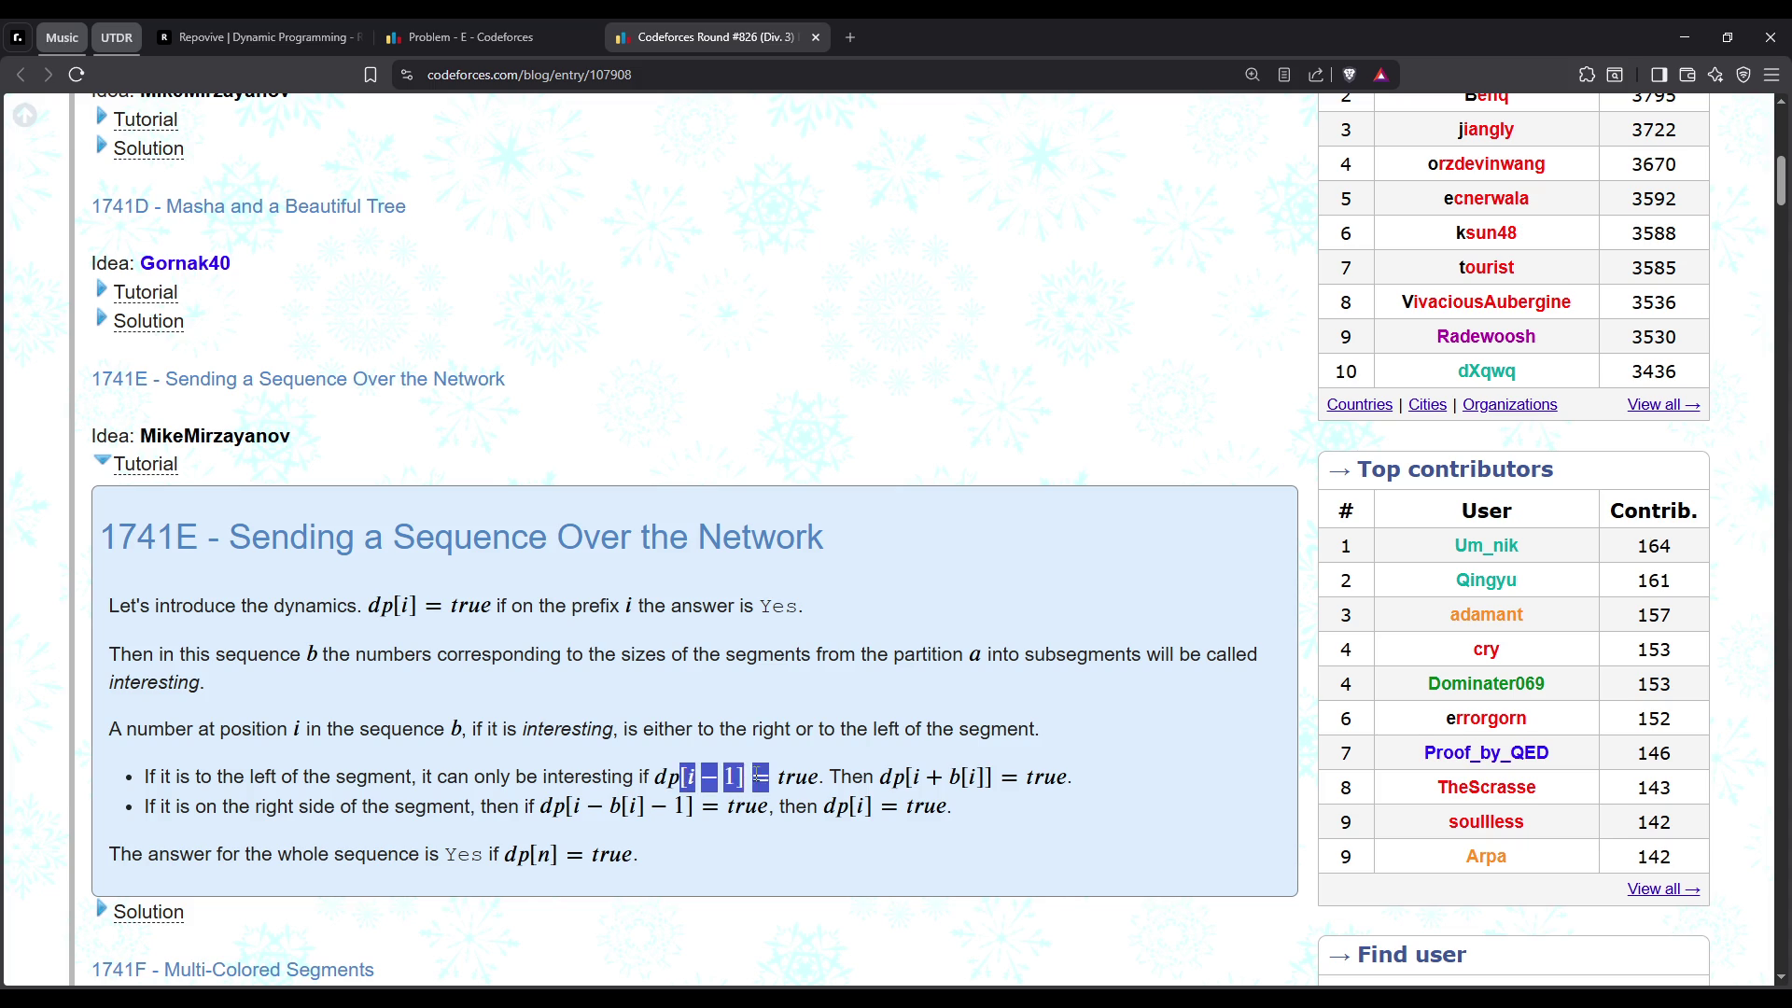
left_click(749, 782)
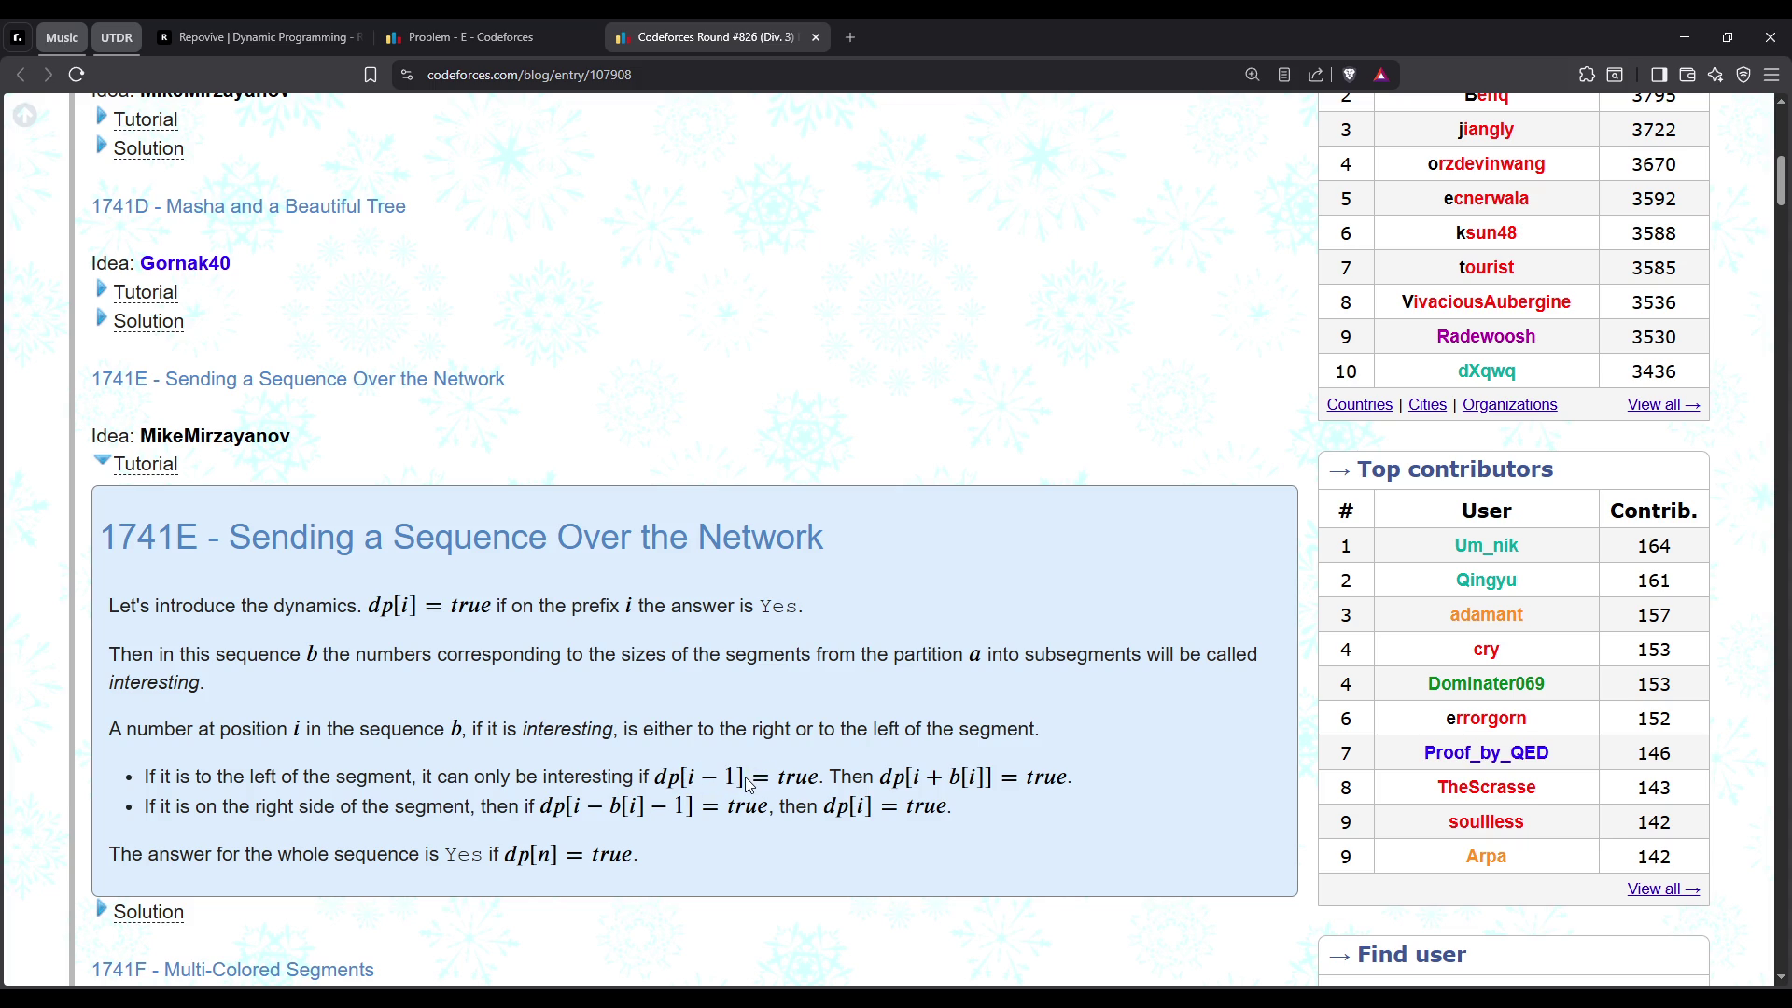
Highlight the left-of-segment condition and the right-side case wording in the tutorial
left_click_drag(142, 777, 510, 777)
left_click(481, 776)
left_click_drag(246, 777, 633, 777)
left_click(789, 801)
double_click(851, 777)
left_click_drag(540, 806, 143, 806)
left_click(219, 806)
left_click_drag(540, 806, 143, 807)
left_click(448, 847)
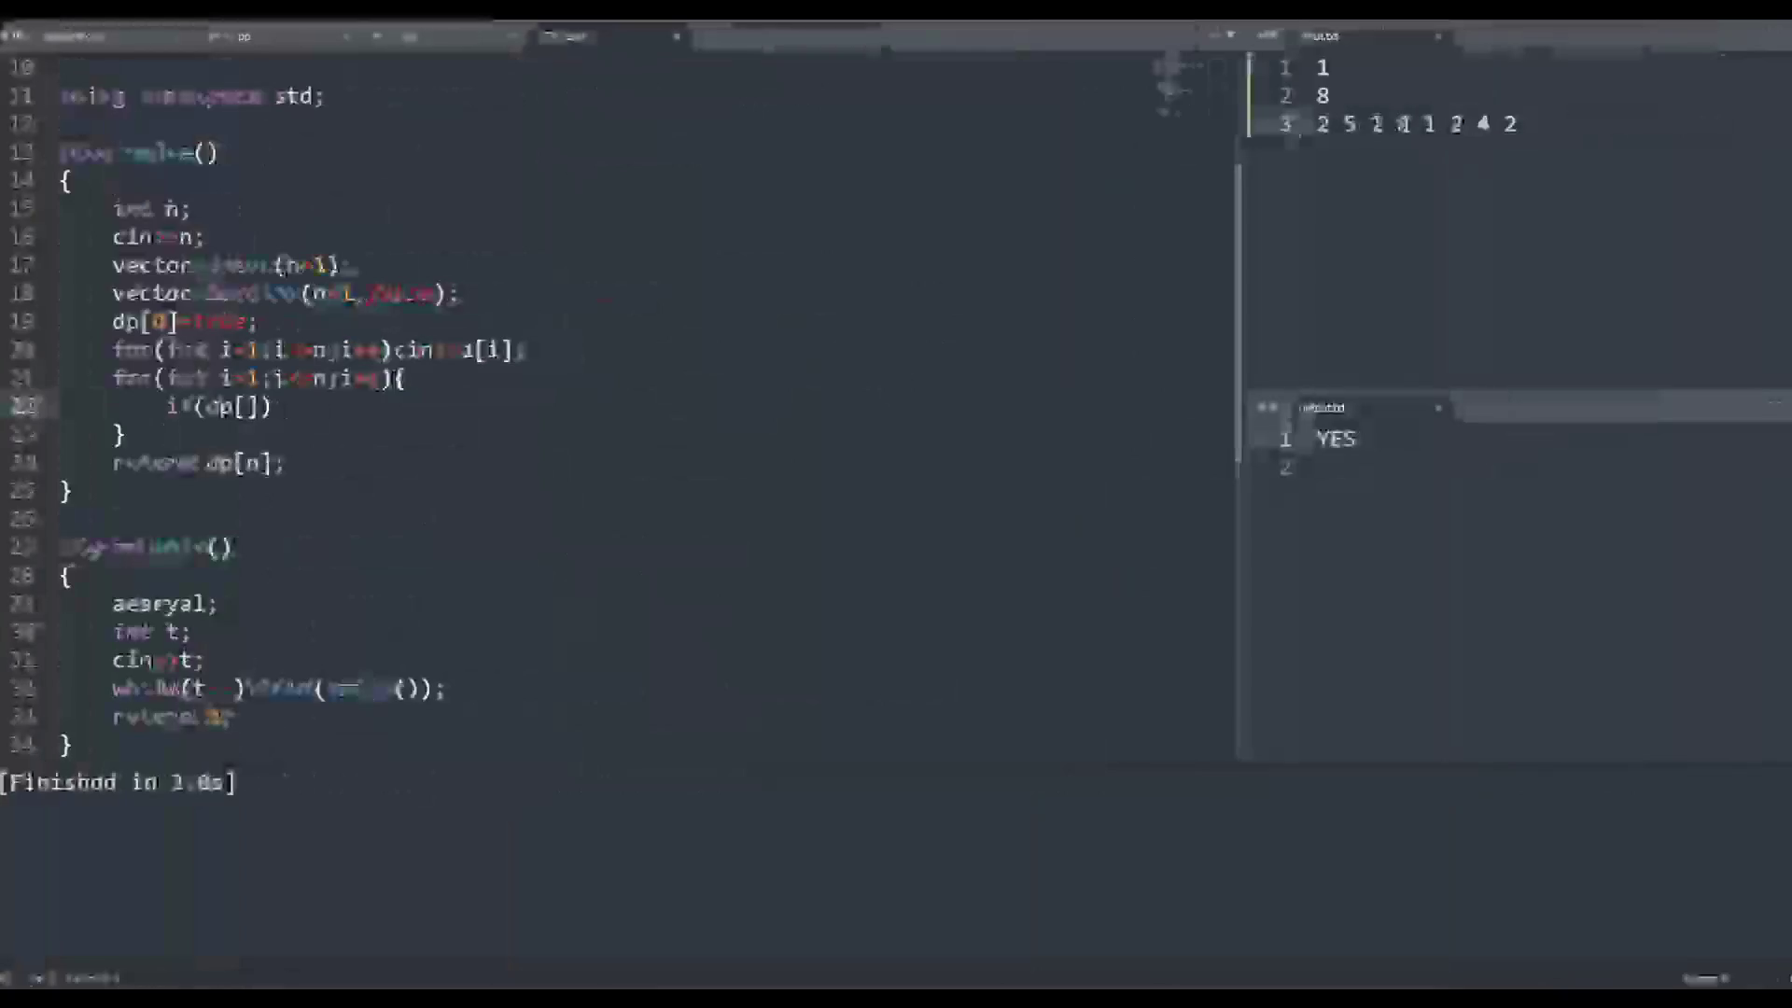
Write the left-end condition if(dp[i-1]&&a[i]+i<n) inside the solve loop
type("i")
key("Escape")
type("-1]")
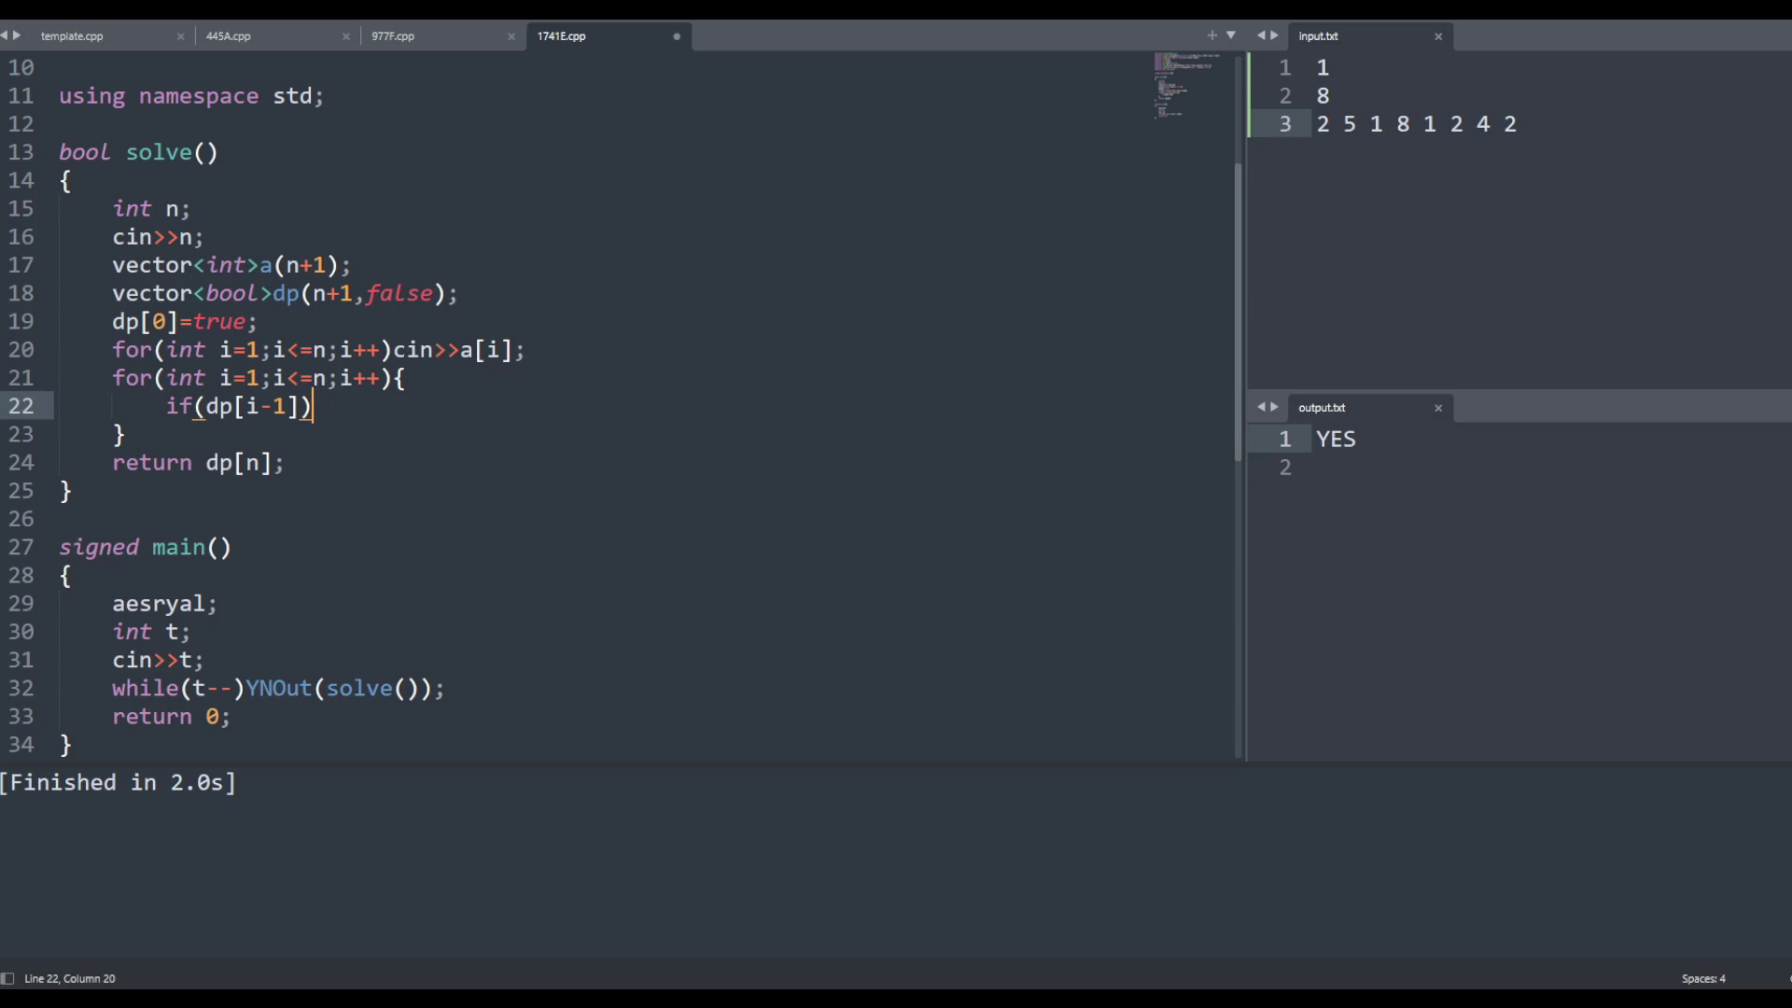
type("&&a")
key("Escape")
type("[i]+i<")
key("BackSpace")
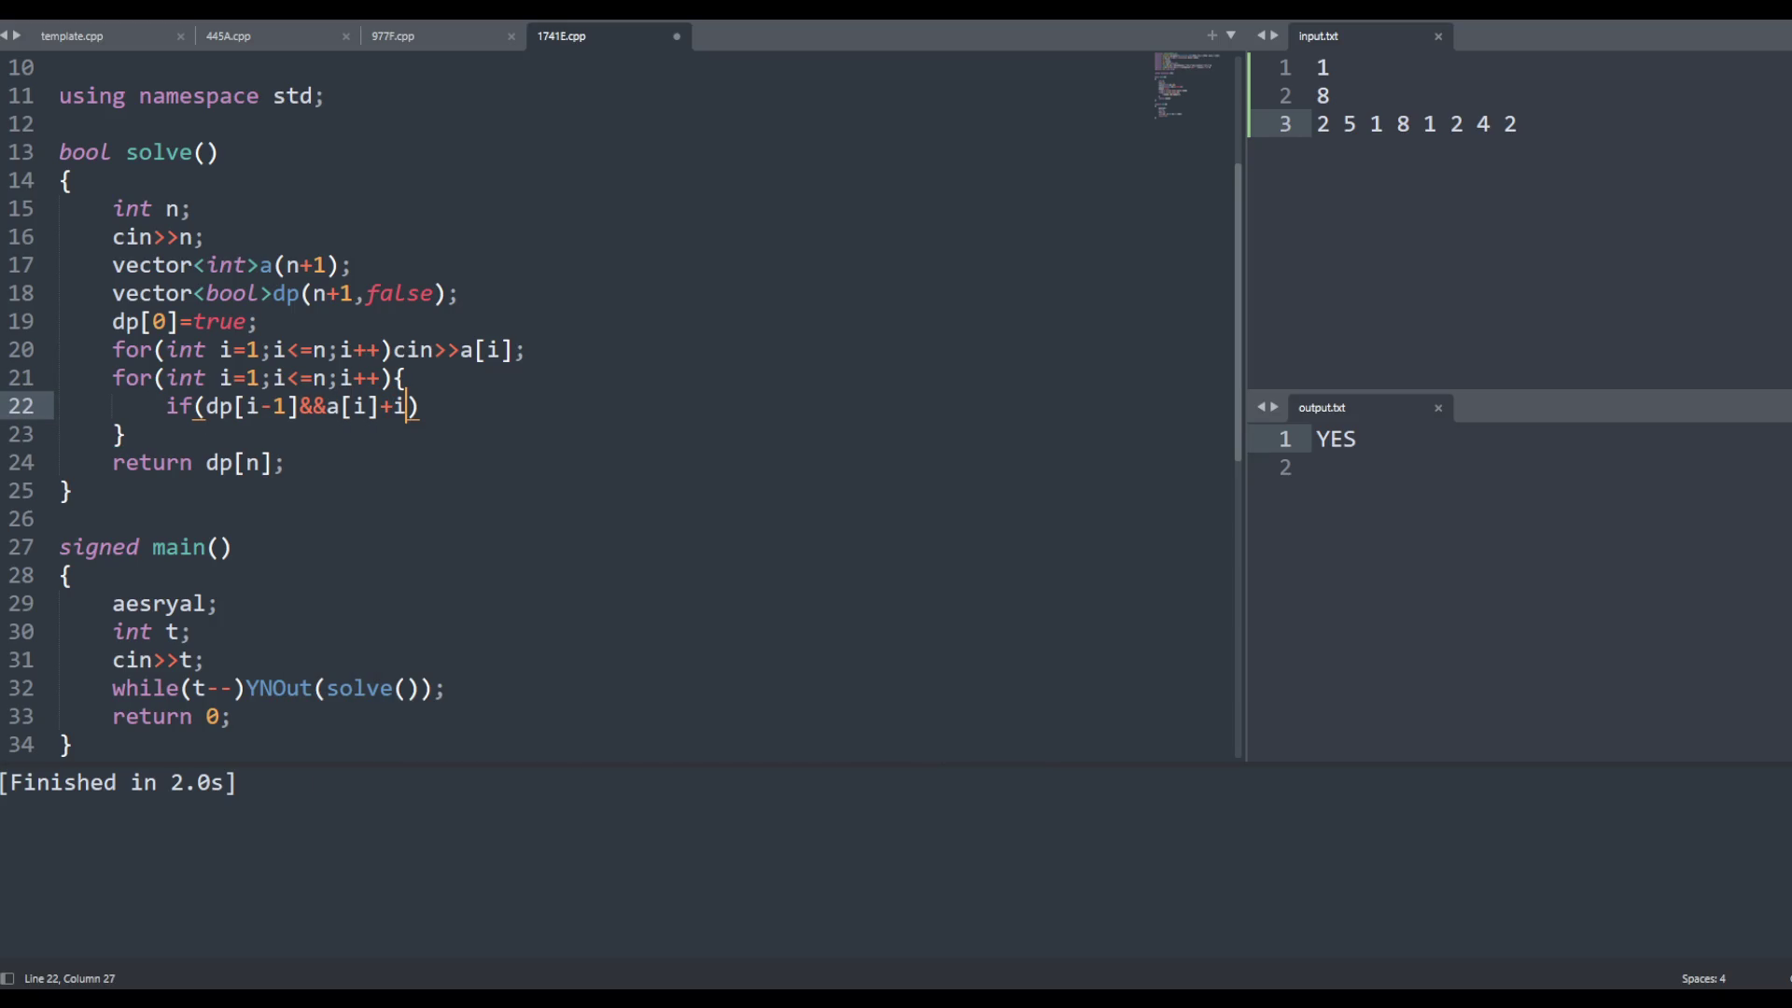
key("BackSpace")
type("<")
key("BackSpace")
type("i<n)")
Change the bound to a[i]+i<=n, add dp[i+a[i]]=true;, and save the file
key("Left")
key("Left")
type("=")
key("Right")
left_click(460, 406)
type("dp(")
key("BackSpace")
type("[i+a[i]]=true;")
key("ctrl+s")
Start a new indented line 23 with an if condition beginning with a
key("Return")
type("else dp")
key("BackSpace")
key("BackSpace")
type("d")
key("BackSpace")
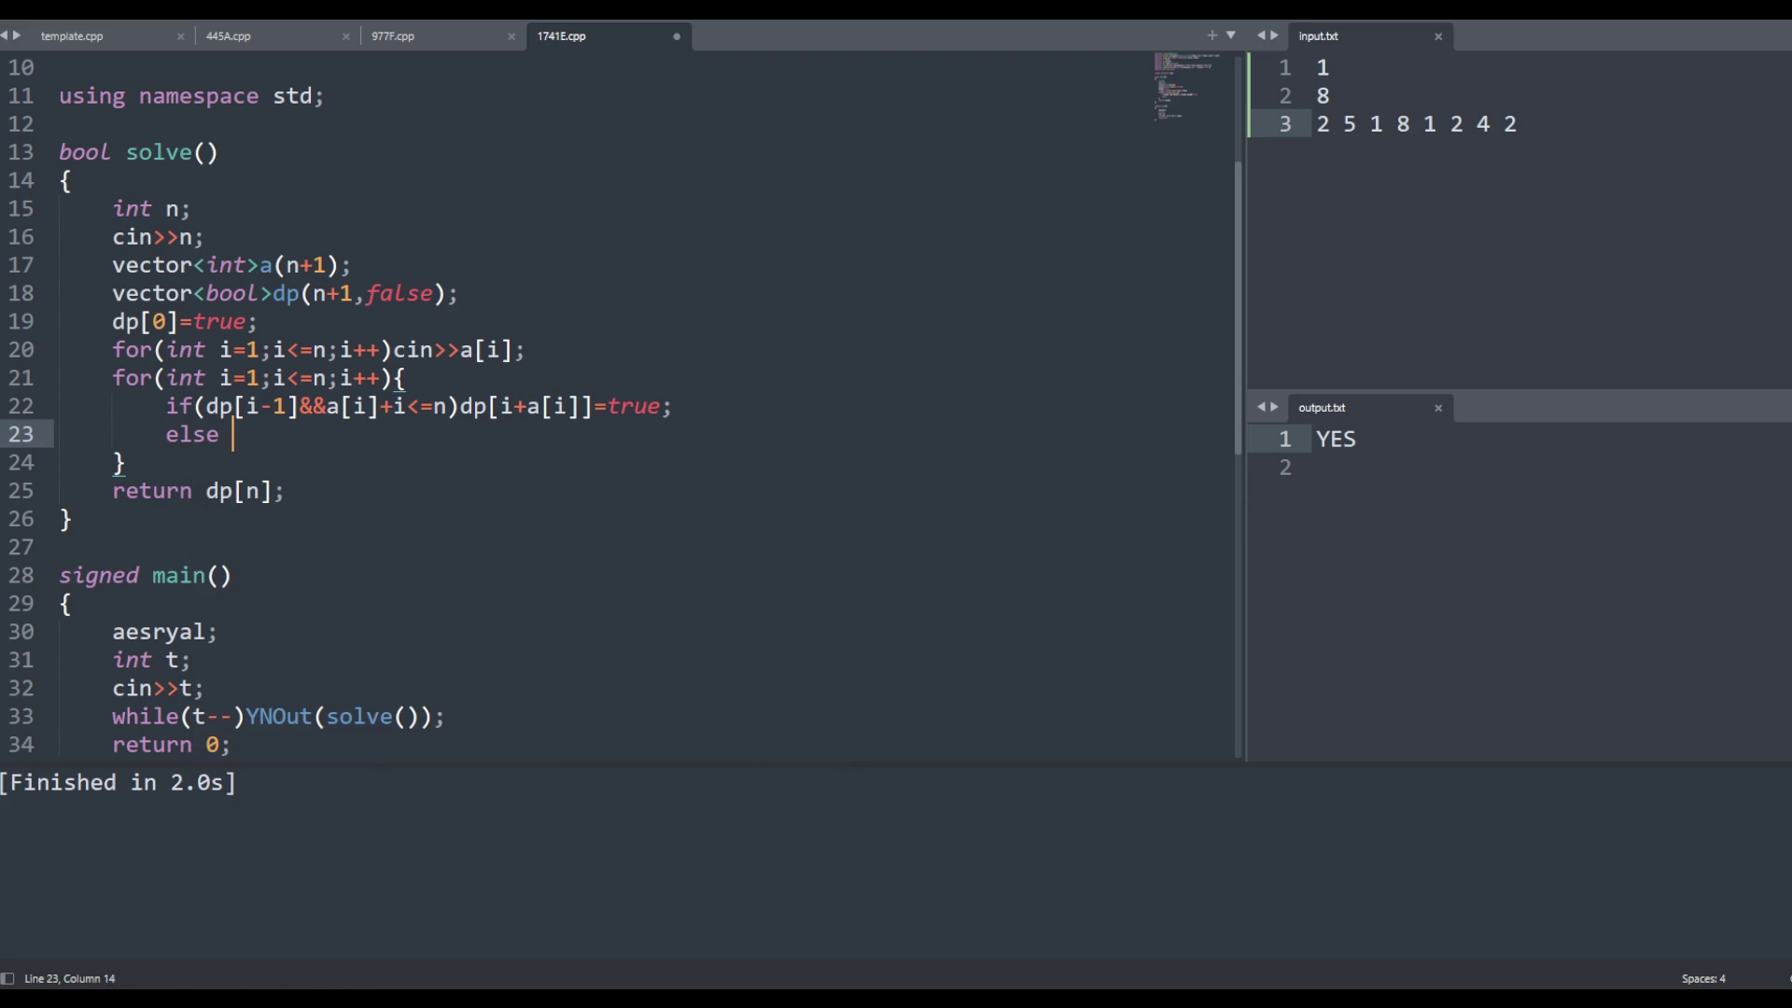
type("dp")
type("[")
key("BackSpace")
key("BackSpace")
key("BackSpace")
type("if(dp[")
key("BackSpace")
key("BackSpace")
key("BackSpace")
key("BackSpace")
key("BackSpace")
key("BackSpace")
key("BackSpace")
key("BackSpace")
key("Tab")
type("if(dp[")
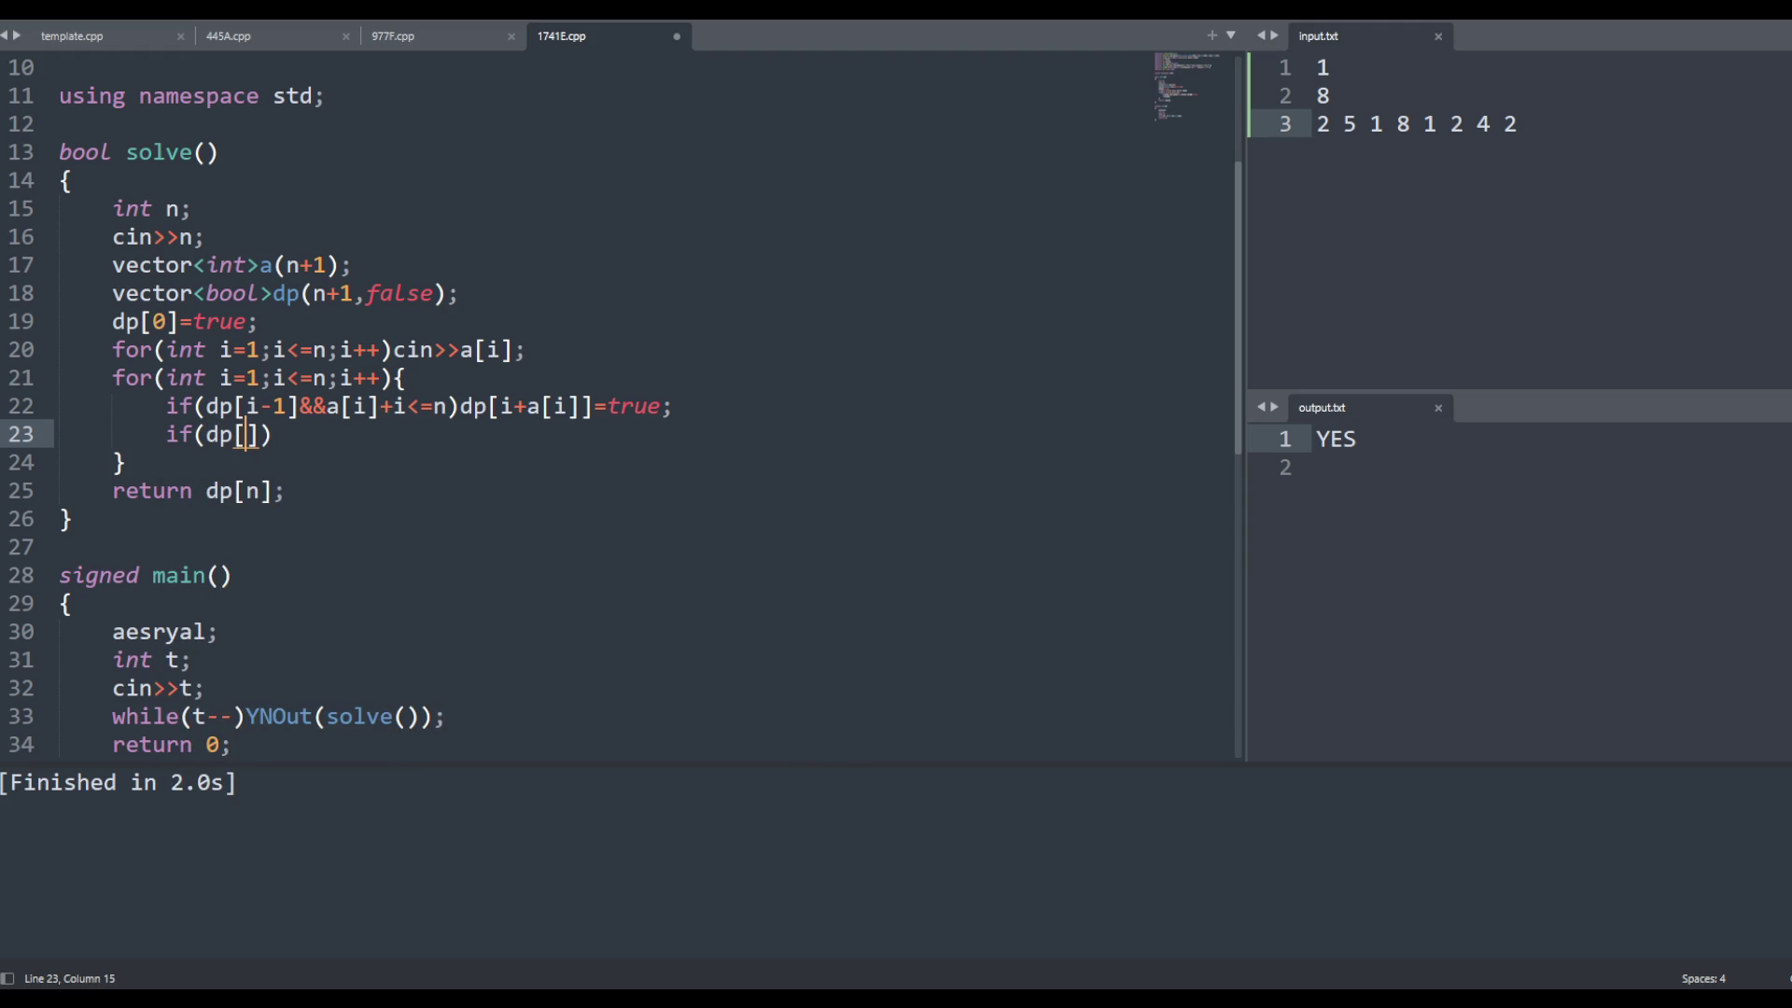
key("BackSpace")
key("BackSpace")
key("BackSpace")
type("a")
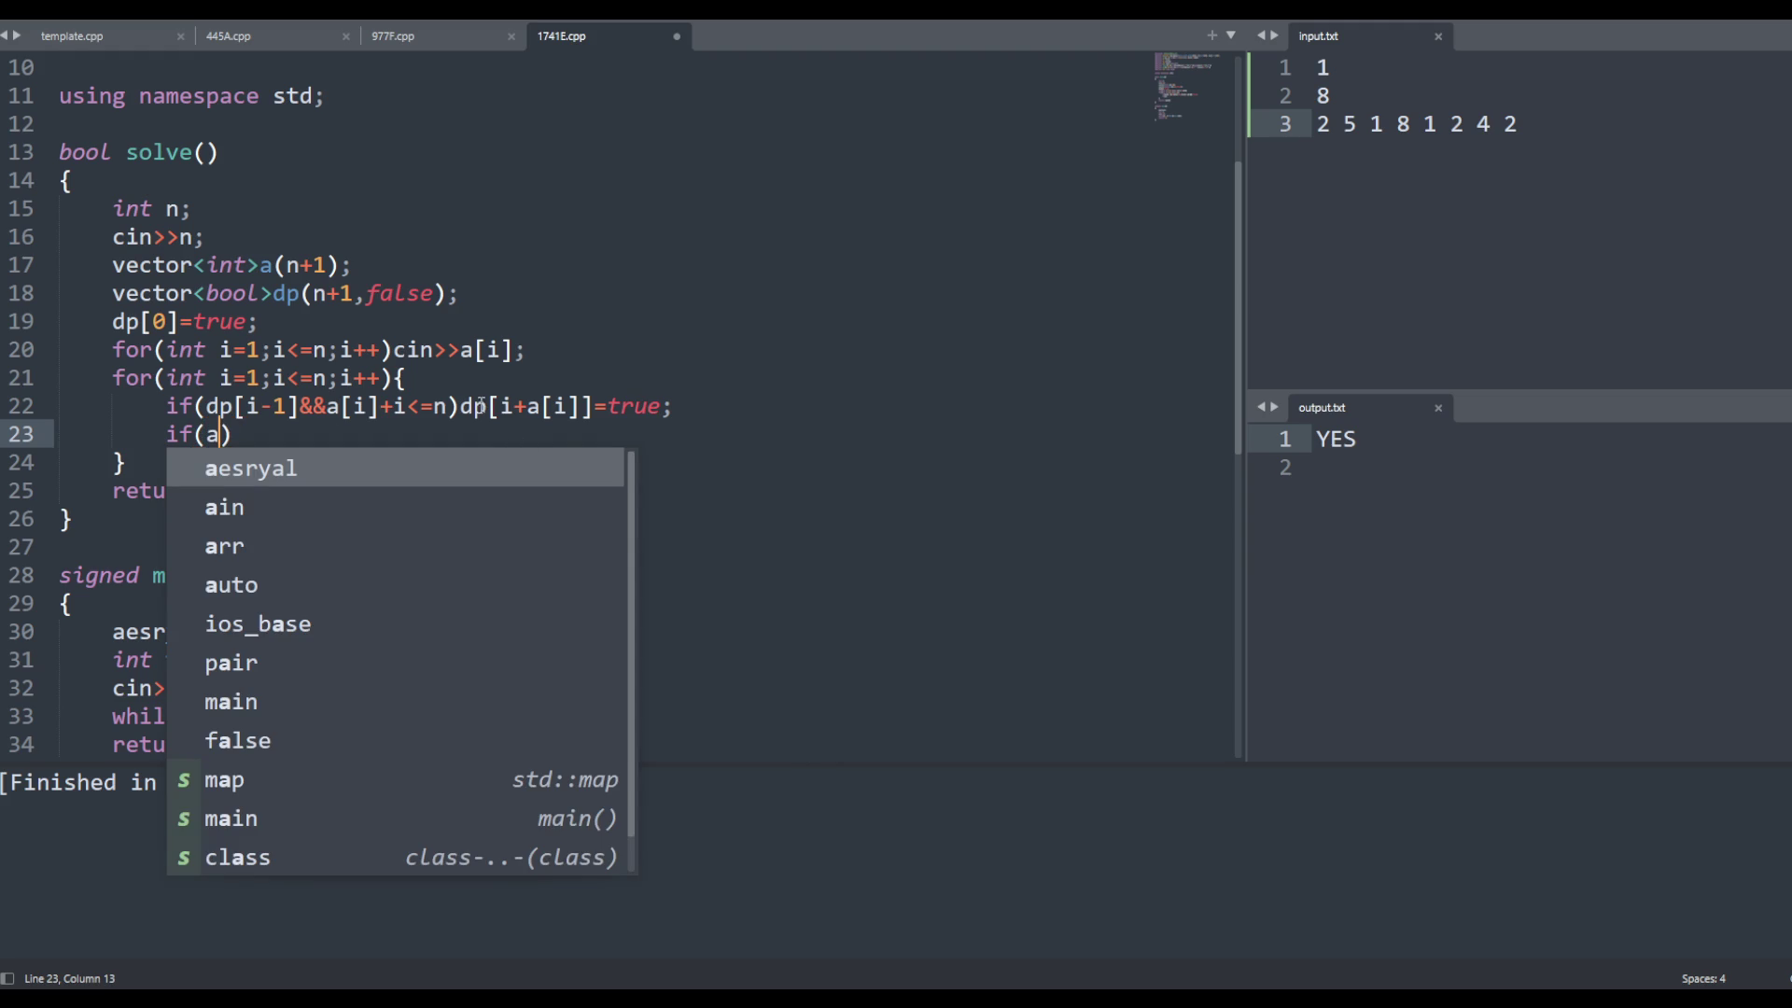
Write the right-end bound i-a[i]<=0 on line 23, referencing the a[i]+i<=n check above
left_click_drag(447, 407, 329, 409)
left_click(222, 434)
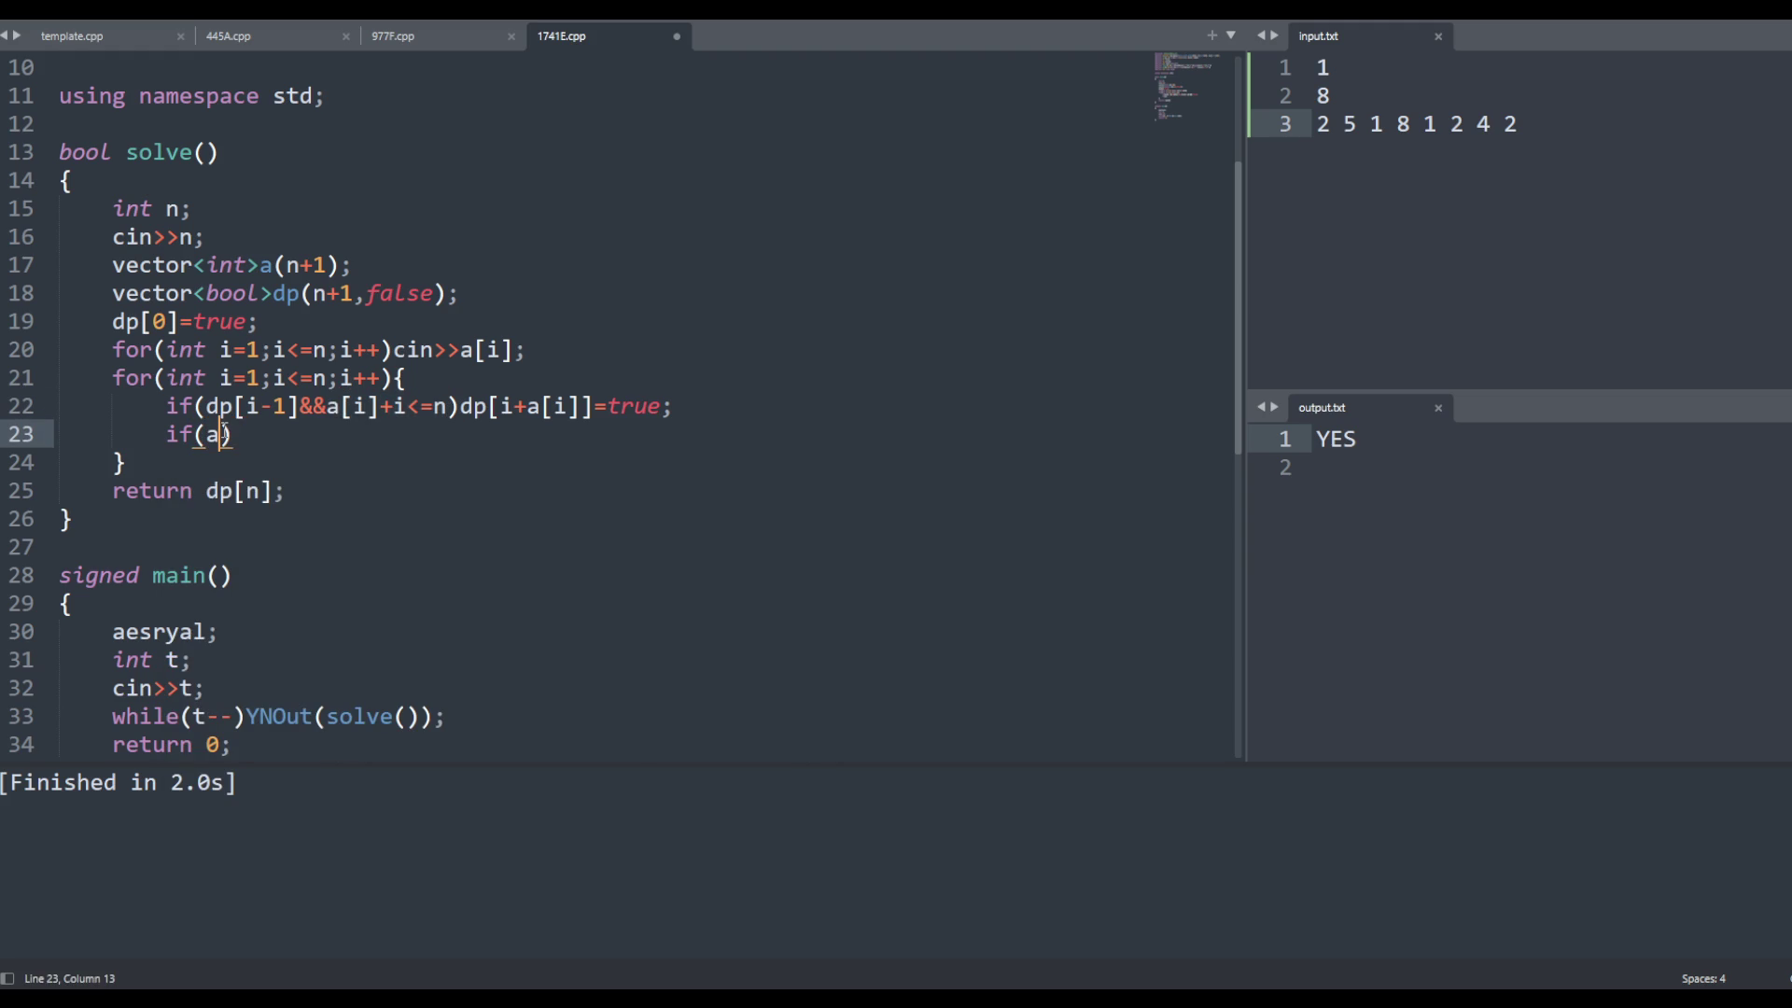
type("[i]-")
key("BackSpace")
key("BackSpace")
key("Left")
key("Left")
key("Left")
type("i")
key("Right")
key("Right")
key("Right")
key("Left")
key("Left")
key("Left")
type("-")
Save, then append &&dp[i] to line 23's condition
key("Right")
key("Right")
key("Right")
type("]-")
key("BackSpace")
type("<=0")
key("Right")
key("ctrl+s")
key("Left")
type("dp")
key("BackSpace")
key("BackSpace")
key("Right")
type("dp[i]")
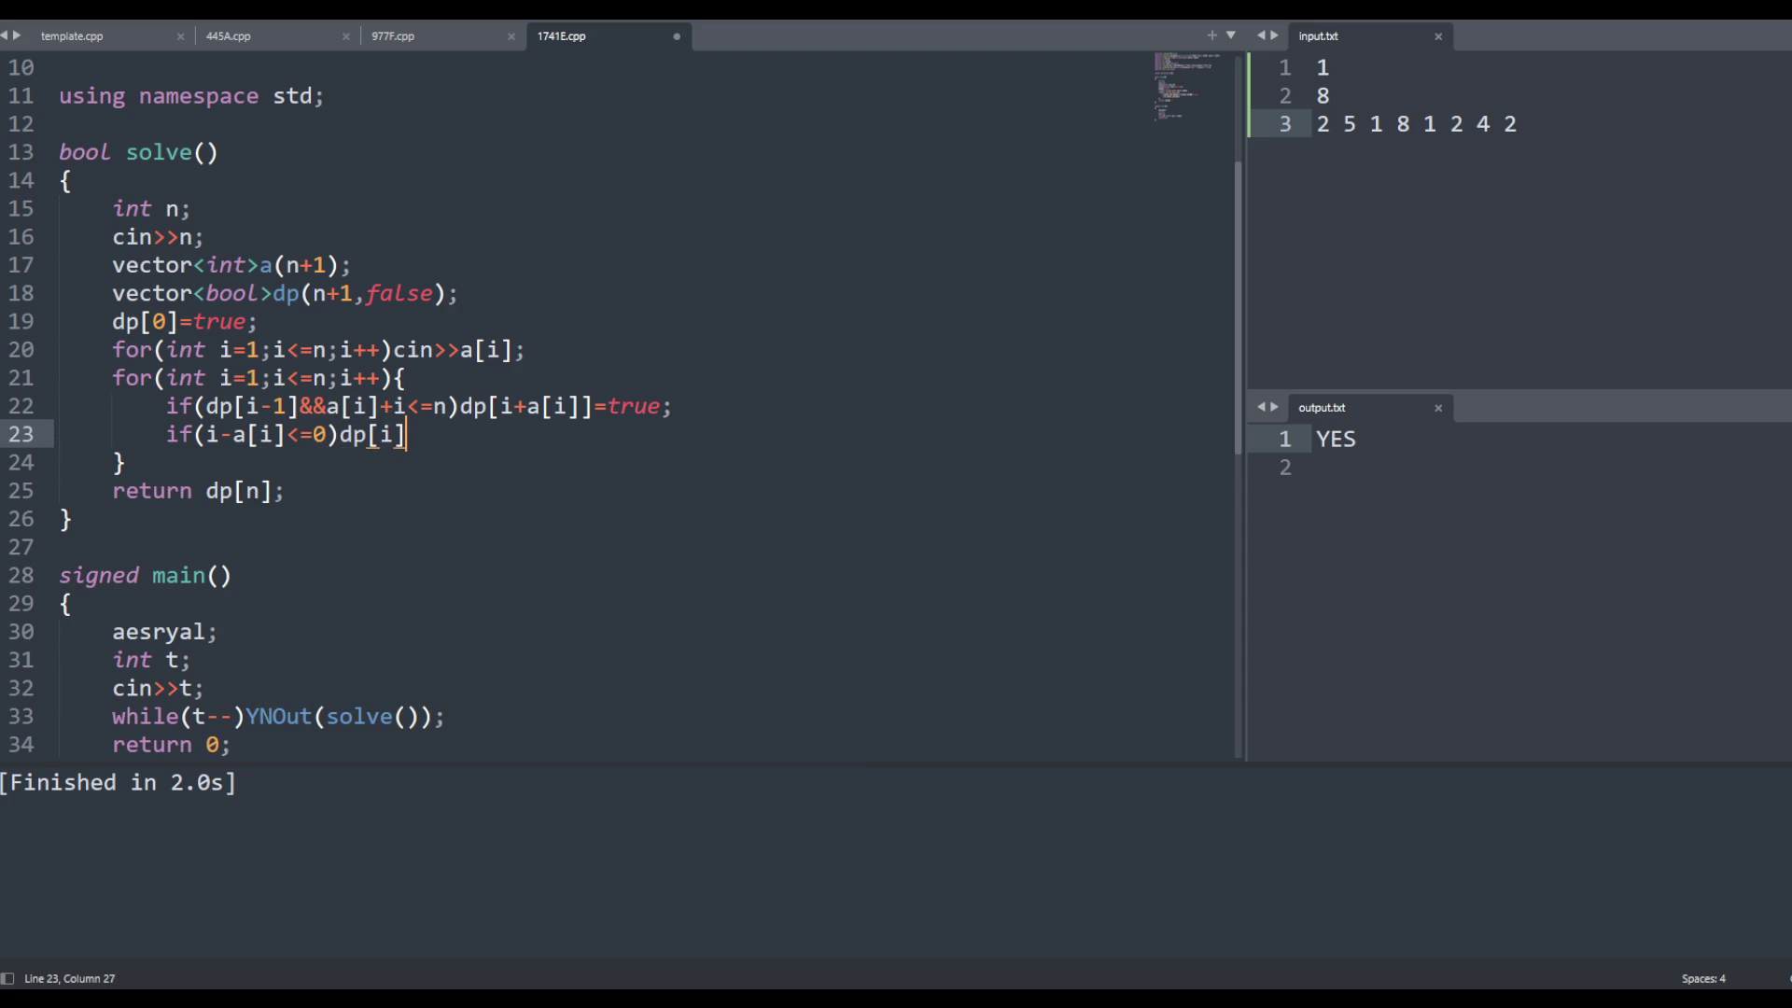
key("BackSpace")
key("BackSpace")
key("BackSpace")
key("BackSpace")
key("BackSpace")
key("Left")
type("&&dp")
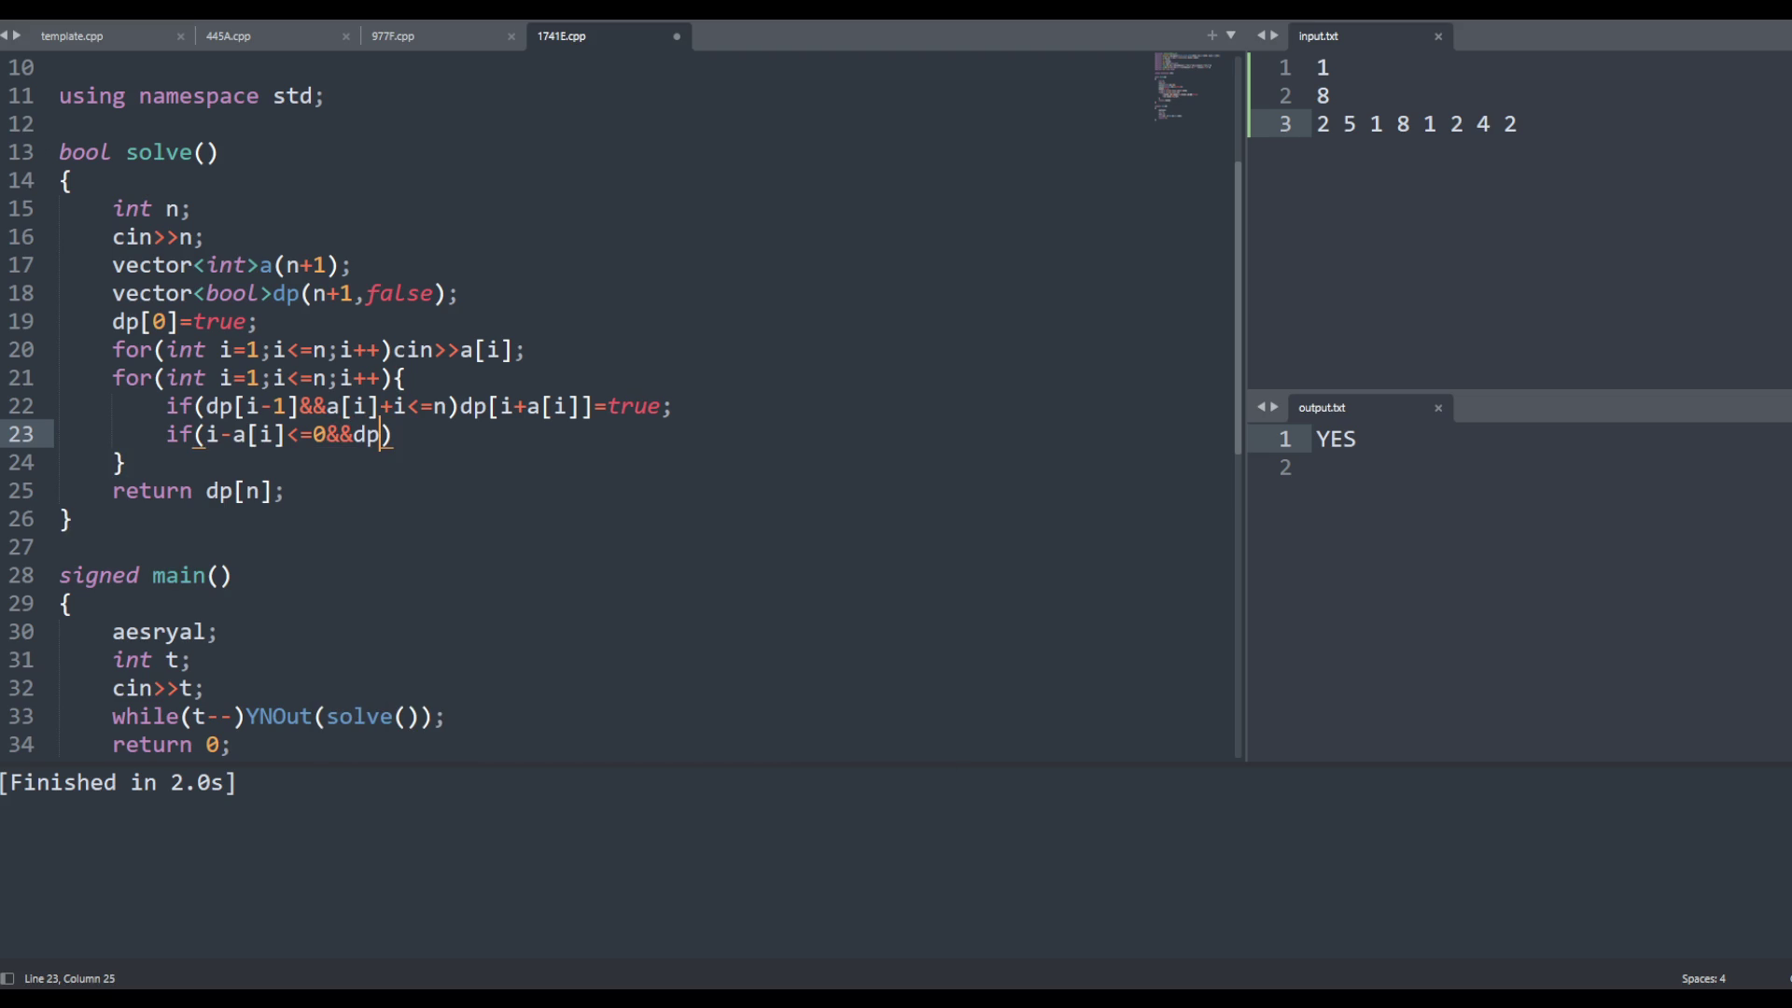
type("[i")
key("Escape")
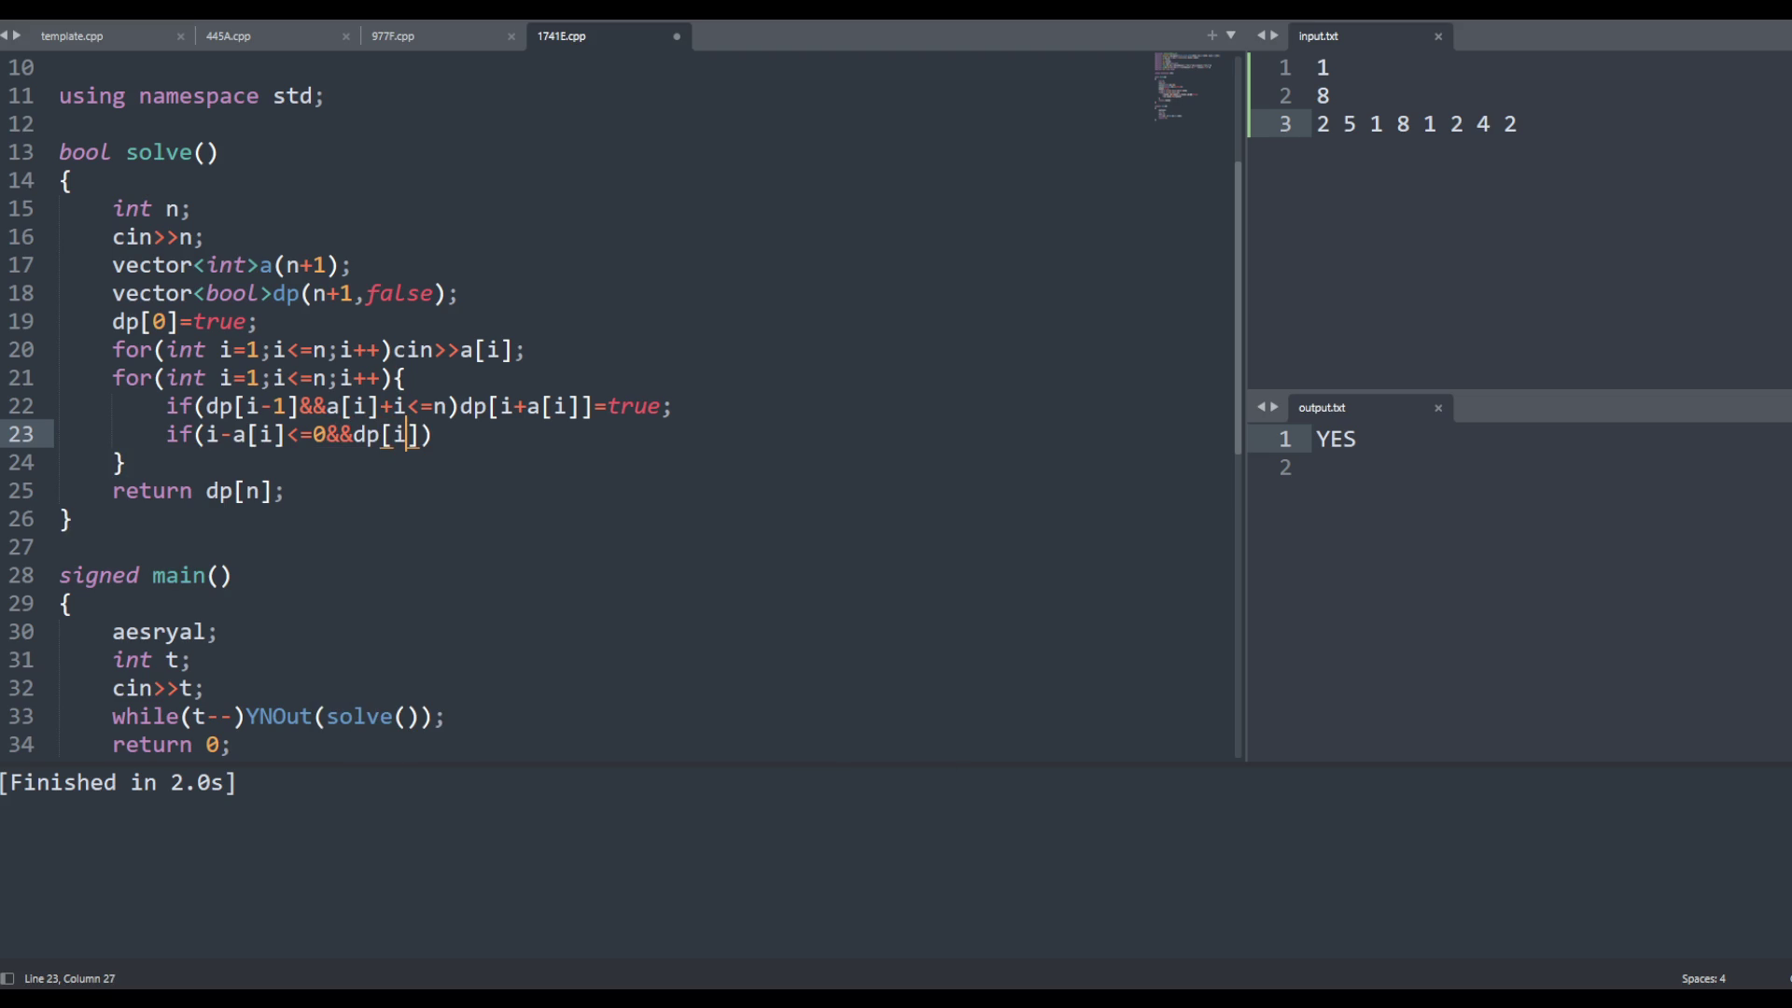